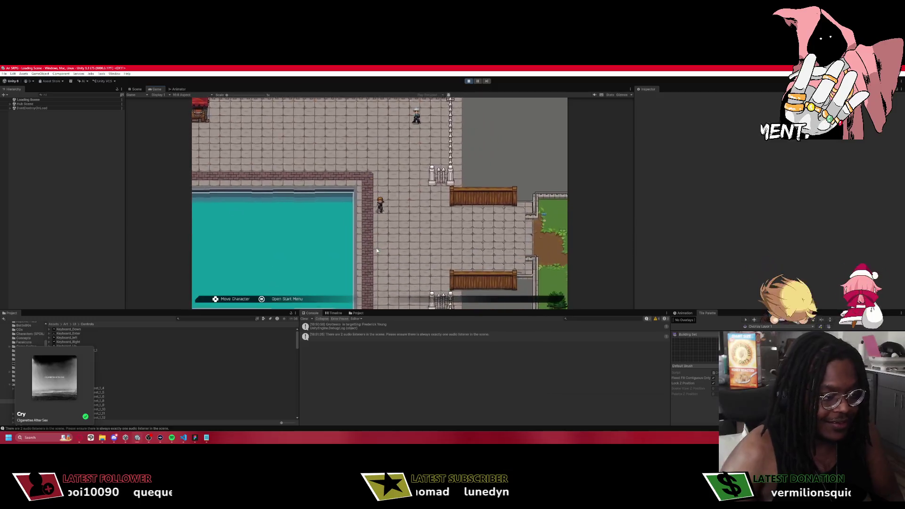
Walk across the courtyard and open the unit status screen from the start menu.
key("Right")
key("Escape")
key("Return")
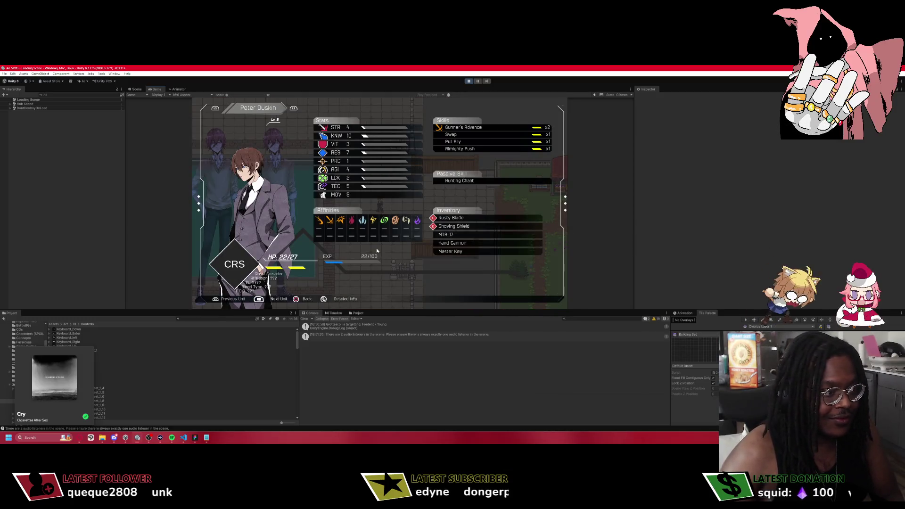
Cycle between both party members' status screens, then close it and talk to Edward at the gate.
key("Right")
key("Right")
key("Right")
key("Right")
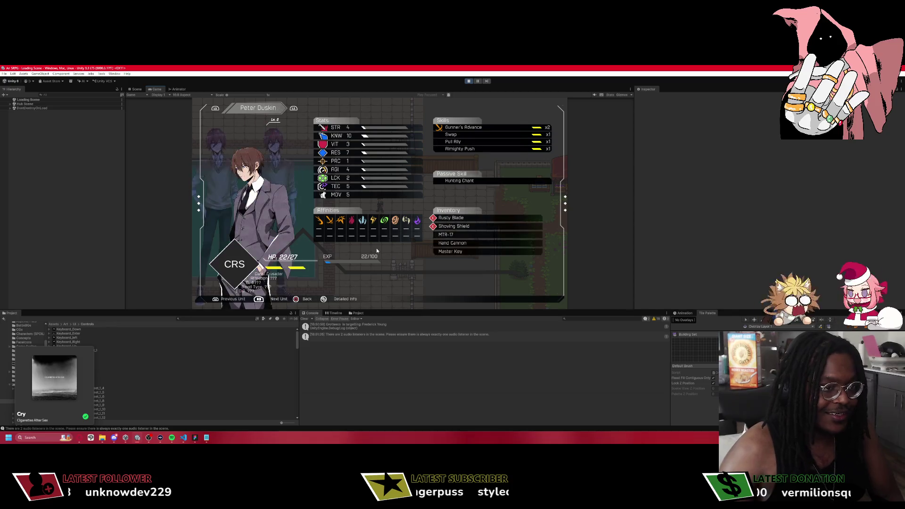
key("Right")
key("Right")
key("Right")
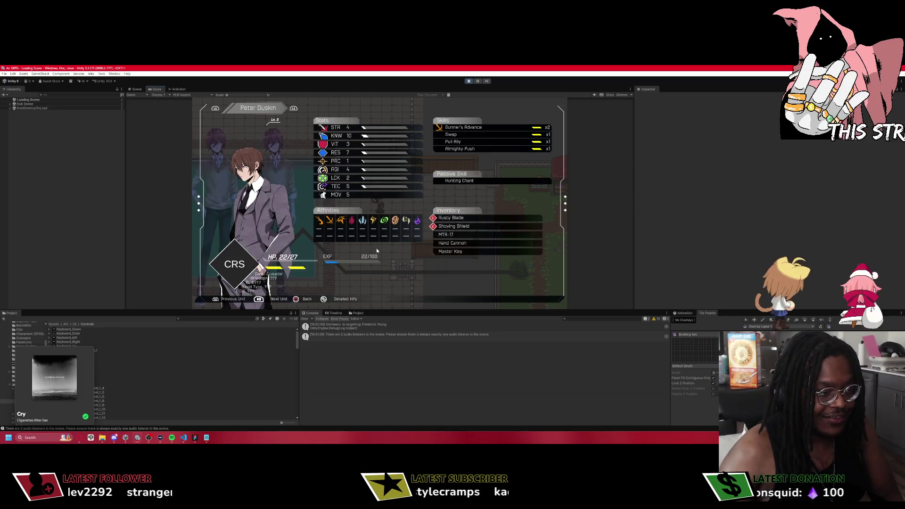
key("Right")
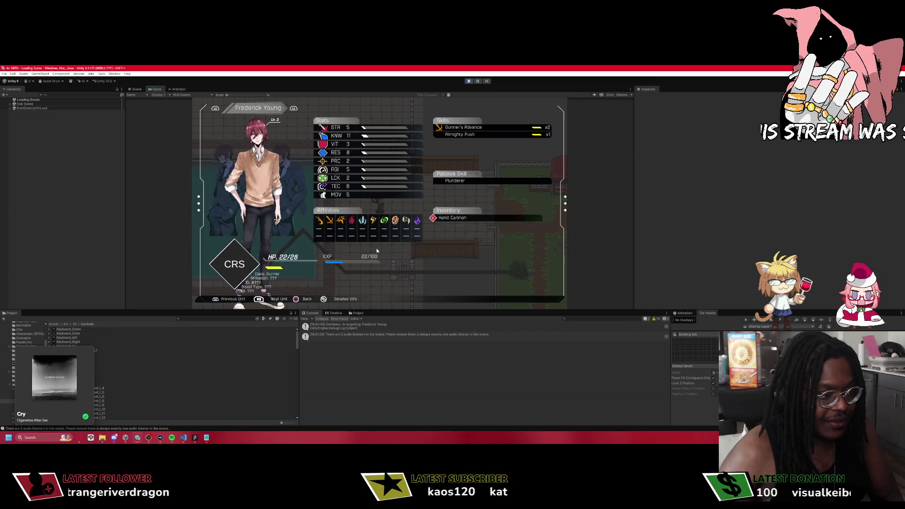
key("Right")
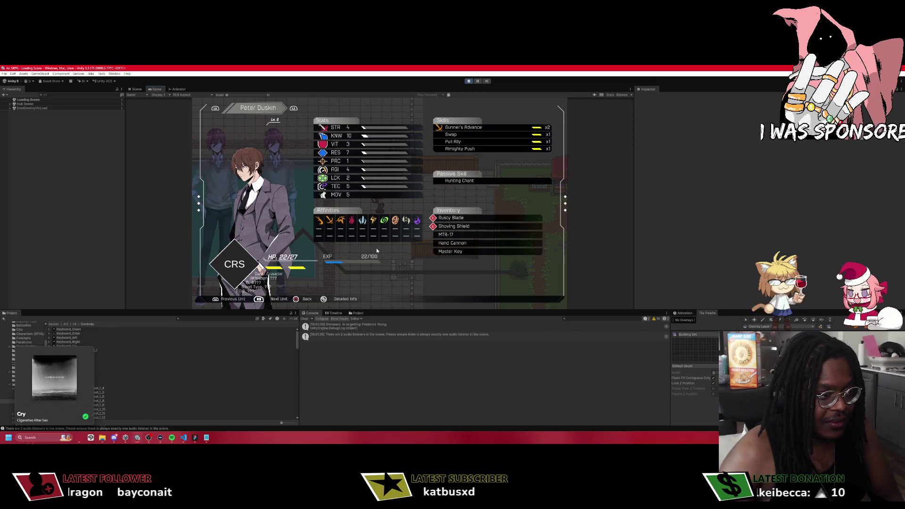
key("Right")
key("Right")
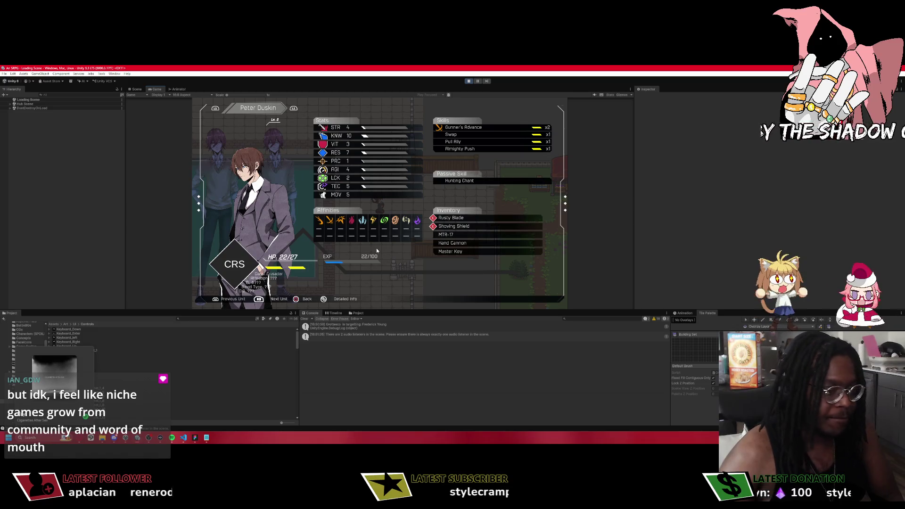
key("Right")
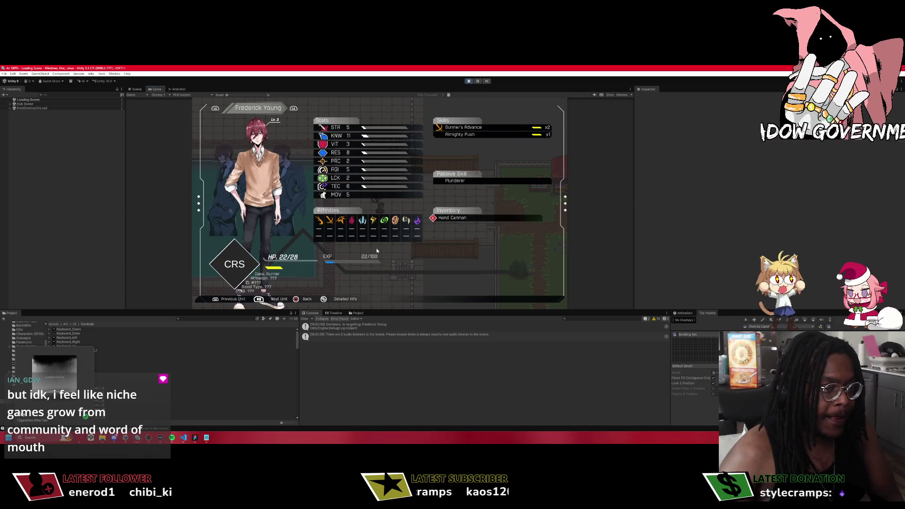
key("Right")
key("Right")
key("Escape")
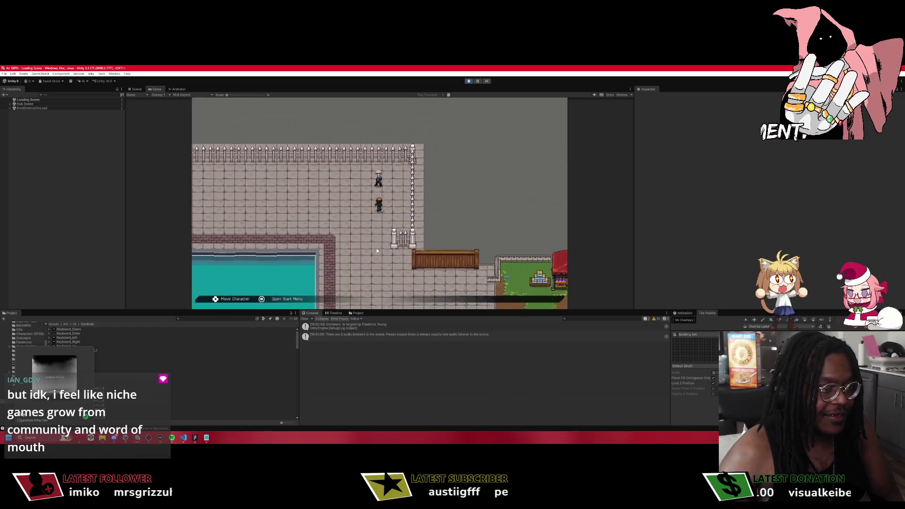
key("Return")
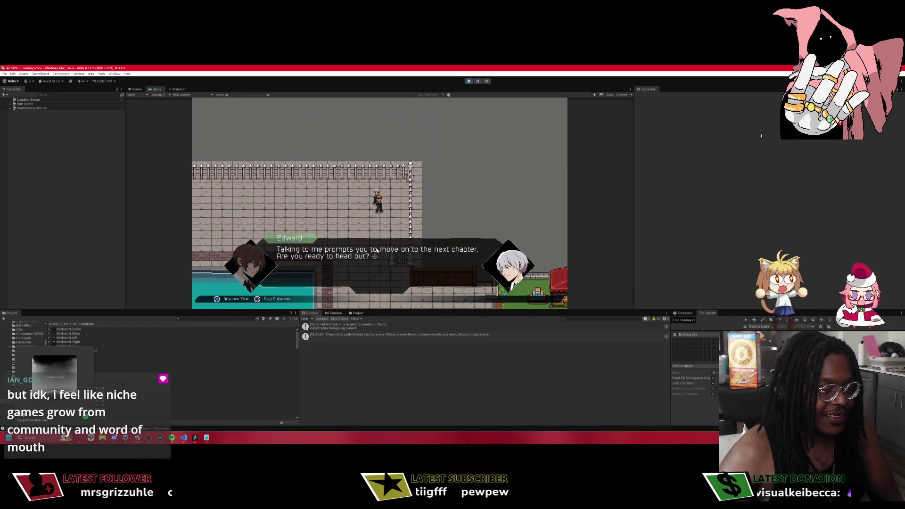
Accept the next chapter and open the Map view from the mission prep menu.
key("Return")
key("Return")
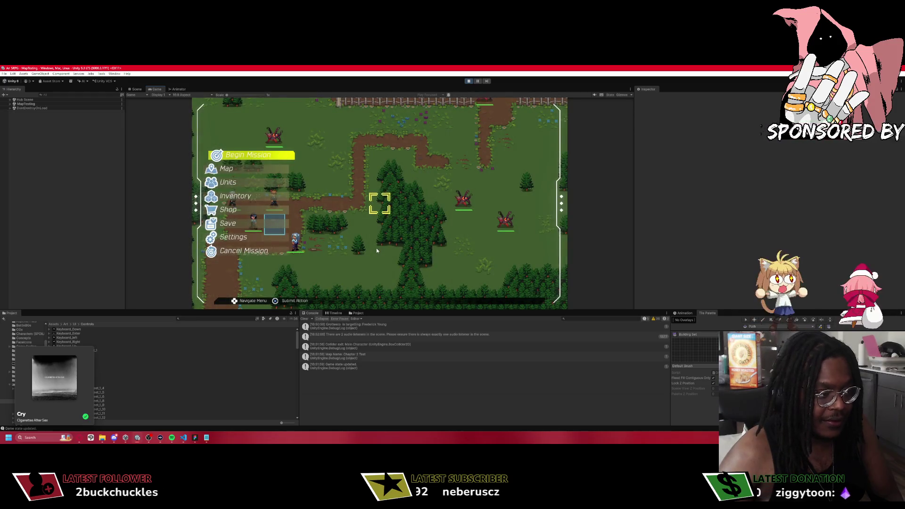
key("Down")
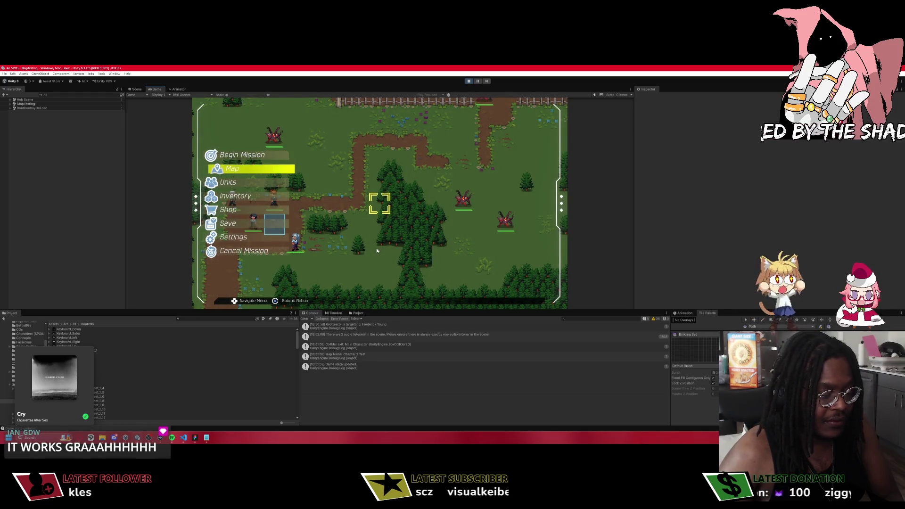
key("Return")
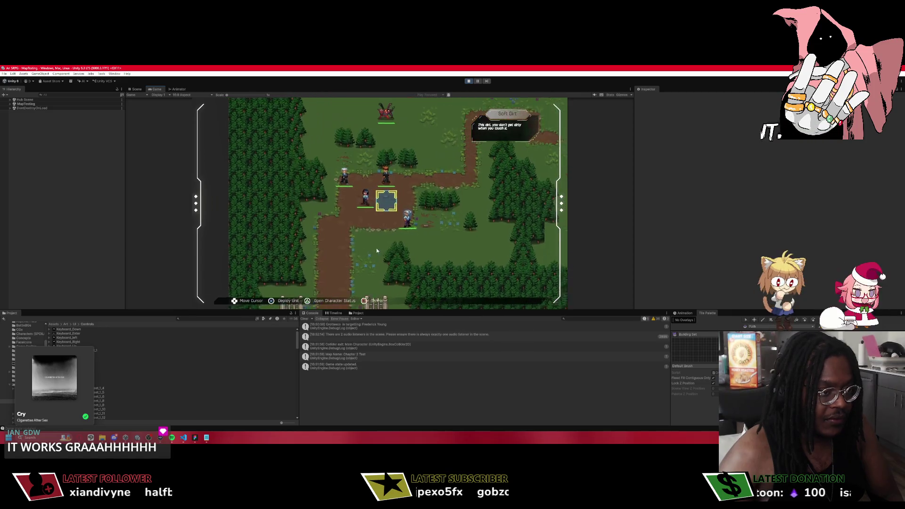
Move the map cursor beside the units and preview a unit's movement range.
key("Return")
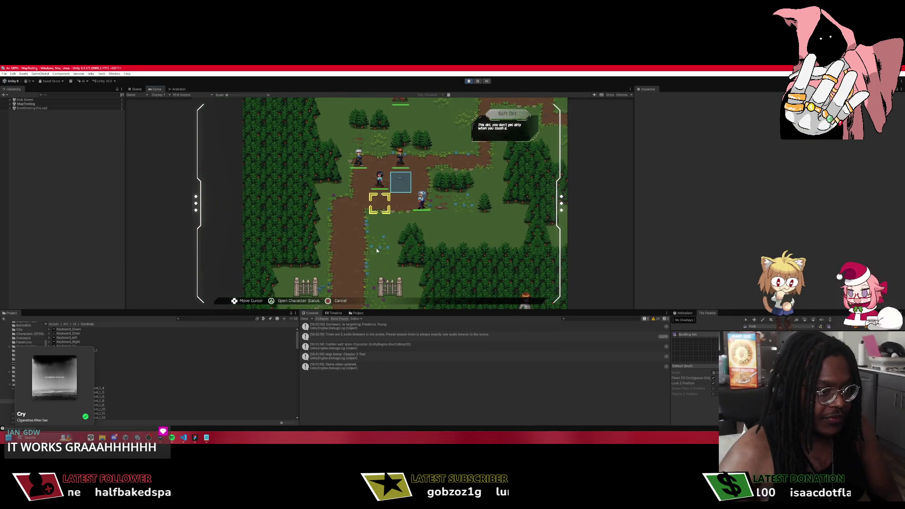
key("Up")
key("Up")
key("Right")
key("Right")
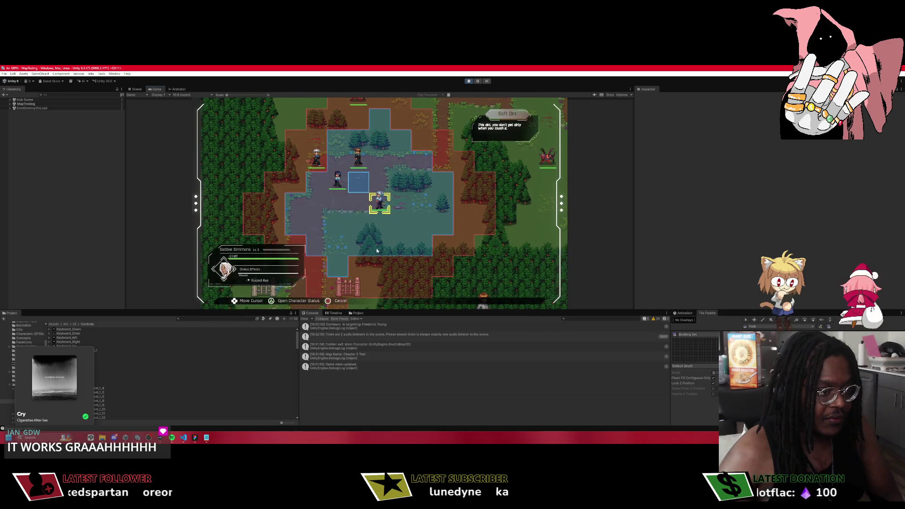
key("Down")
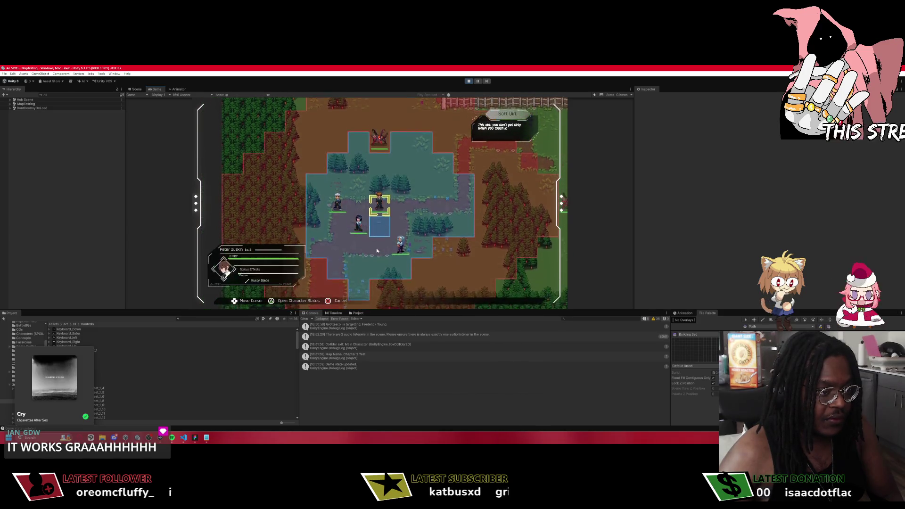
key("Down")
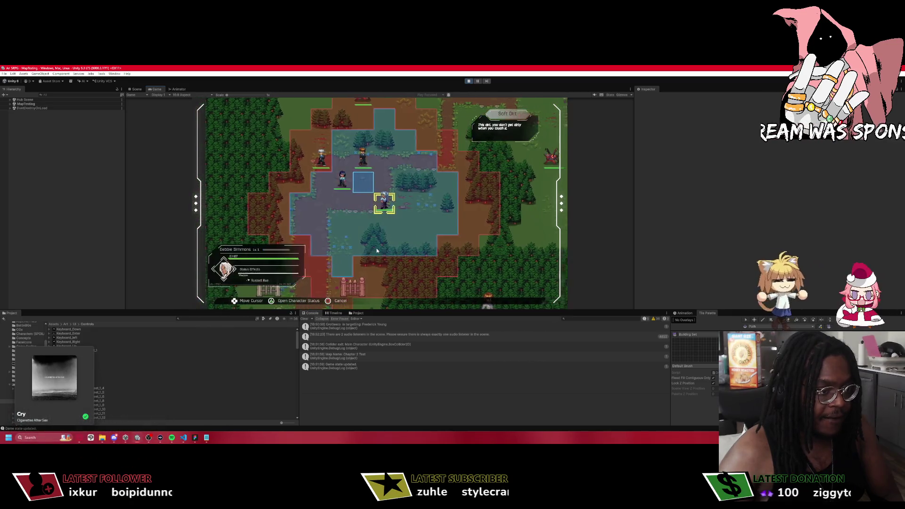
key("Escape")
Choose Begin Mission, then select units to plot and cancel their move paths.
key("Return")
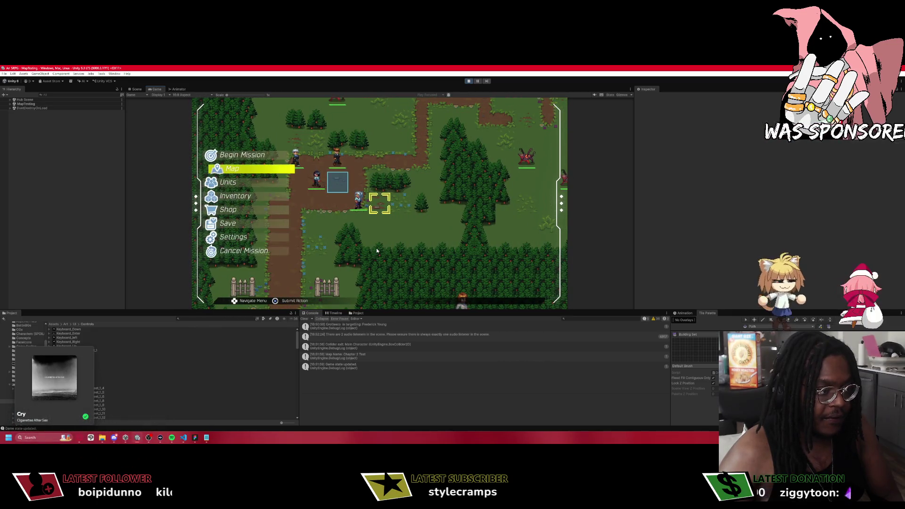
key("Return")
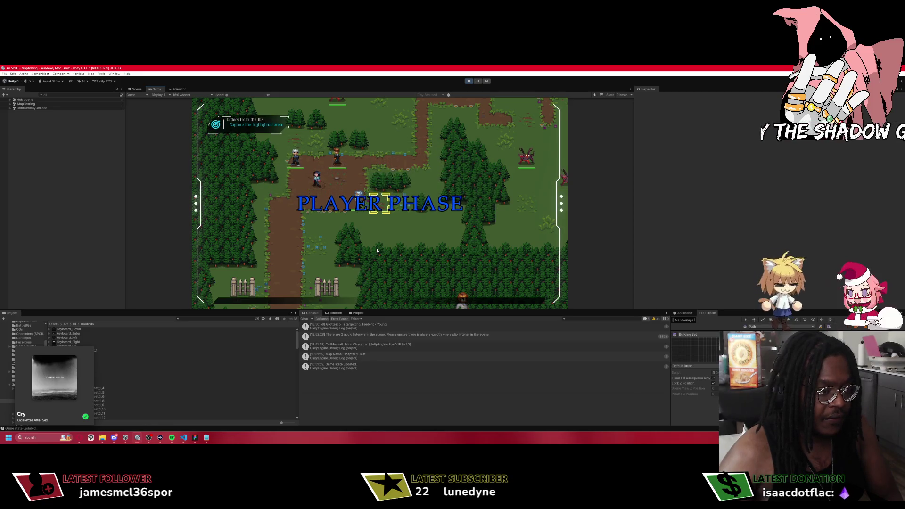
key("Return")
key("Escape")
key("Return")
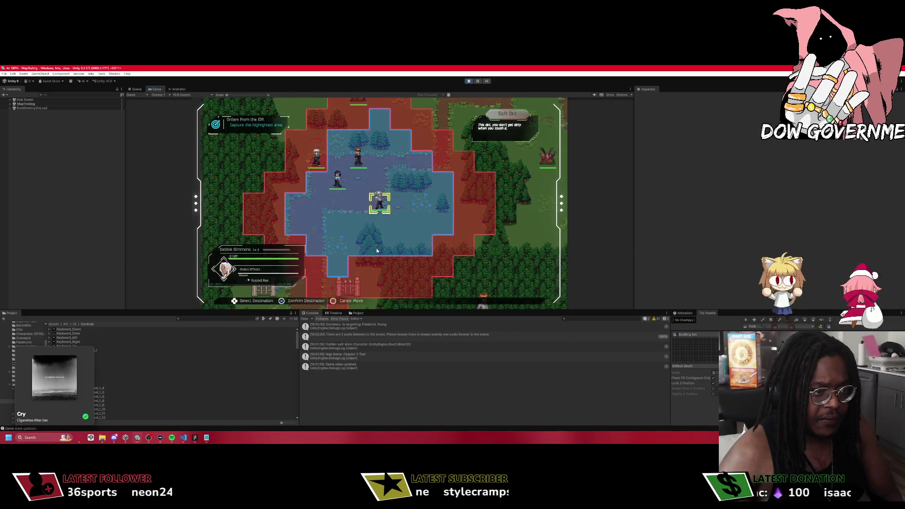
key("Up")
key("Up")
key("Escape")
key("Left")
key("Left")
key("Up")
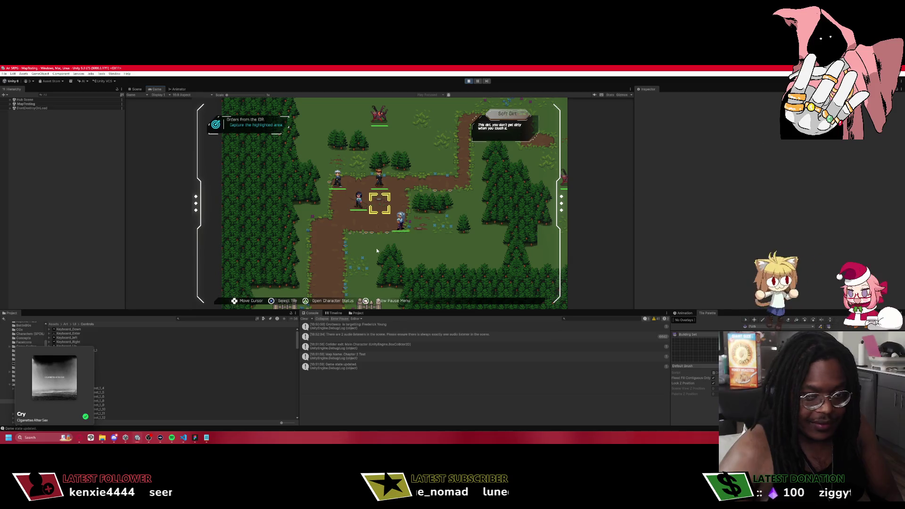
key("Up")
key("Right")
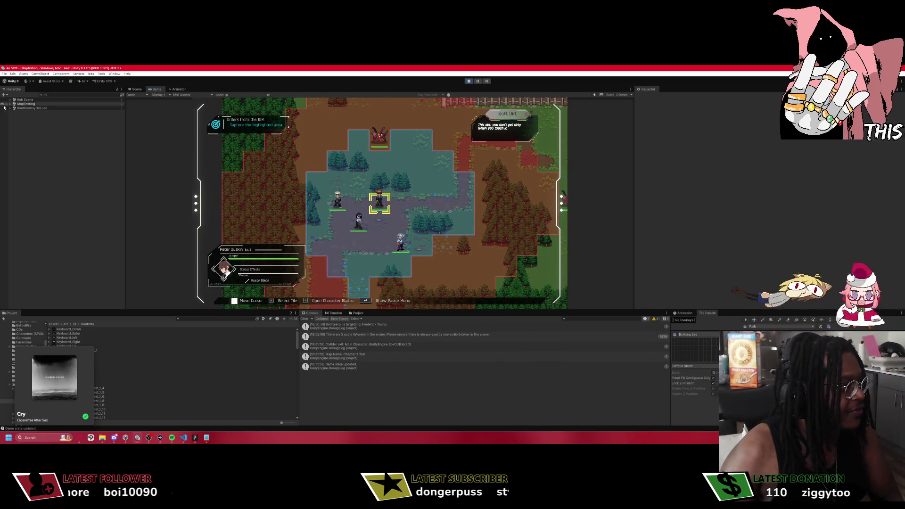
Expand and collapse the Hub Scene, DontDestroyOnLoad and Title Scene groups in the Hierarchy.
left_click(11, 101)
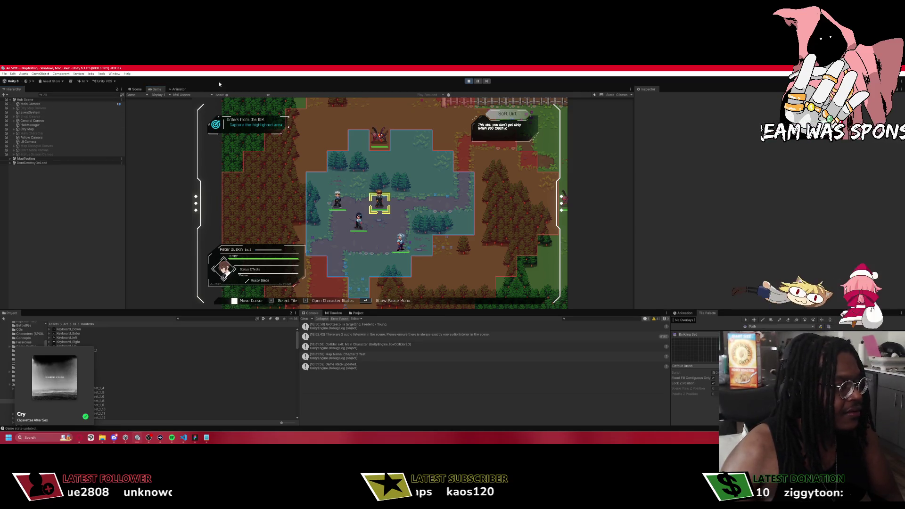
key("Down")
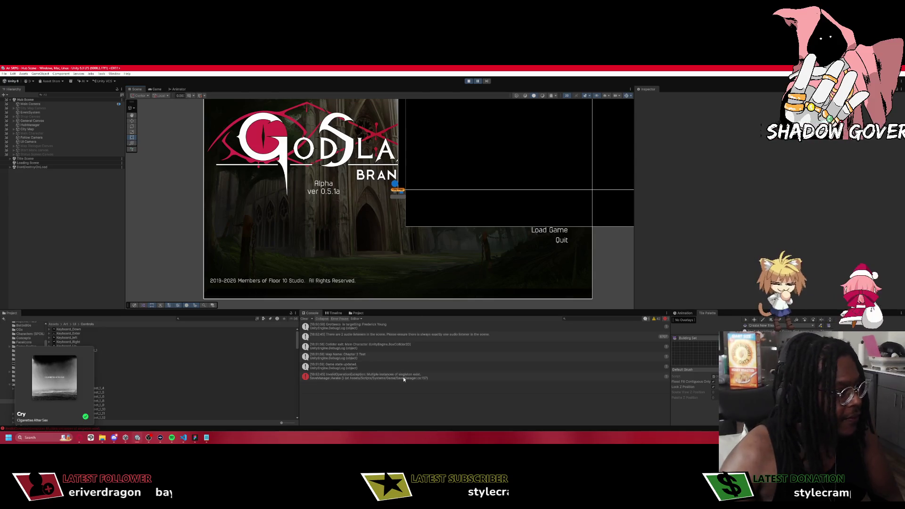
left_click(12, 168)
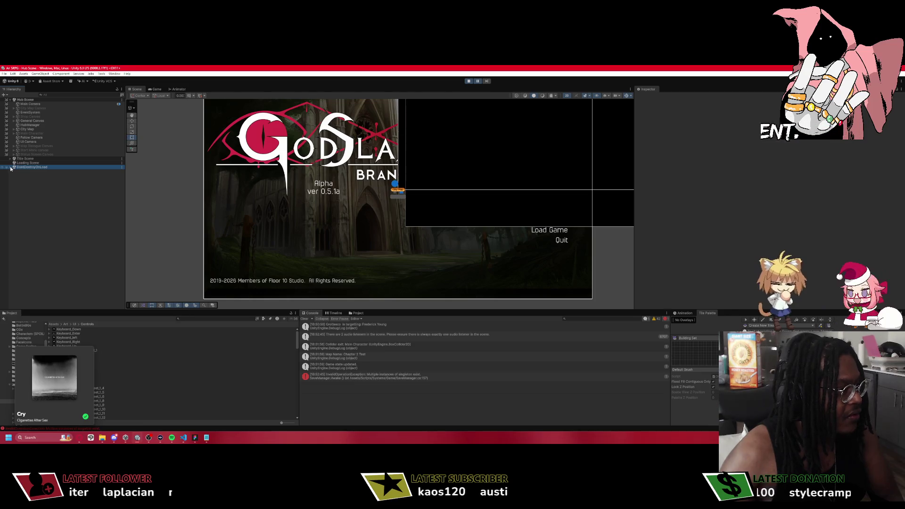
left_click(11, 167)
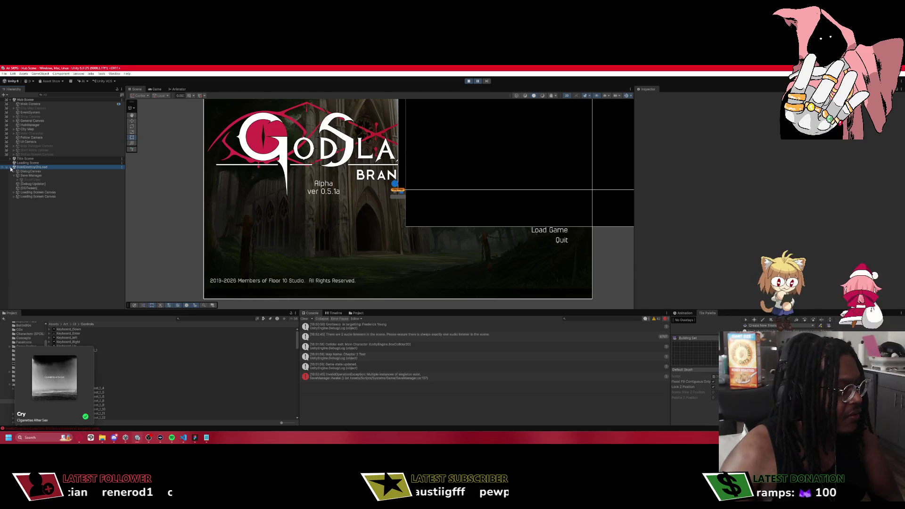
left_click(11, 168)
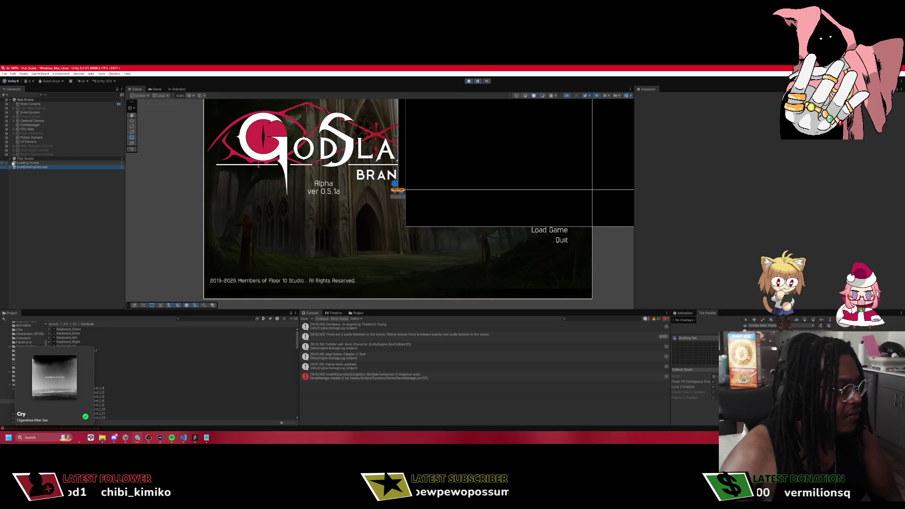
left_click(13, 159)
left_click(11, 159)
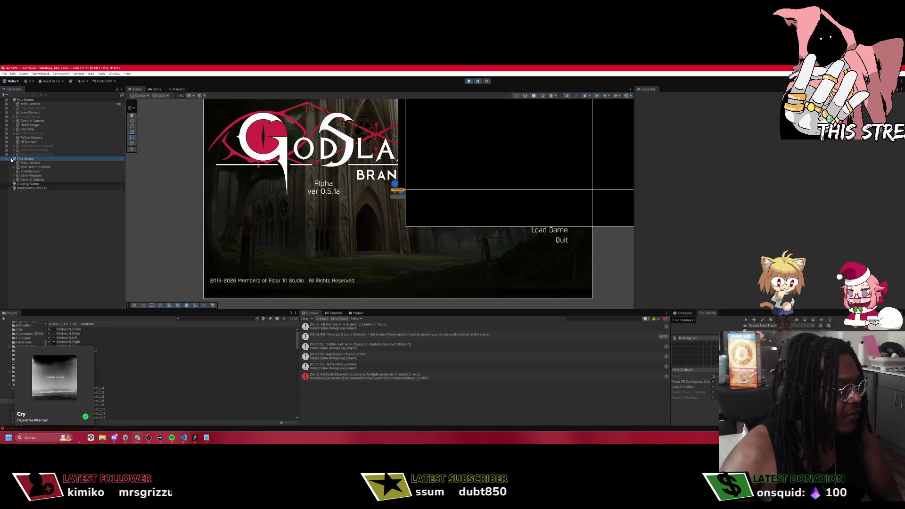
left_click(11, 160)
Stop play mode and show the SaveManager multiple-instances error's stack trace in the Console.
left_click(470, 81)
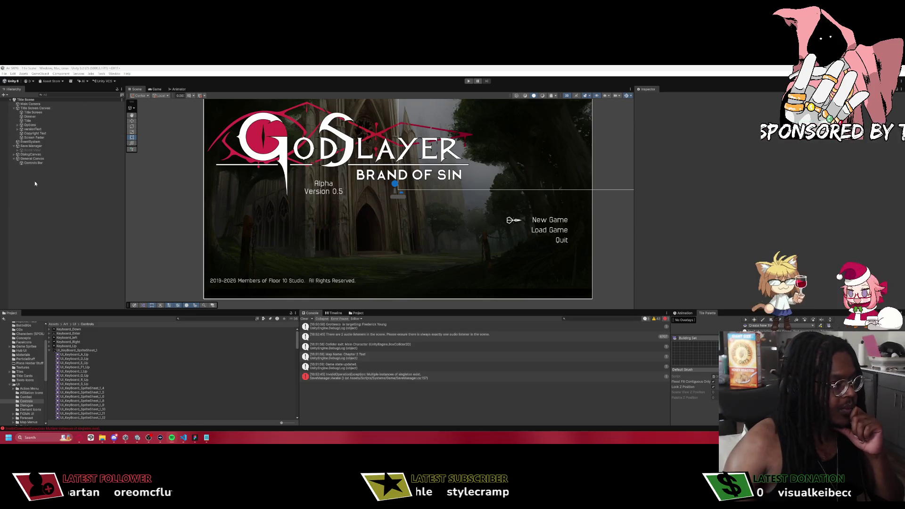
left_click(15, 159)
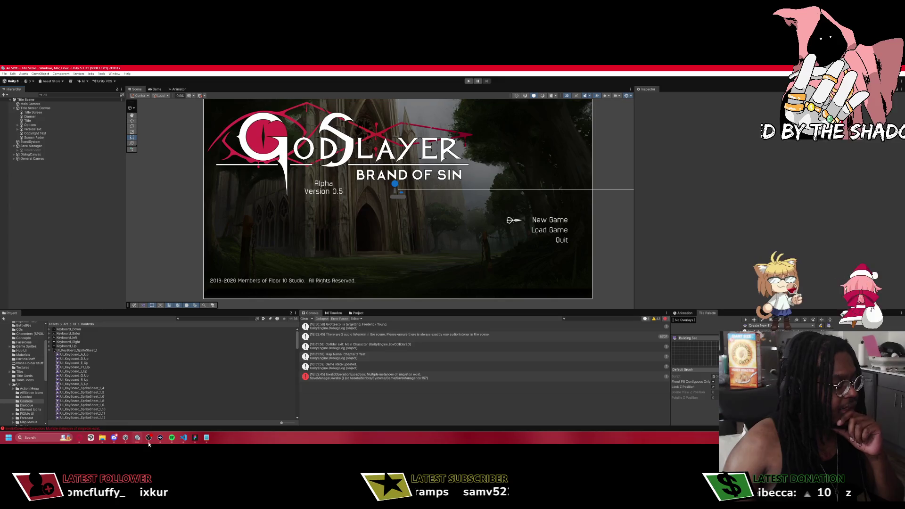
mouse_move(149, 438)
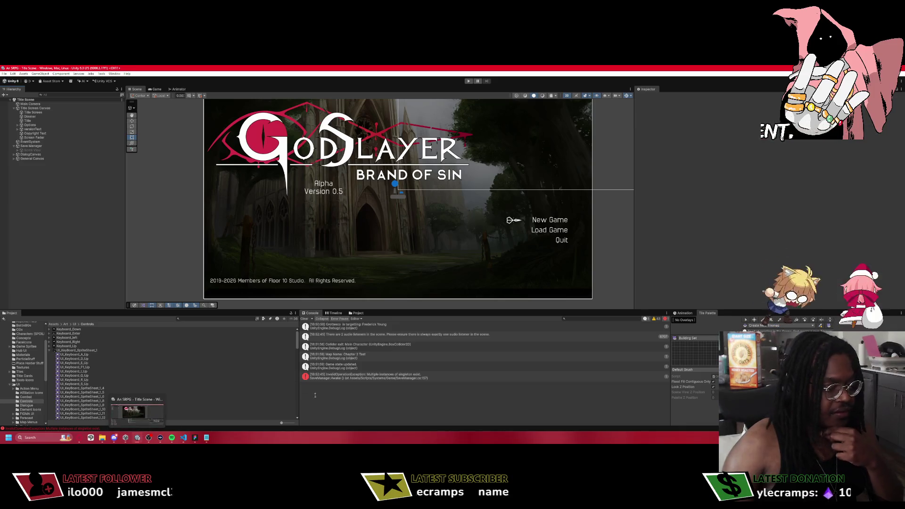
left_click(406, 378)
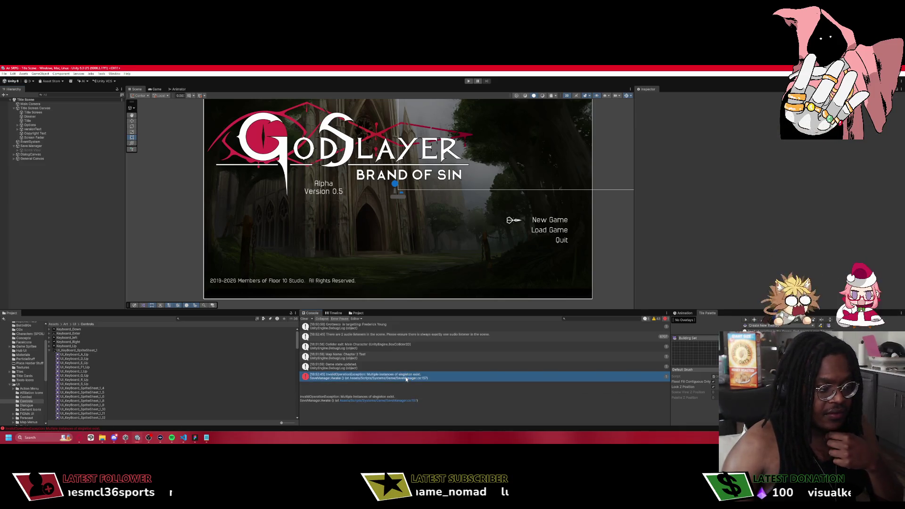
double_click(406, 378)
scroll(438, 165, "up", 8)
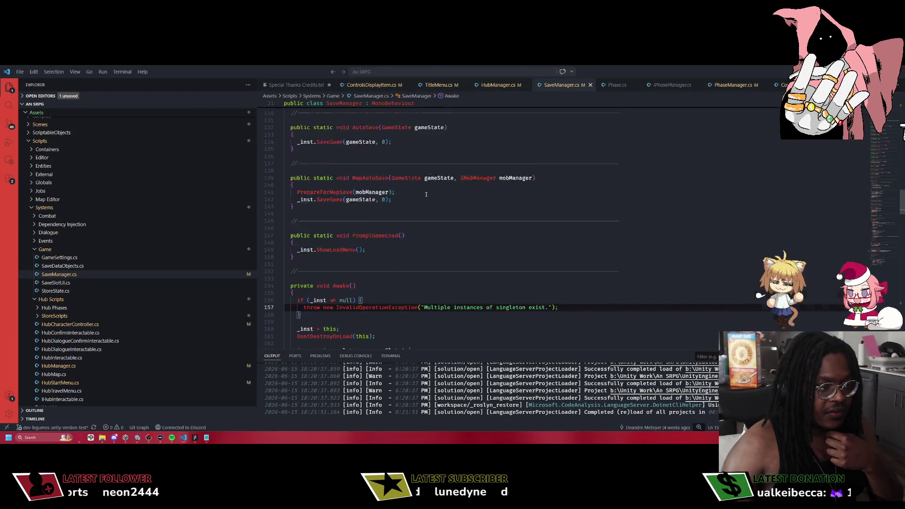
scroll(429, 196, "up", 15)
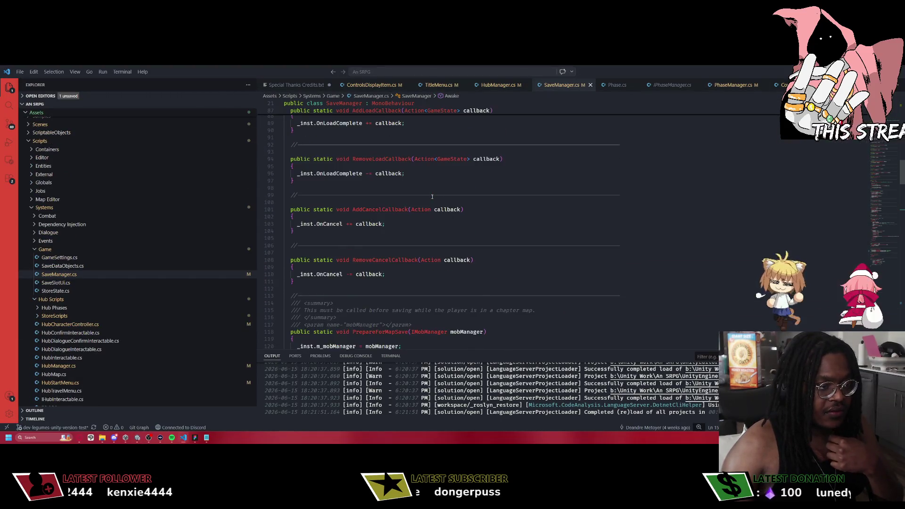
scroll(431, 197, "up", 10)
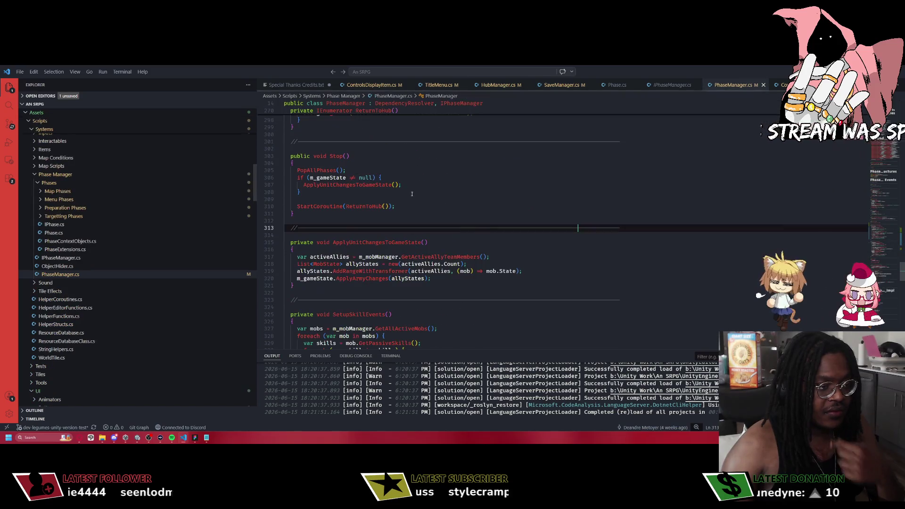
key("alt+Tab")
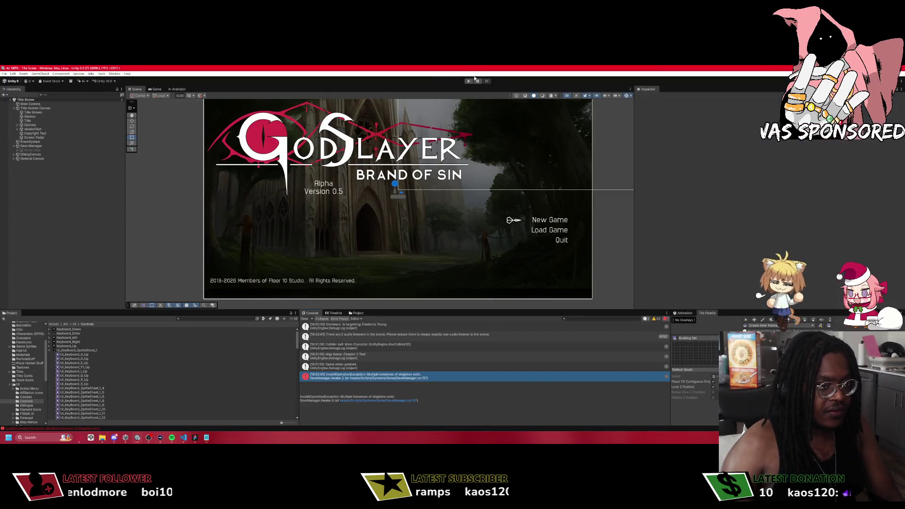
Enter Play mode and start a New Game in the first save slot.
left_click(468, 81)
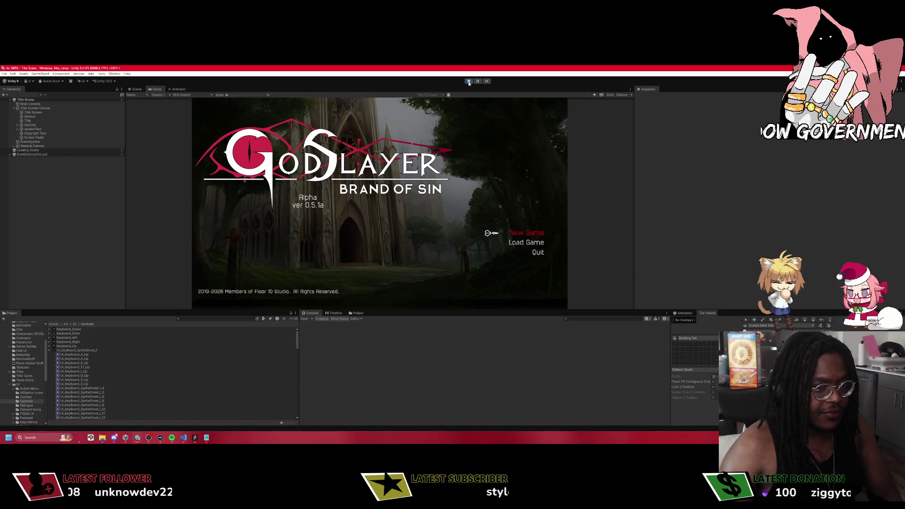
key("Return")
key("Down")
key("Down")
key("Down")
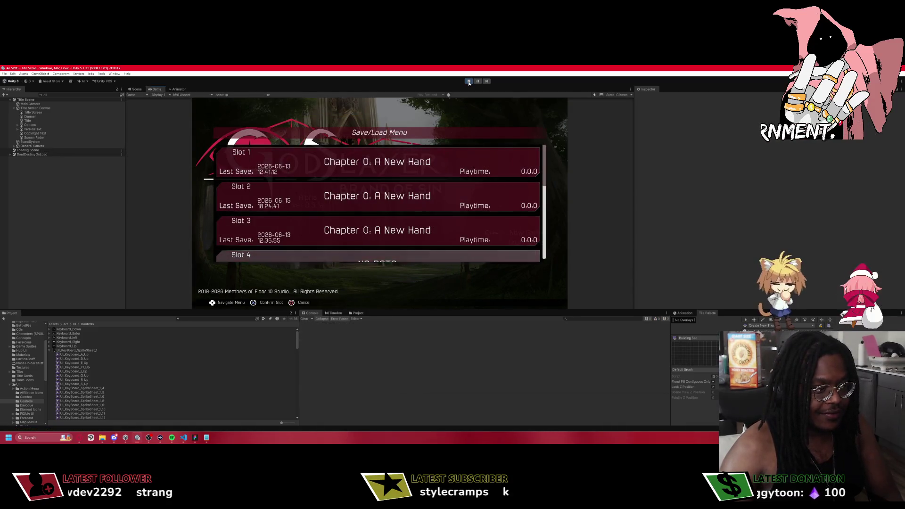
key("Up")
key("Up")
key("Up")
key("Return")
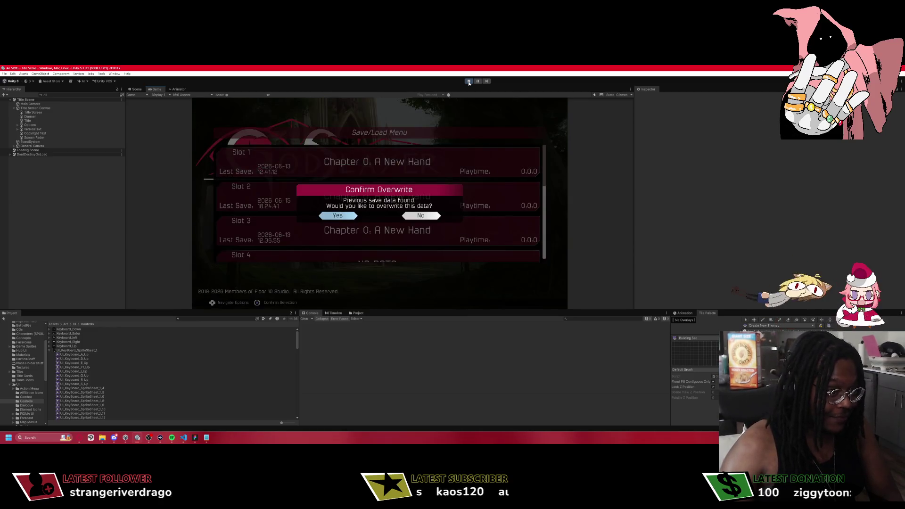
Confirm overwriting the existing save, finish Edward's dialogue, and begin the mission.
key("Return")
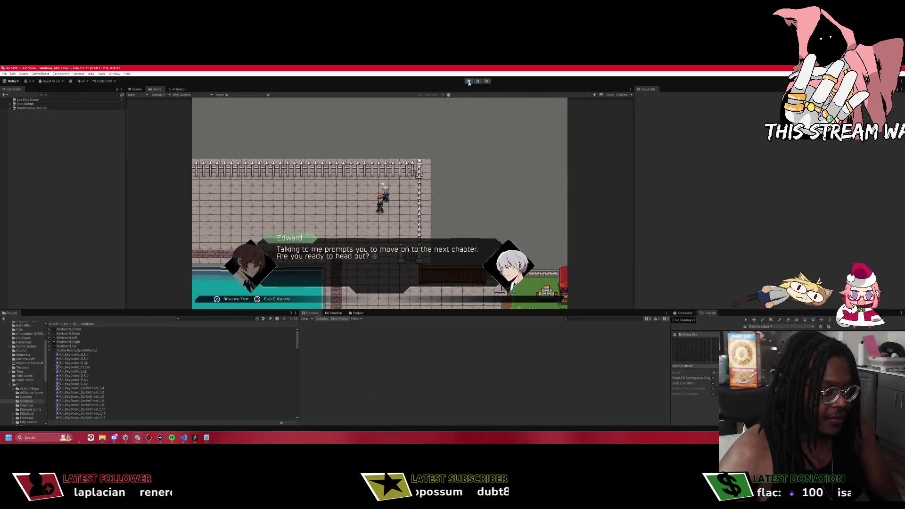
key("Return")
key("Return")
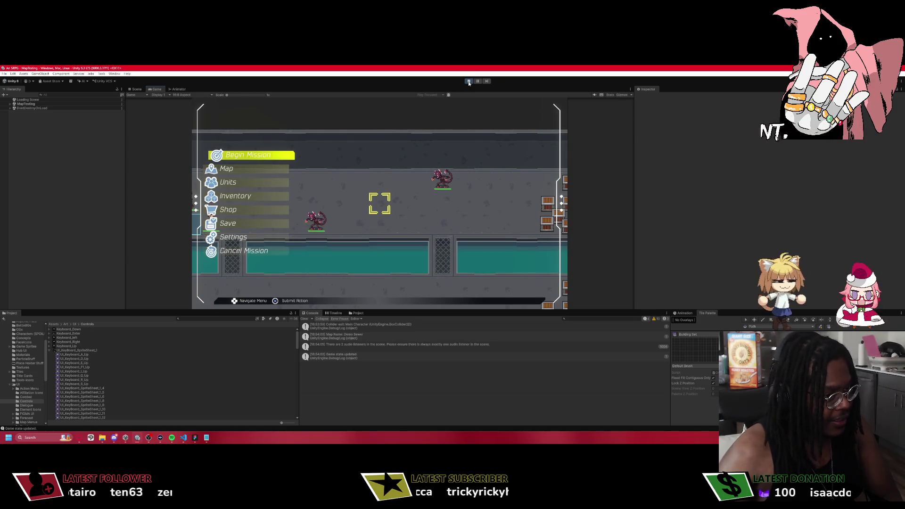
key("Return")
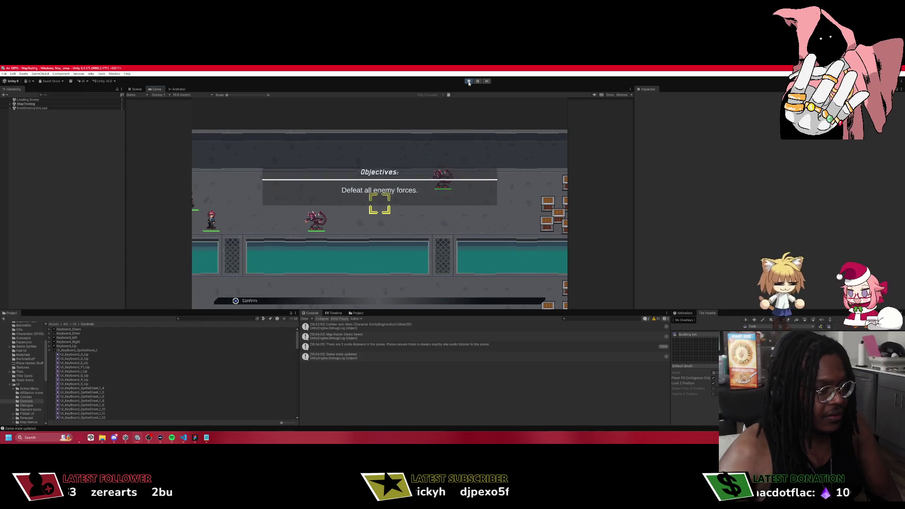
Dismiss the objectives and move a unit down through the grate to attack the nearby enemy.
key("Return")
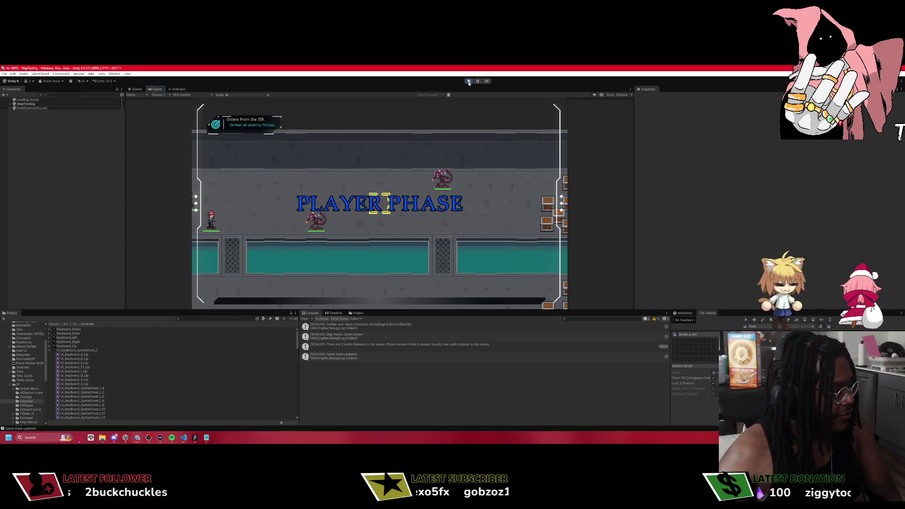
key("Return")
key("Right")
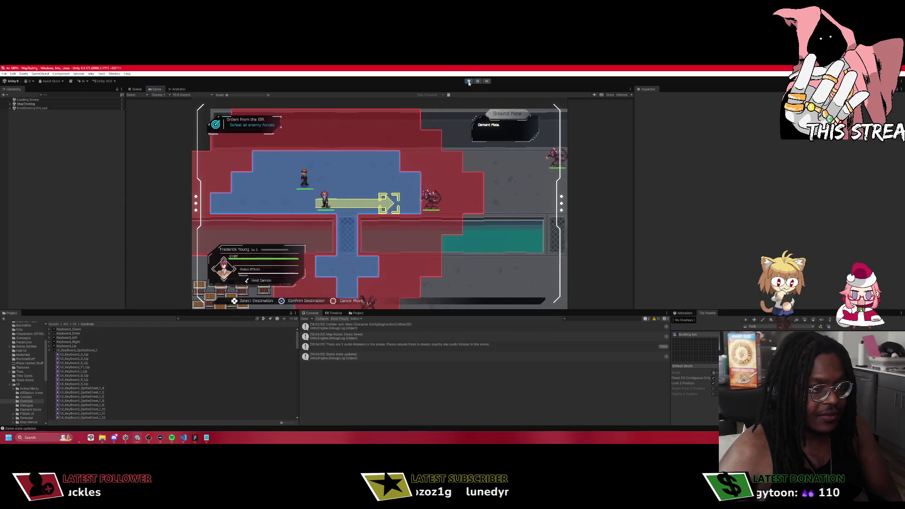
key("Down")
key("Down")
key("Down")
key("Return")
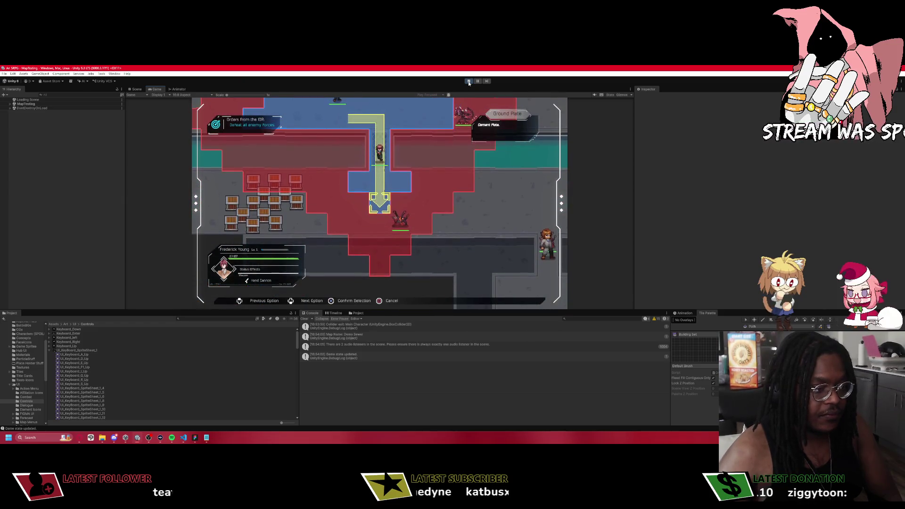
key("Return")
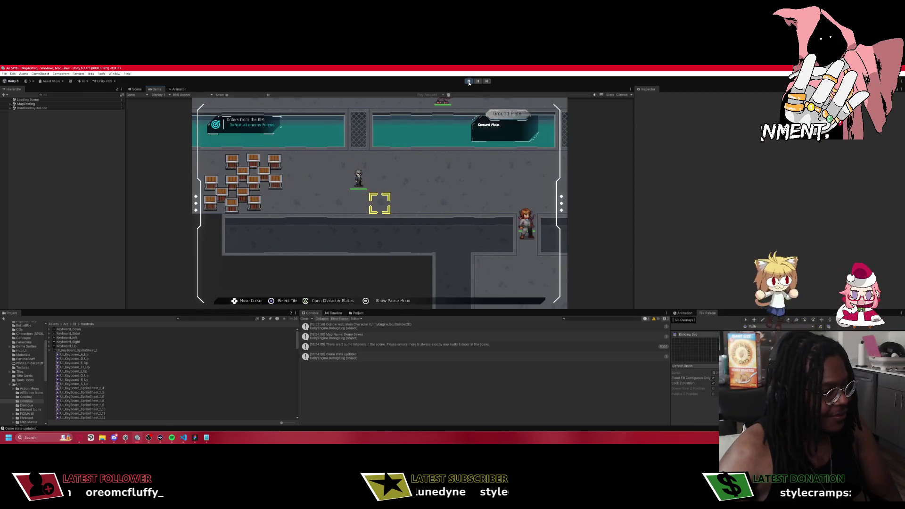
Move another unit beside the enemy, attack with the Hand Cannon, then route Frederick right.
key("Return")
key("Right")
key("Right")
key("Right")
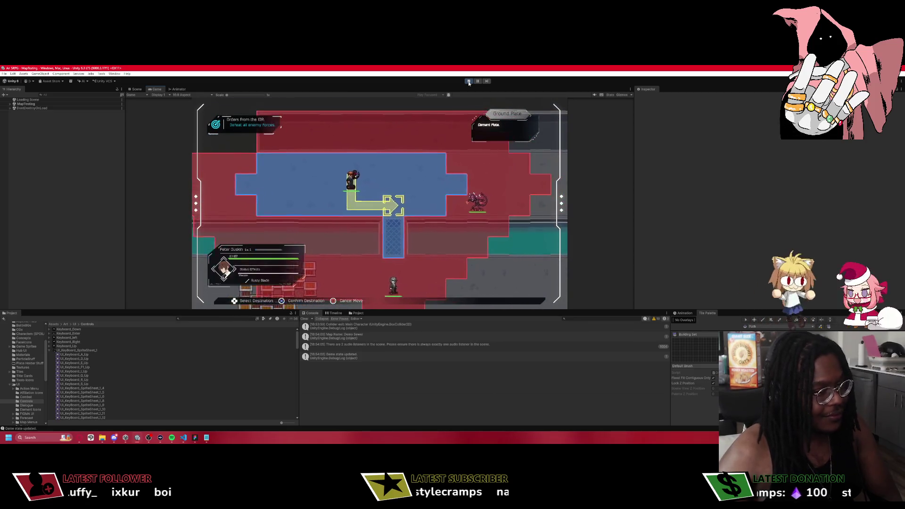
key("Return")
key("Return")
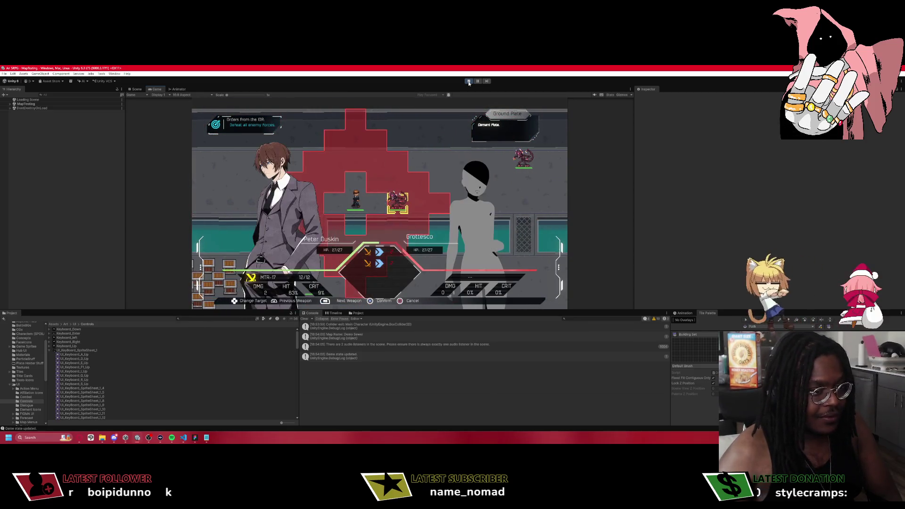
key("e")
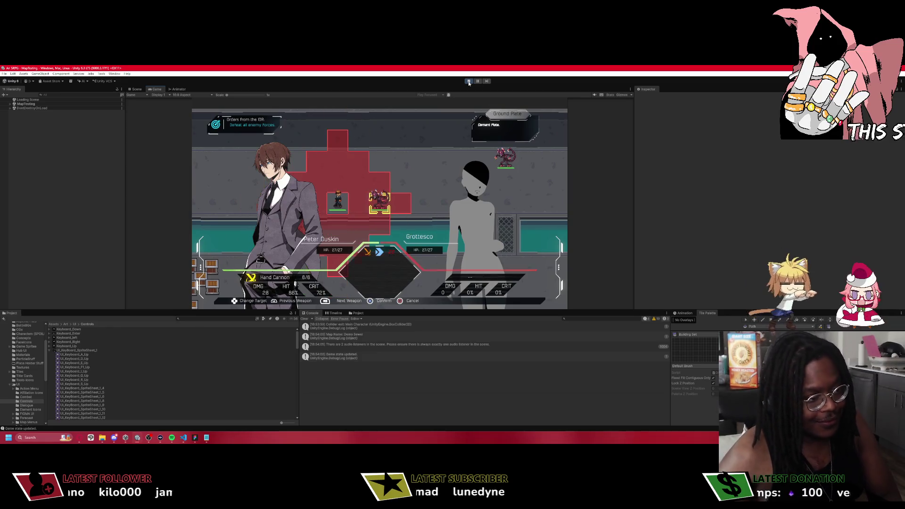
key("Return")
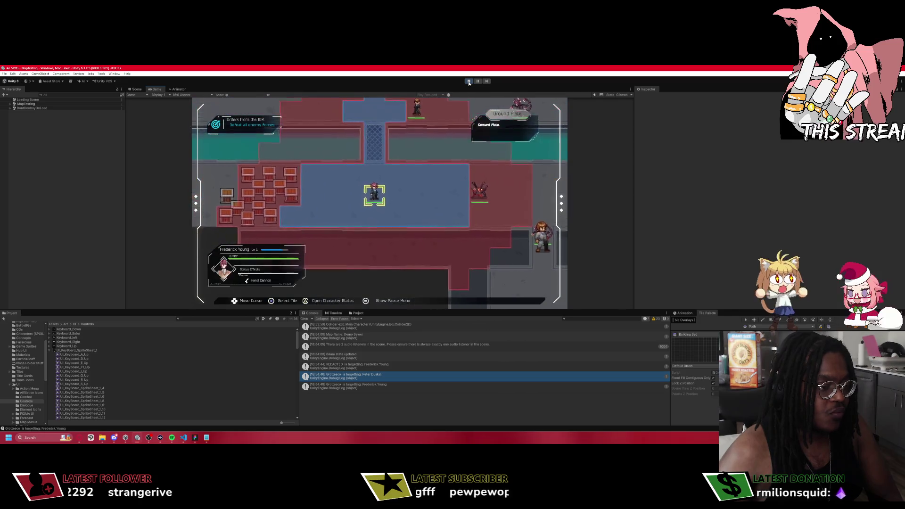
key("Right")
key("Right")
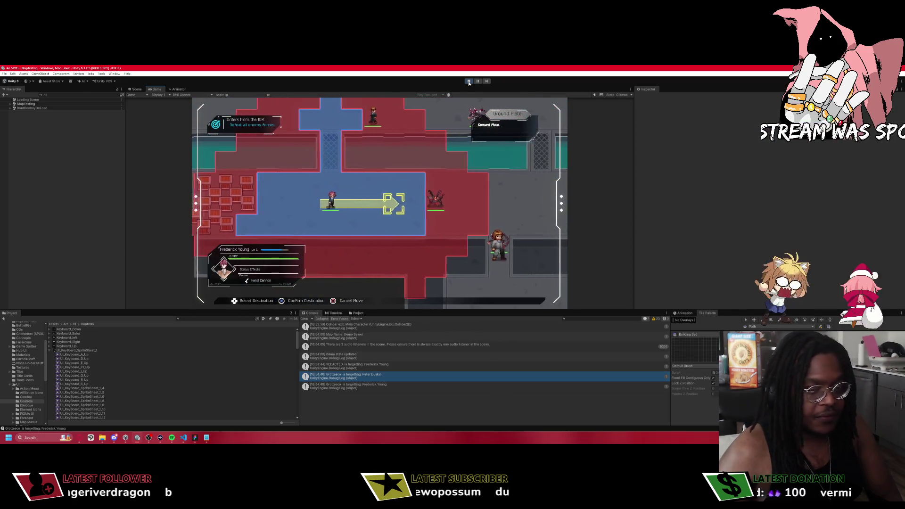
Attack Grottesco with Frederick and Peter Duskin, accepting both level-up screens through to Victory.
key("Down")
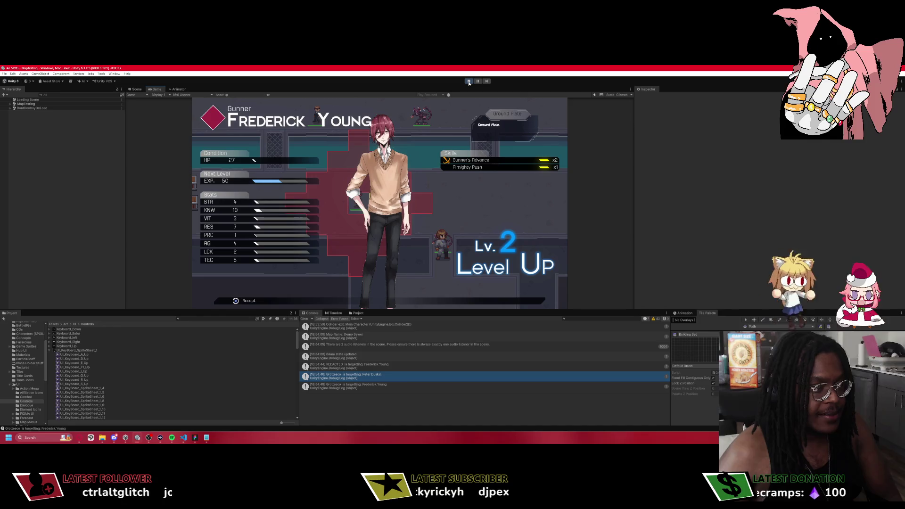
key("Return")
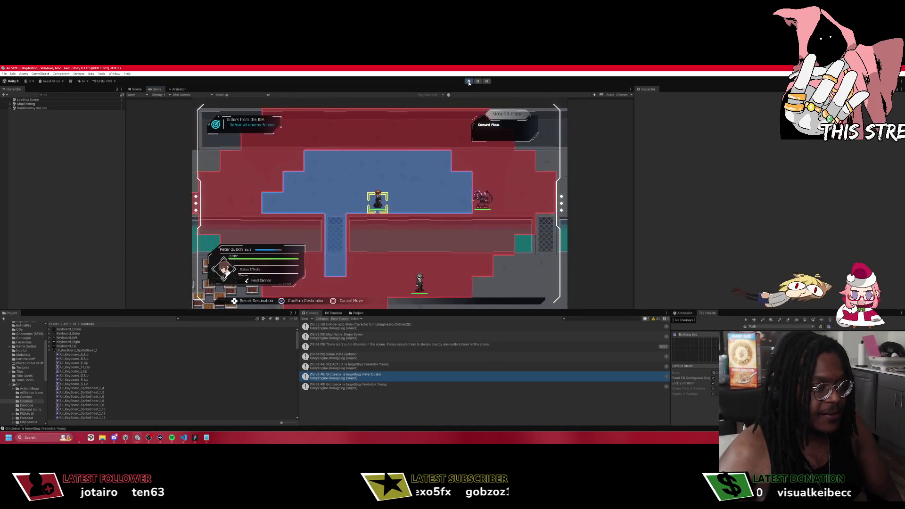
key("Right")
key("Right")
key("Right")
key("Return")
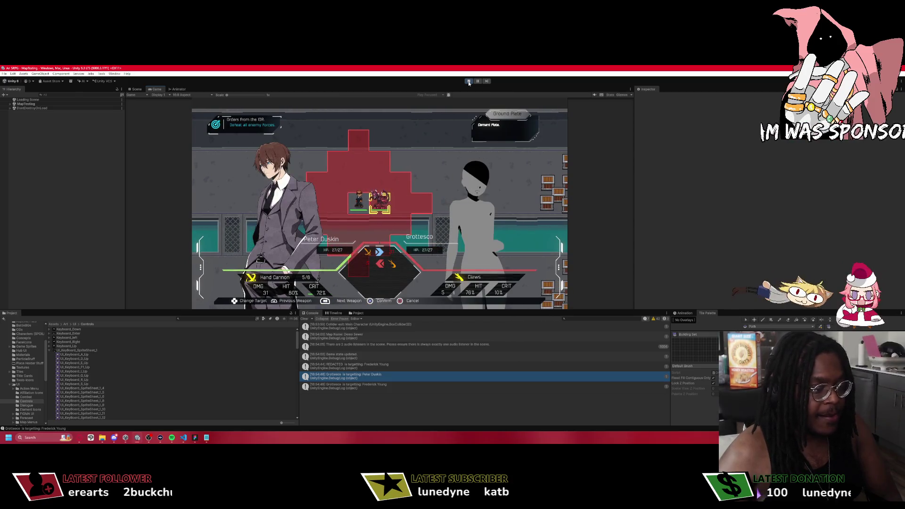
key("Return")
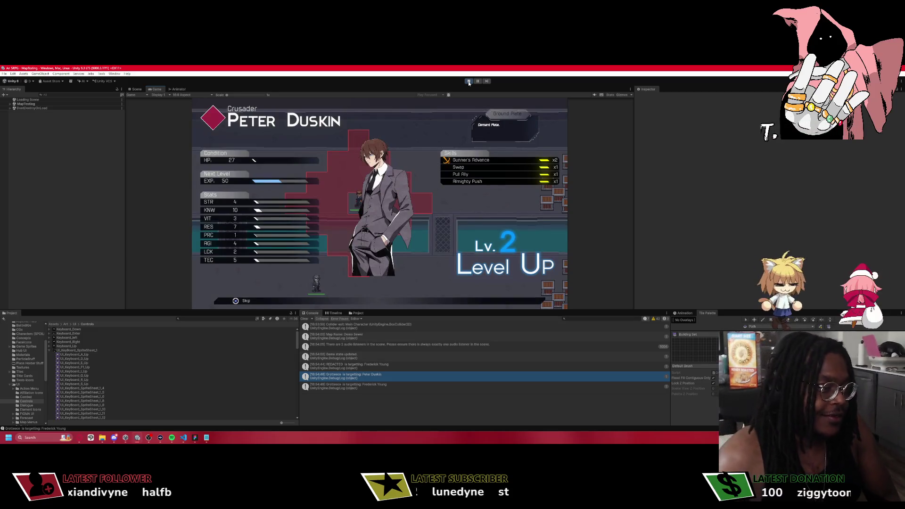
key("Return")
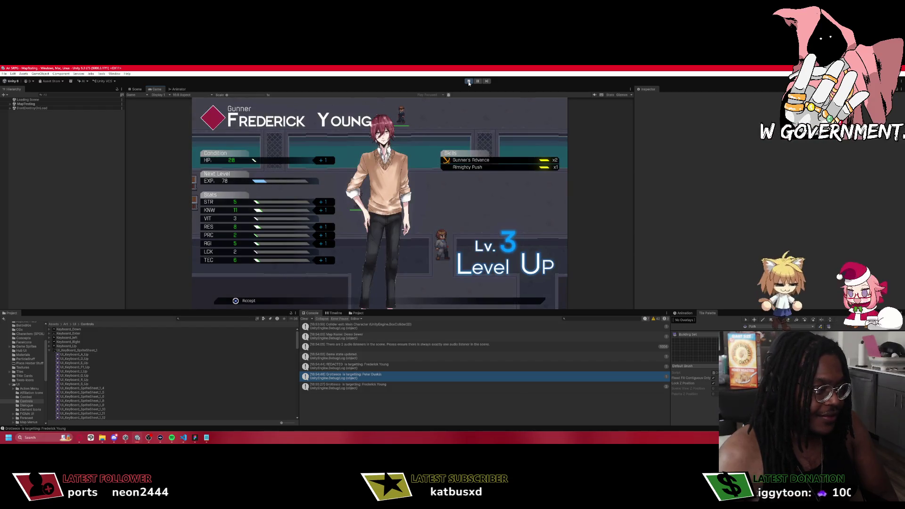
key("Return")
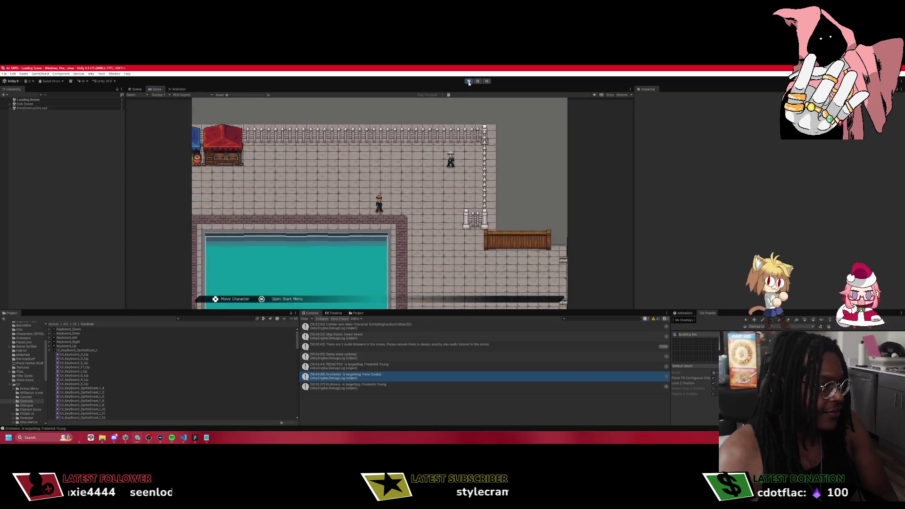
Walk around the hub courtyard, then switch to VS Code at PhaseManager.cs's Stop method.
key("Down")
key("Right")
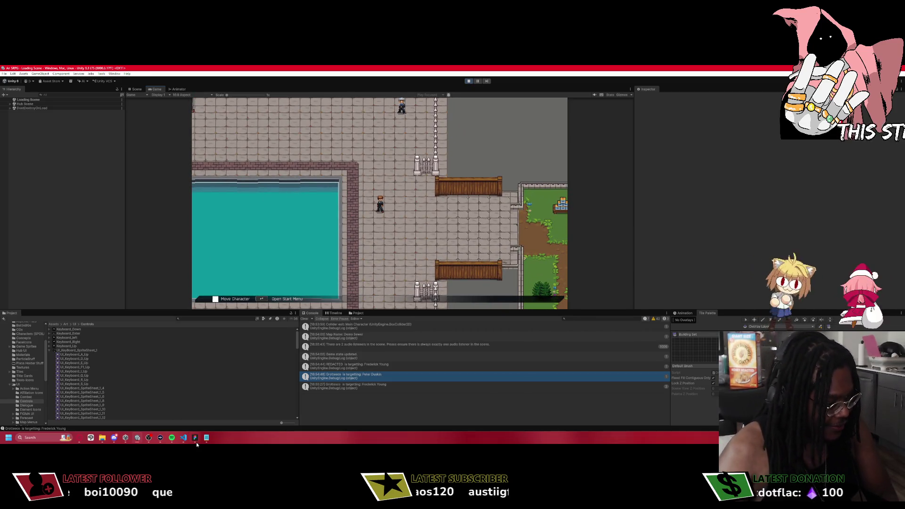
left_click(183, 438)
left_click(184, 438)
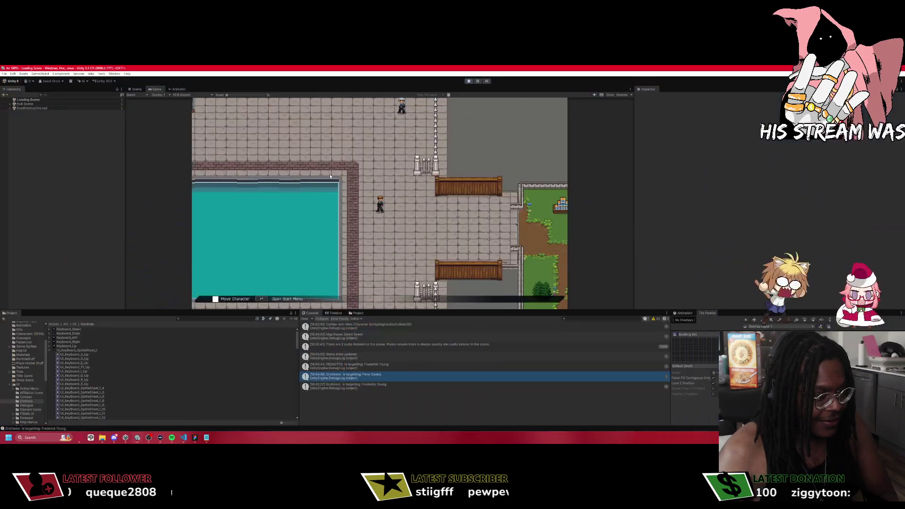
key("Up")
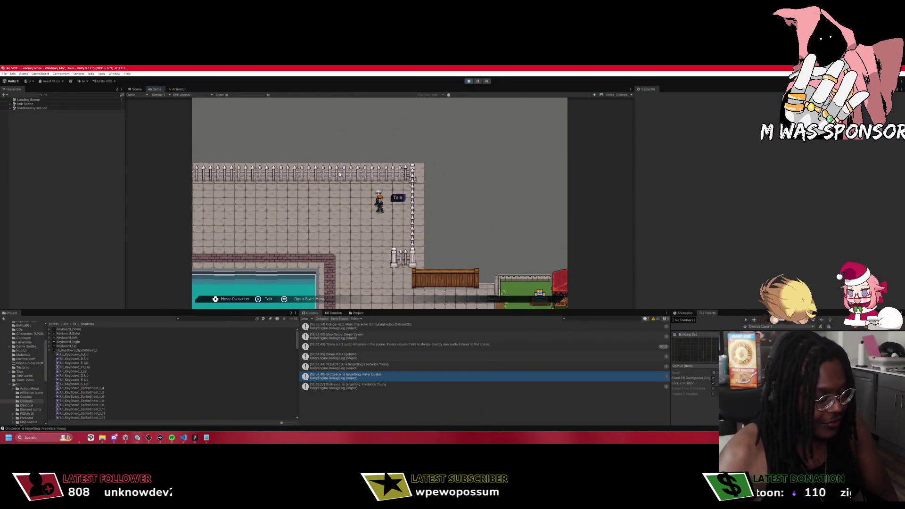
left_click(184, 438)
left_click(384, 201)
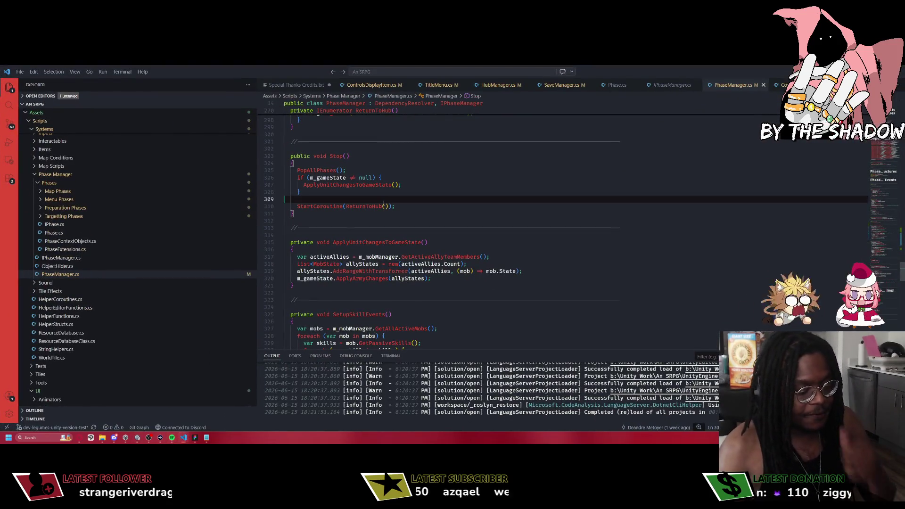
Open HubManager.cs through quick file search after trying the Phase and Combat searches.
key("ctrl+p")
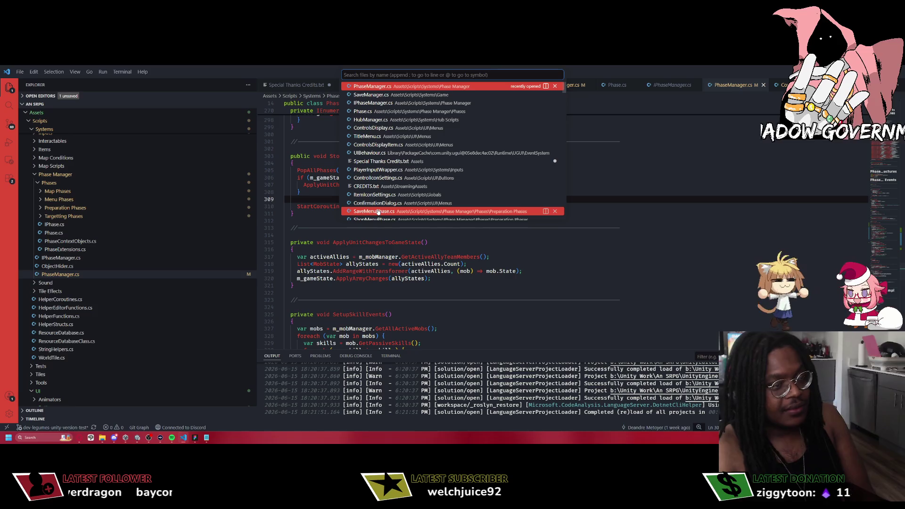
type("Phase")
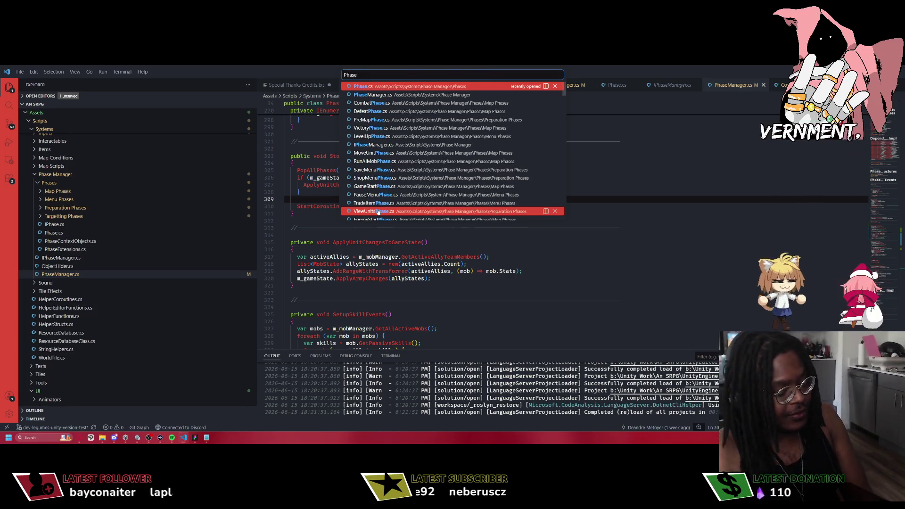
key("ctrl+BackSpace")
type("Combat")
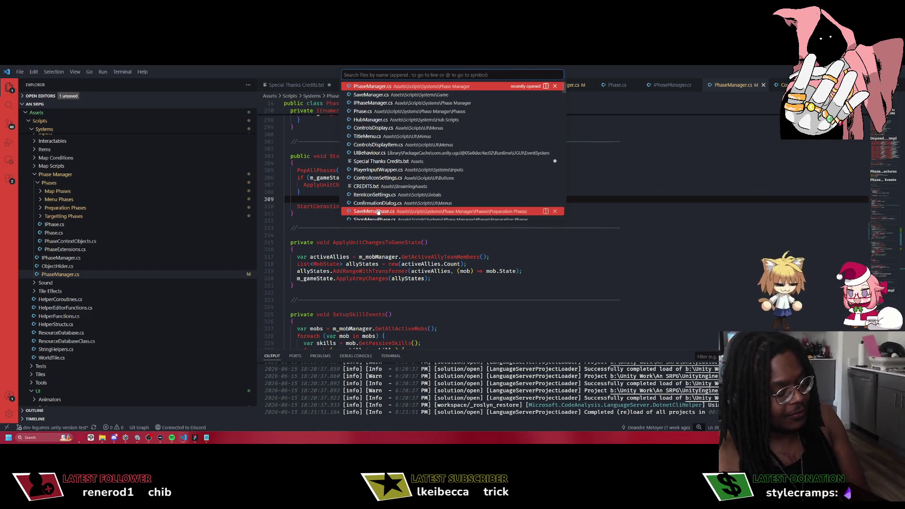
key("ctrl+BackSpace")
type("HUIBN")
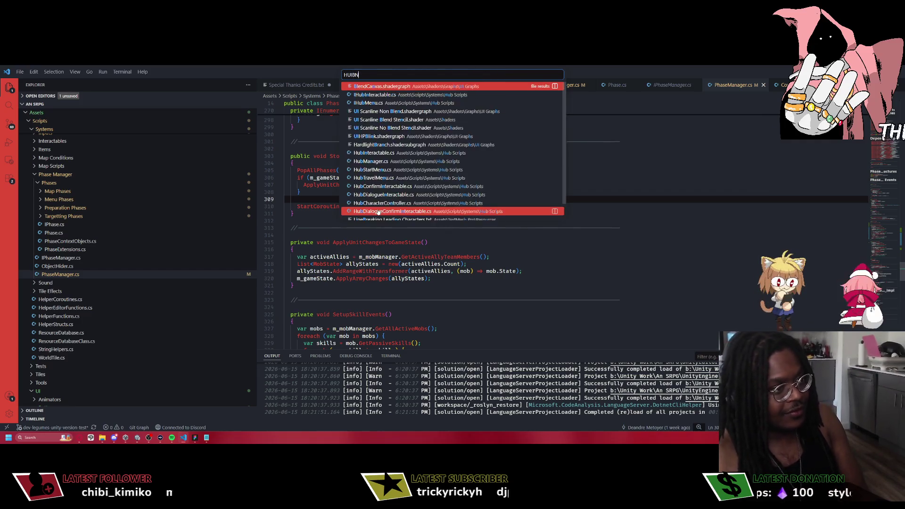
key("BackSpace")
key("BackSpace")
key("BackSpace")
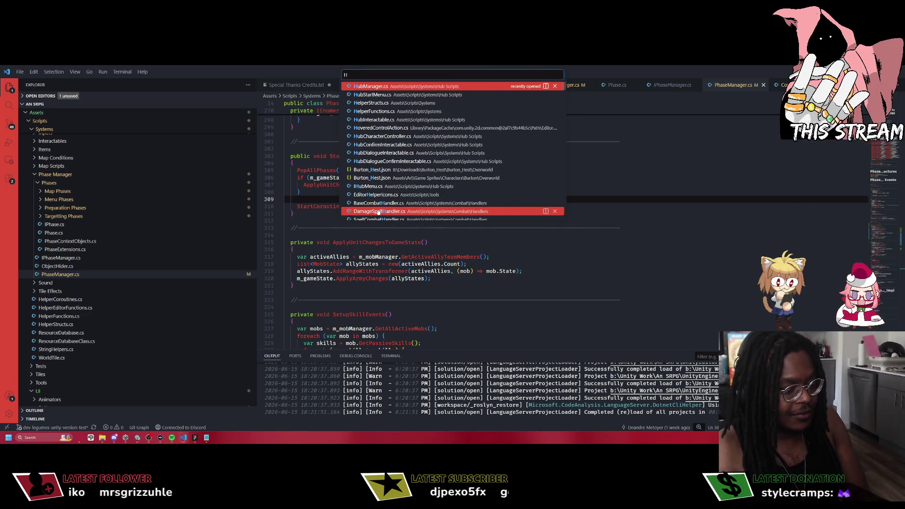
type("bMa")
key("Return")
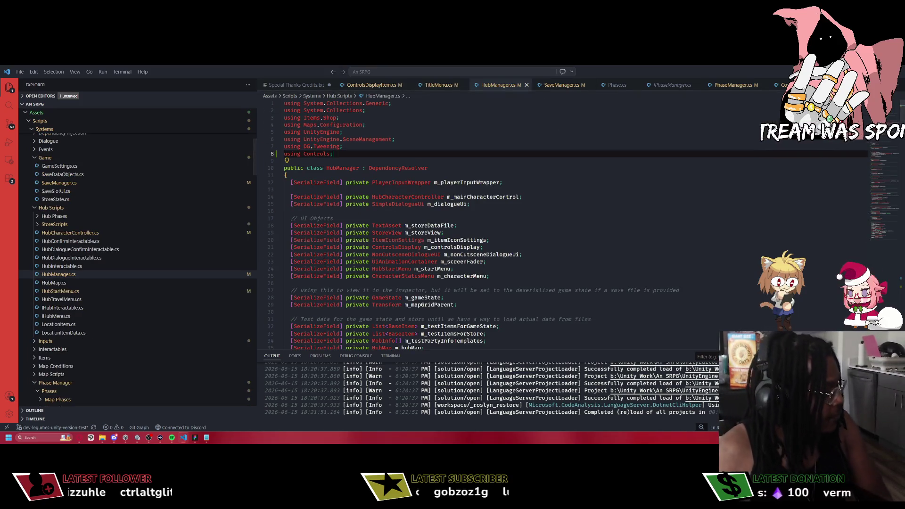
Review HubManager's m_controlsDisplay and m_dialogueUi fields, switching between Unity and the editor.
key("alt+Tab")
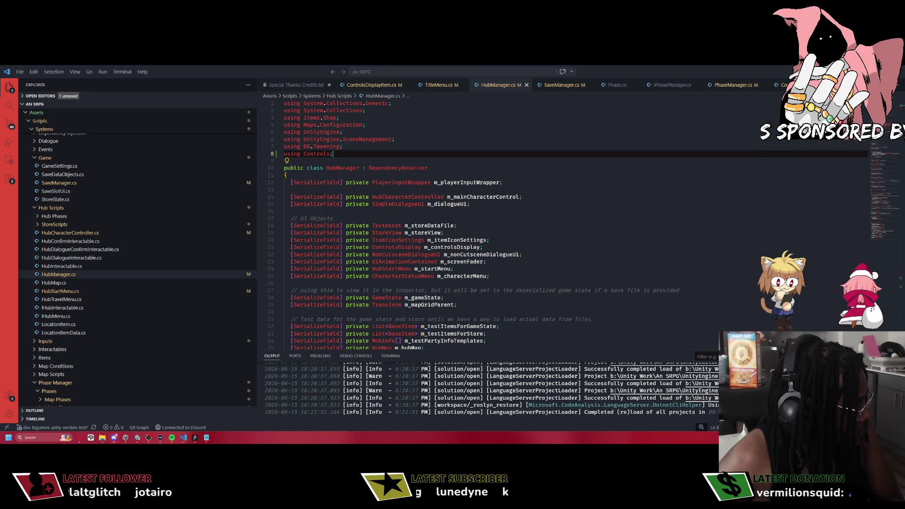
left_click(508, 247)
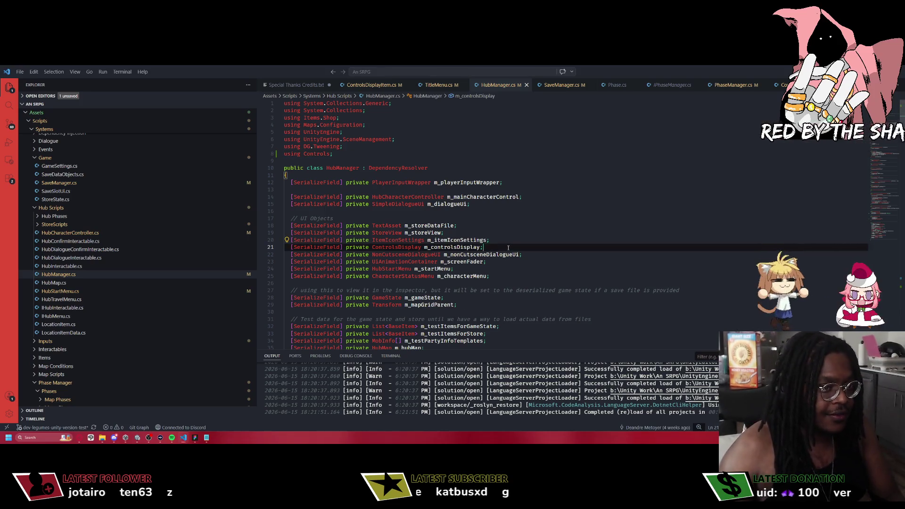
key("alt+Tab")
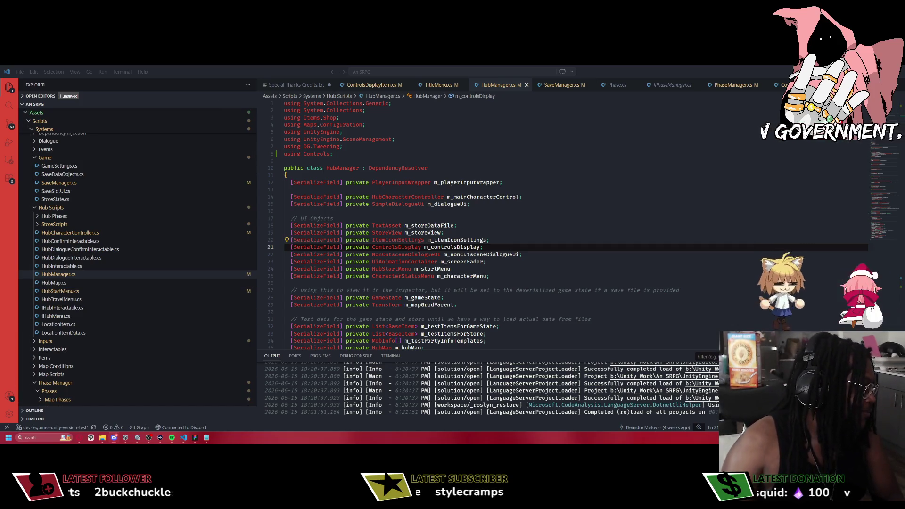
left_click(617, 206)
left_click(146, 442)
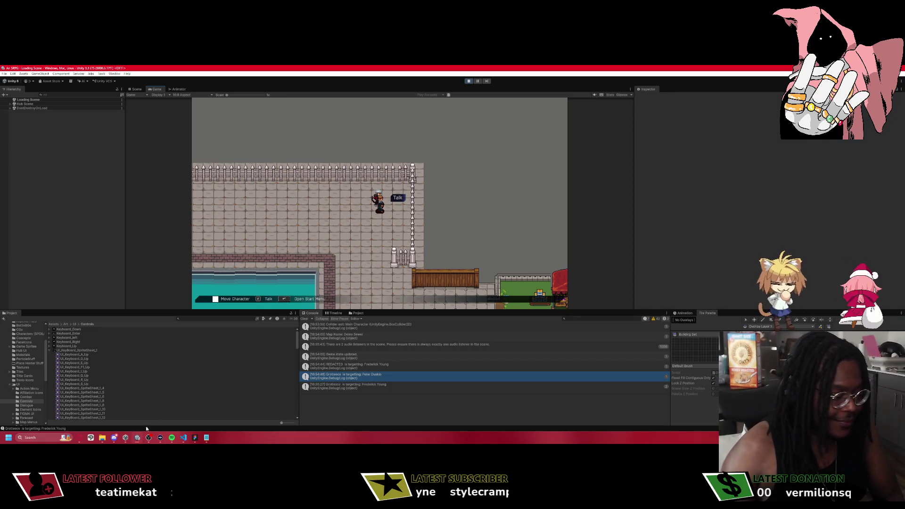
left_click(183, 438)
Set a breakpoint at line 236 in LoadToMapScene and attach the debugger to Unity with F5.
scroll(441, 220, "down", 10)
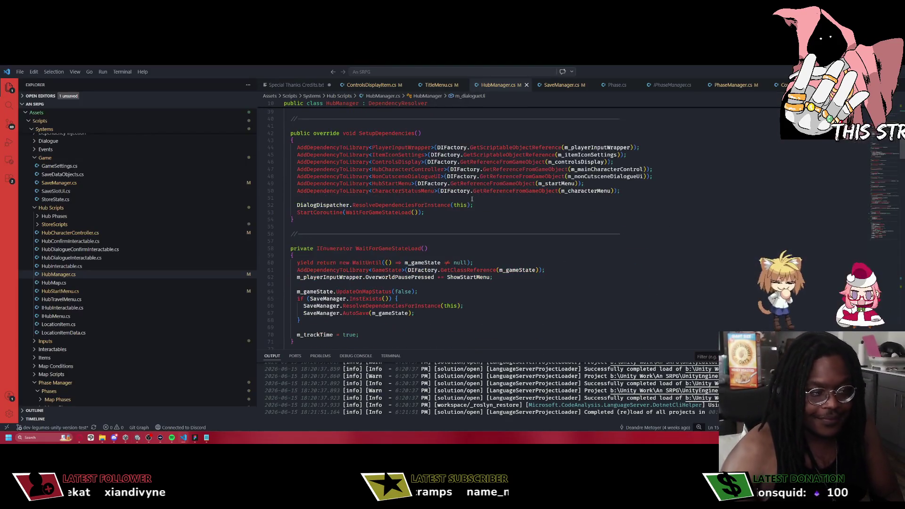
scroll(440, 220, "down", 4)
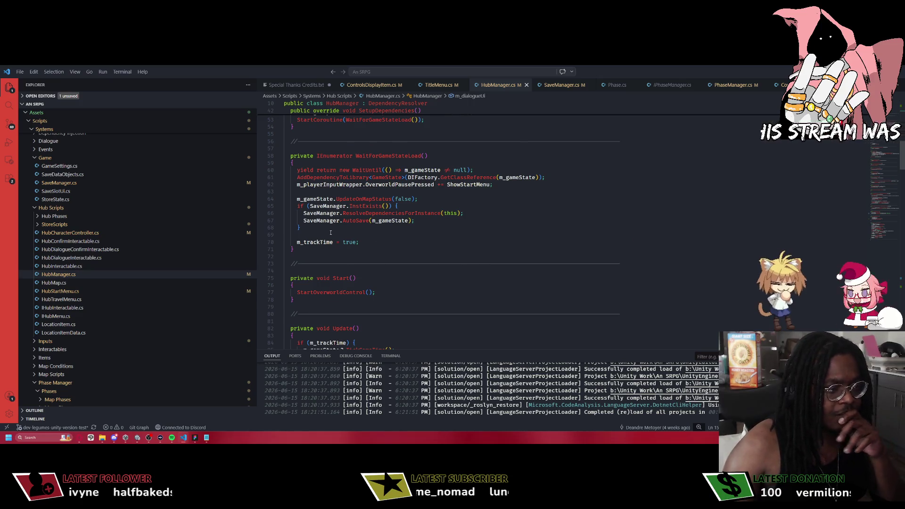
scroll(365, 227, "down", 5)
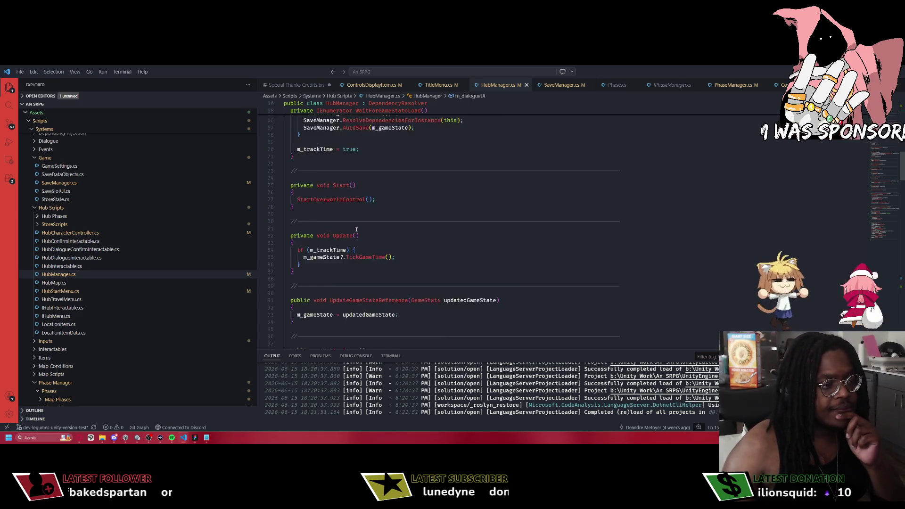
scroll(383, 209, "down", 20)
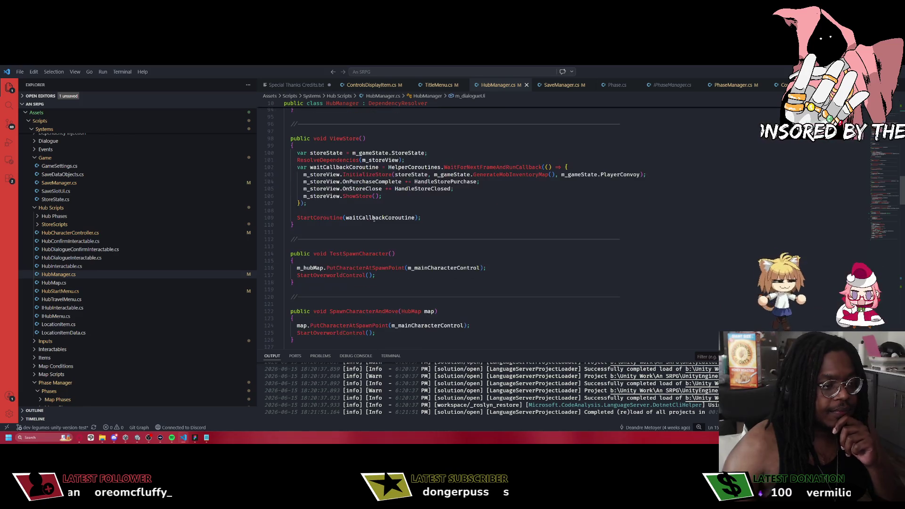
scroll(366, 226, "down", 20)
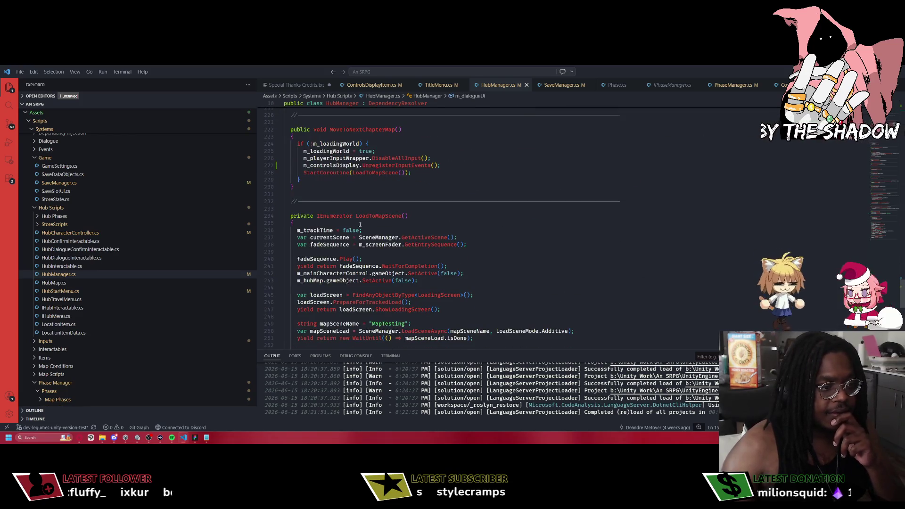
left_click(260, 230)
key("F5")
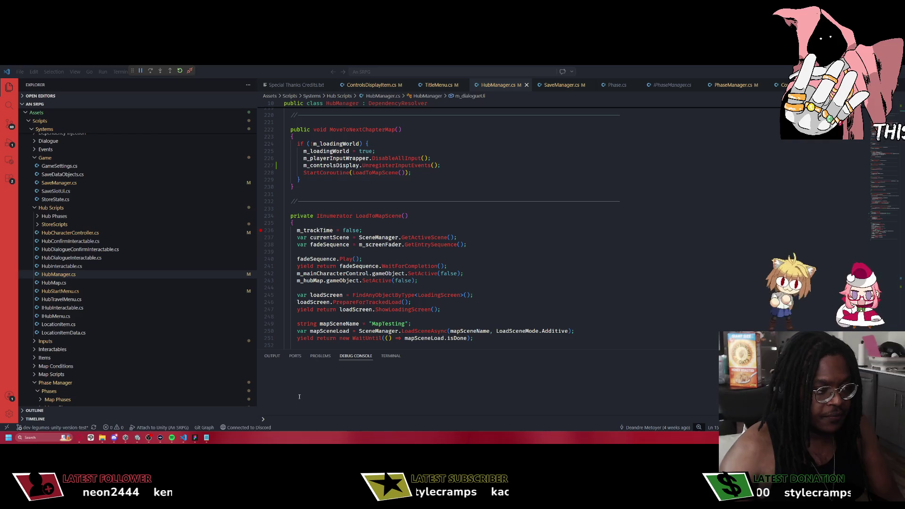
left_click(452, 299)
Review the LoadToMapScene code around the LoadSceneAsync call on line 250.
key("Up")
key("Up")
key("Up")
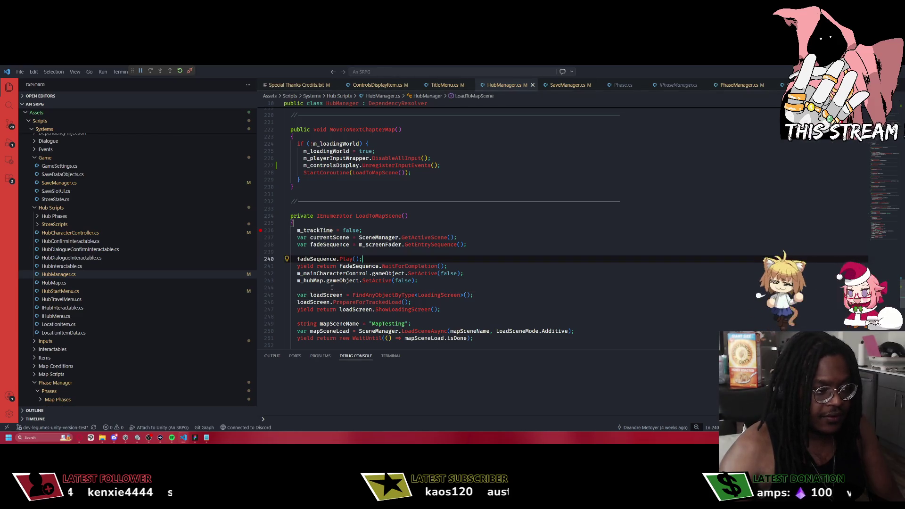
key("Down")
key("Down")
key("Down")
scroll(384, 303, "down", 1)
left_click(493, 305)
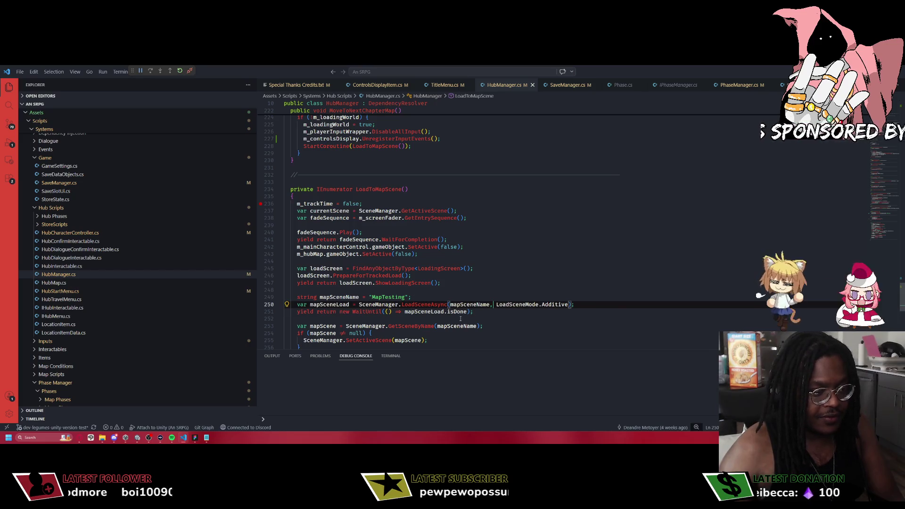
scroll(413, 313, "down", 1)
scroll(418, 317, "down", 3)
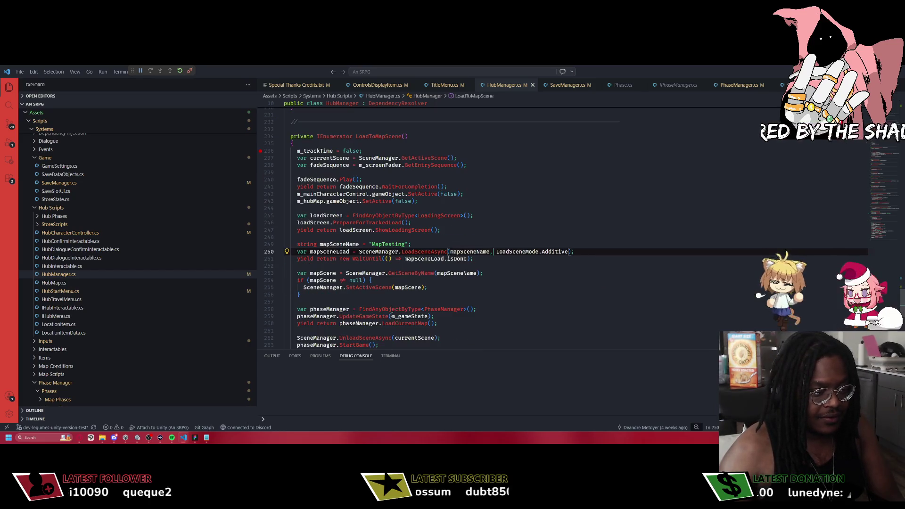
scroll(417, 314, "up", 5)
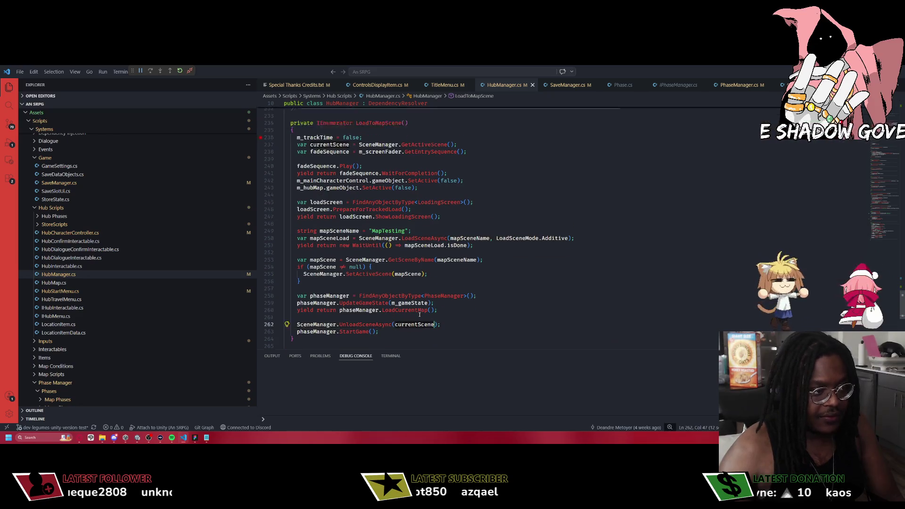
Accept the chapter advance in Unity, step through the breakpoint with F10, and watch the map load.
key("alt+Tab")
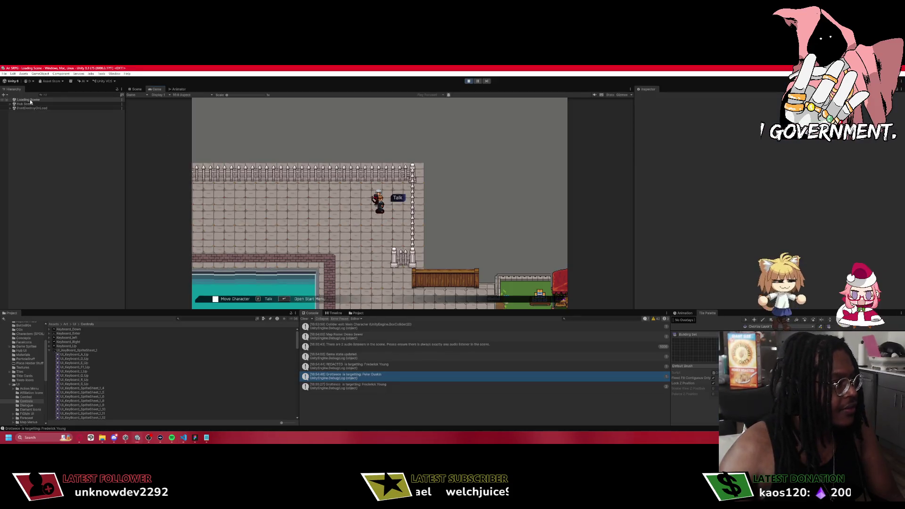
key("Return")
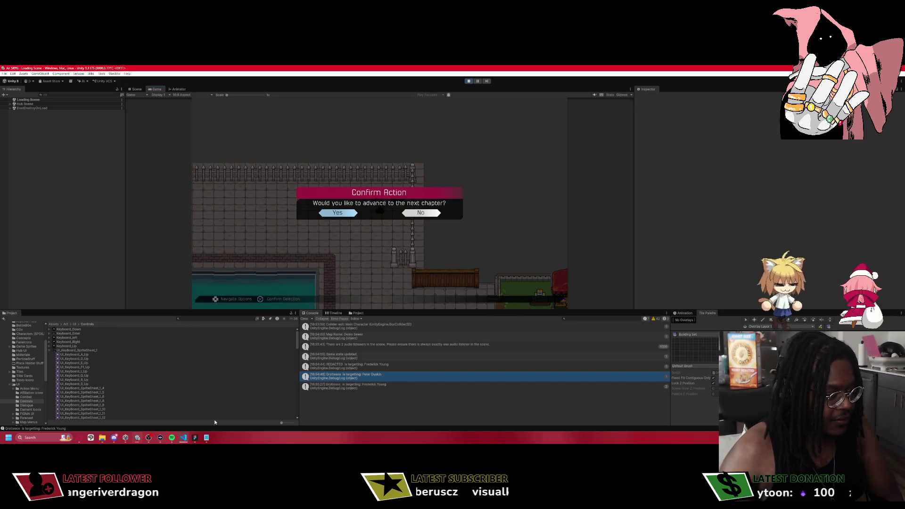
key("Return")
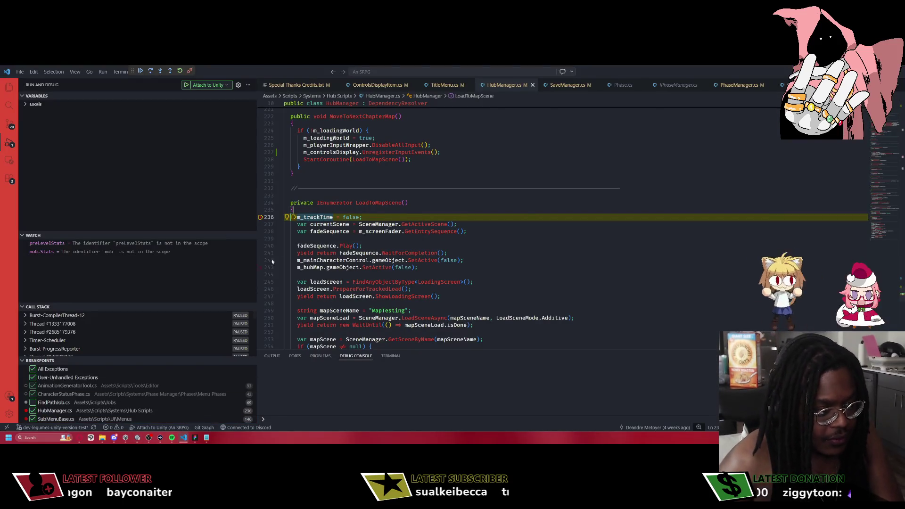
key("F10")
key("F10")
key("F10")
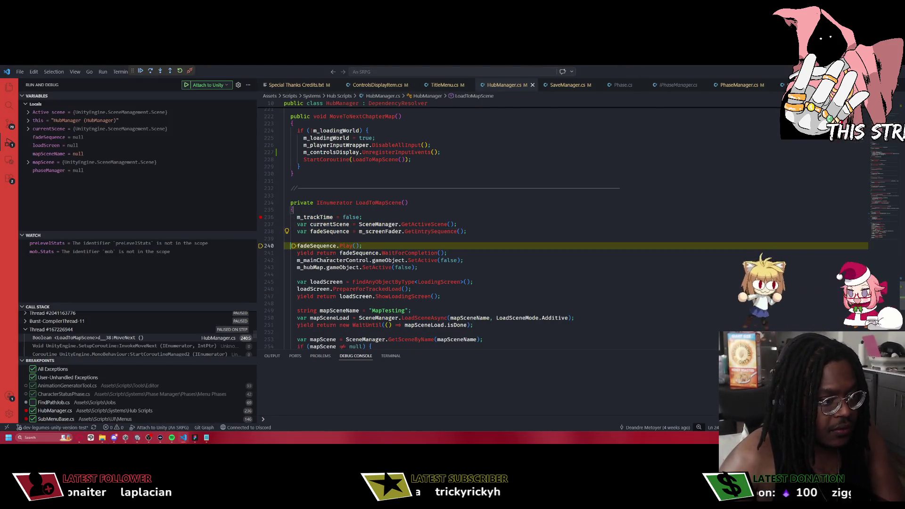
key("F10")
key("F10")
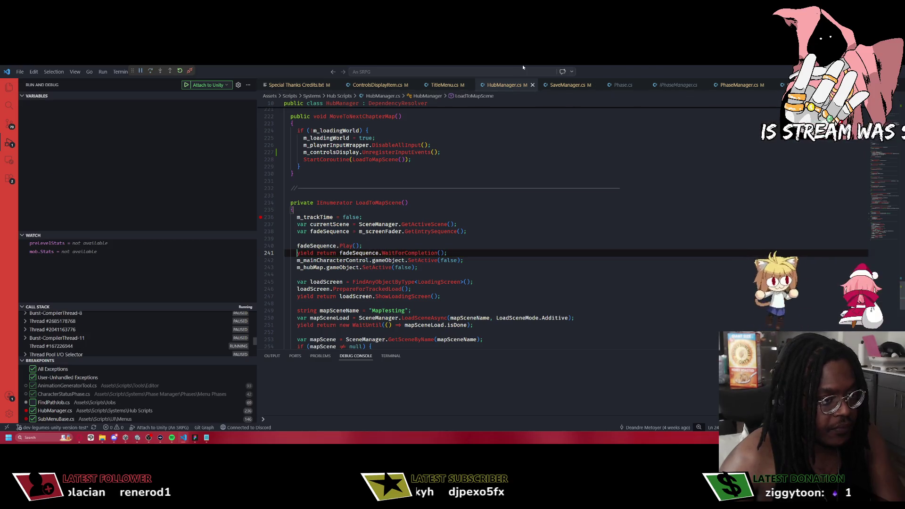
key("alt+Tab")
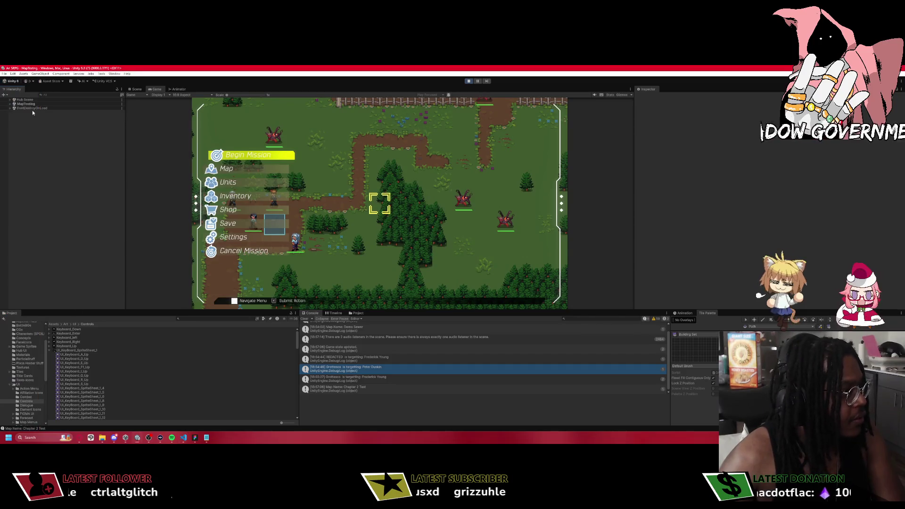
Expand and collapse Hub Scene, then reposition and hide the streaming software window.
left_click(11, 102)
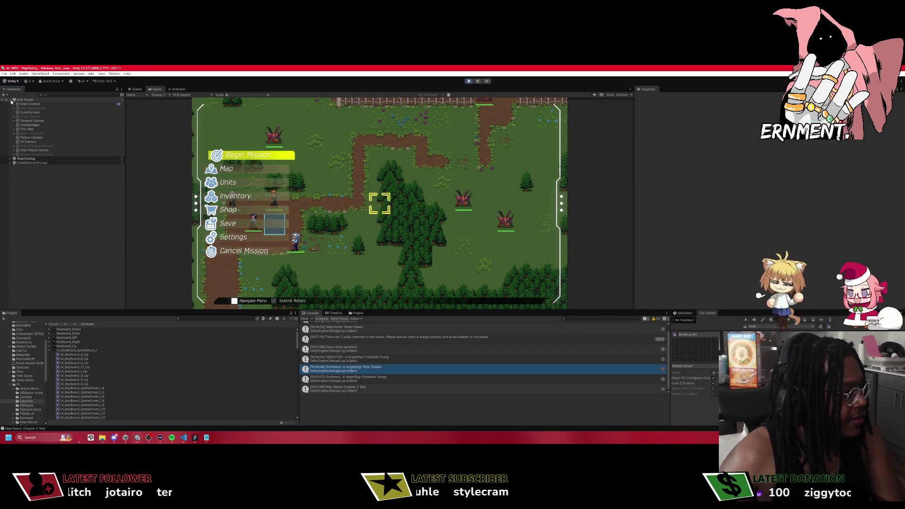
left_click(11, 101)
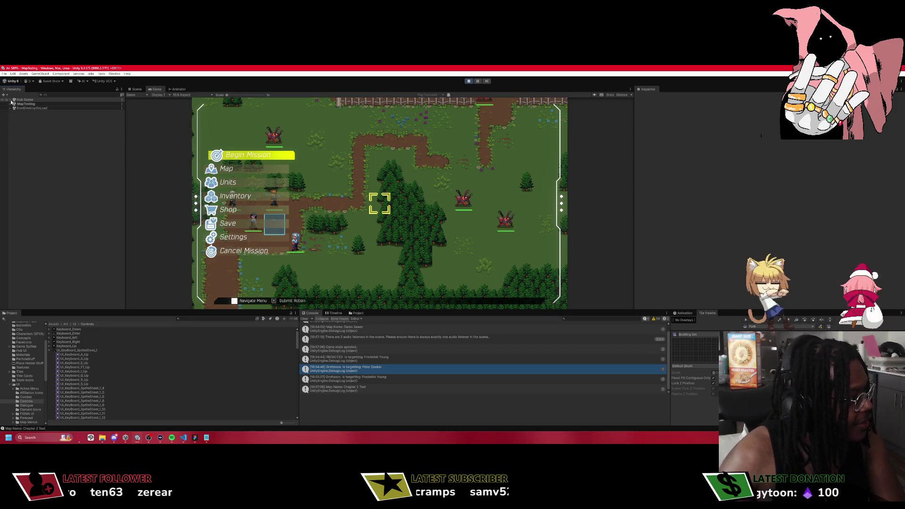
left_click(148, 437)
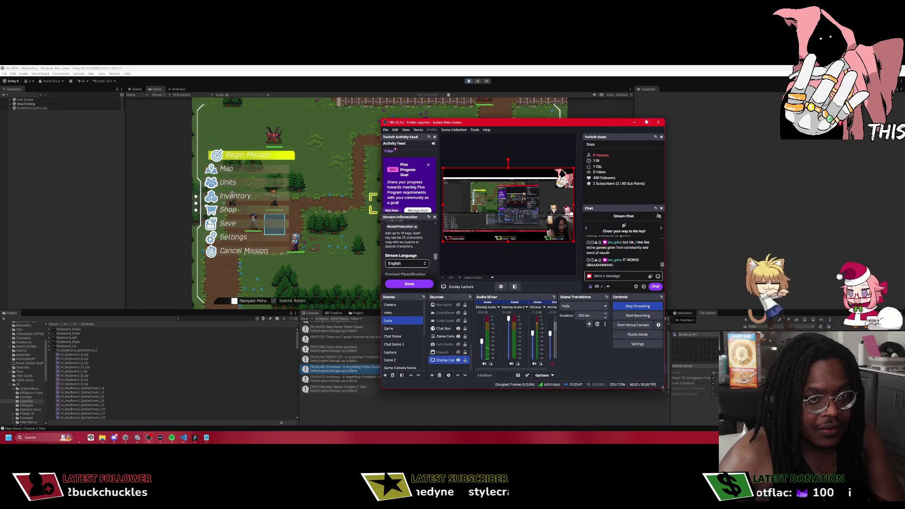
left_click(646, 122)
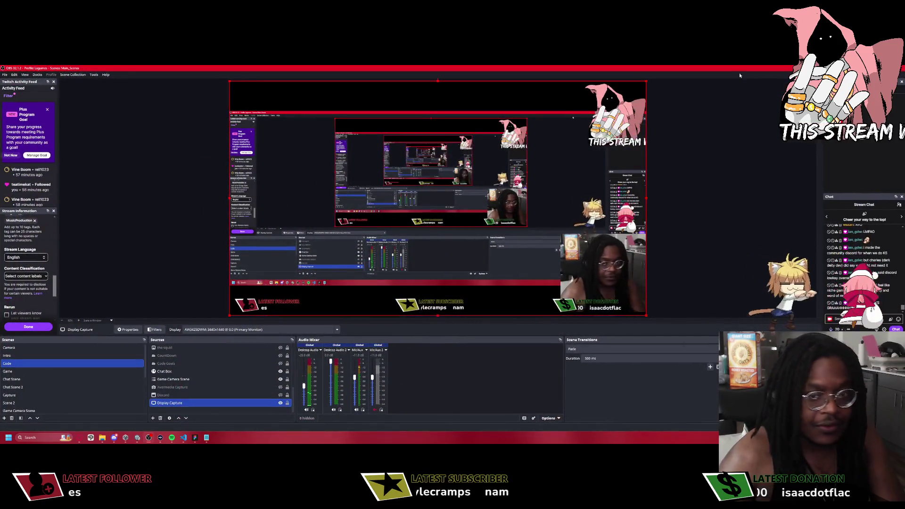
left_click_drag(739, 73, 432, 129)
left_click(460, 128)
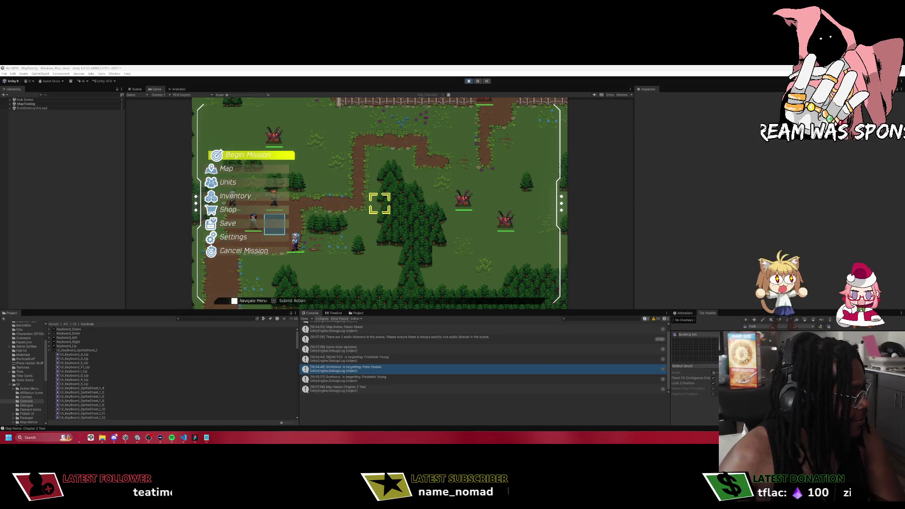
Review the current-scene line in LoadToMapScene, then return to Unity and exit play mode.
left_click(186, 439)
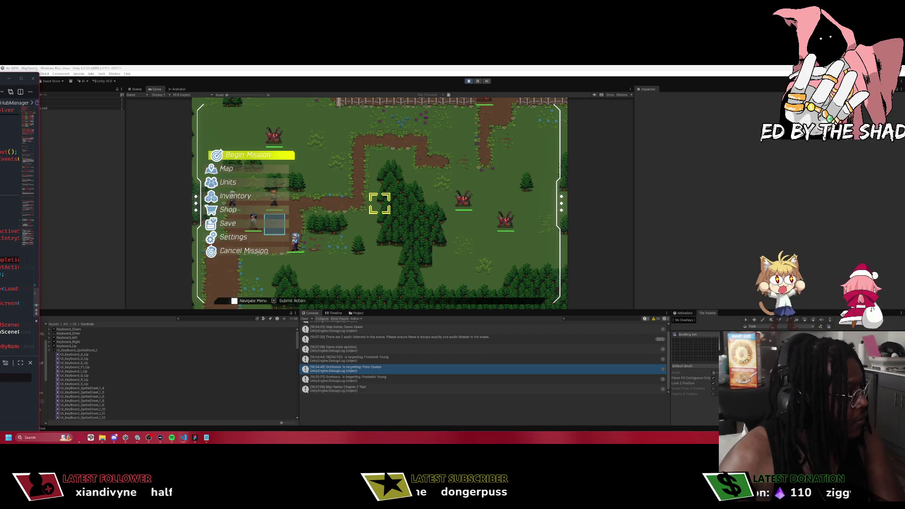
key("super+Up")
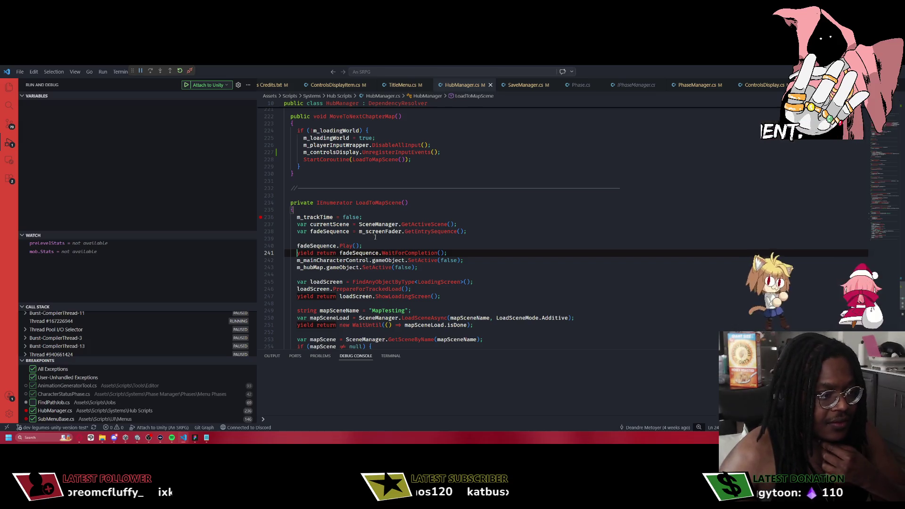
left_click(333, 225)
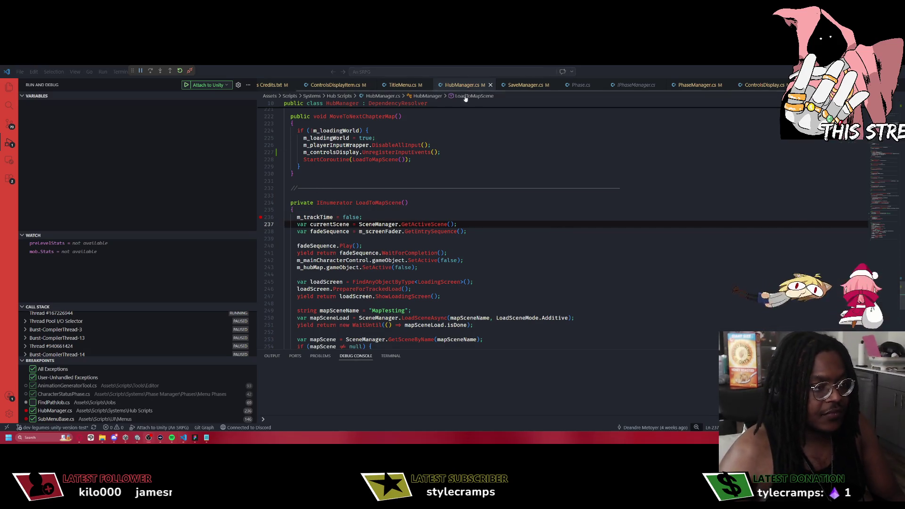
key("alt+Tab")
left_click(431, 208)
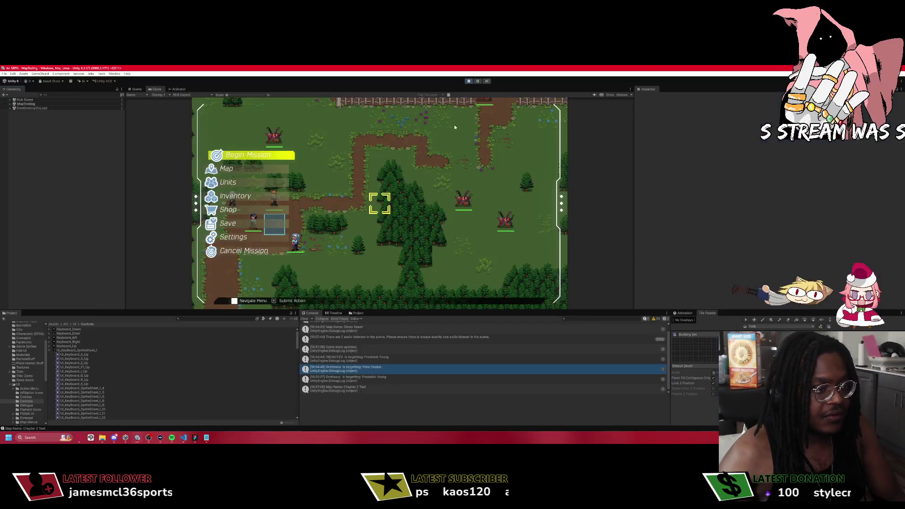
left_click(467, 85)
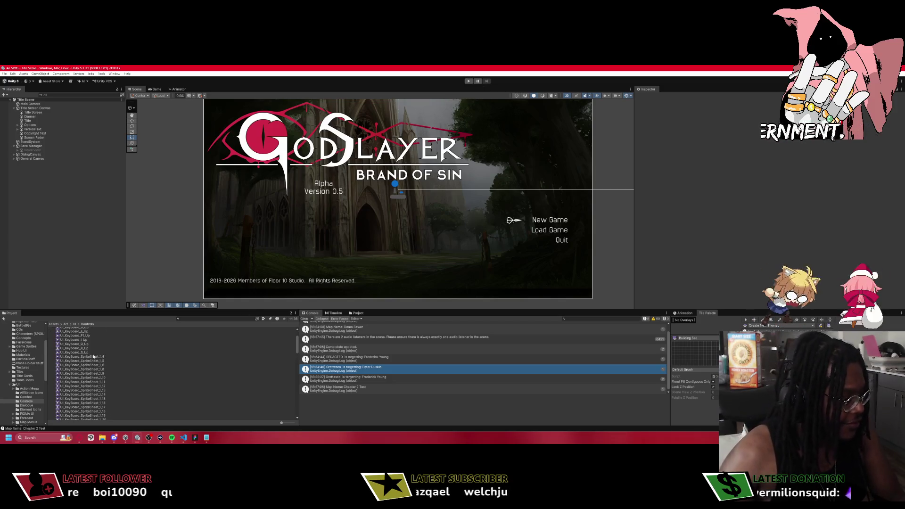
Inspect General Canvas and Title Screen Canvas, then locate the Chapter Maps List asset.
left_click(32, 159)
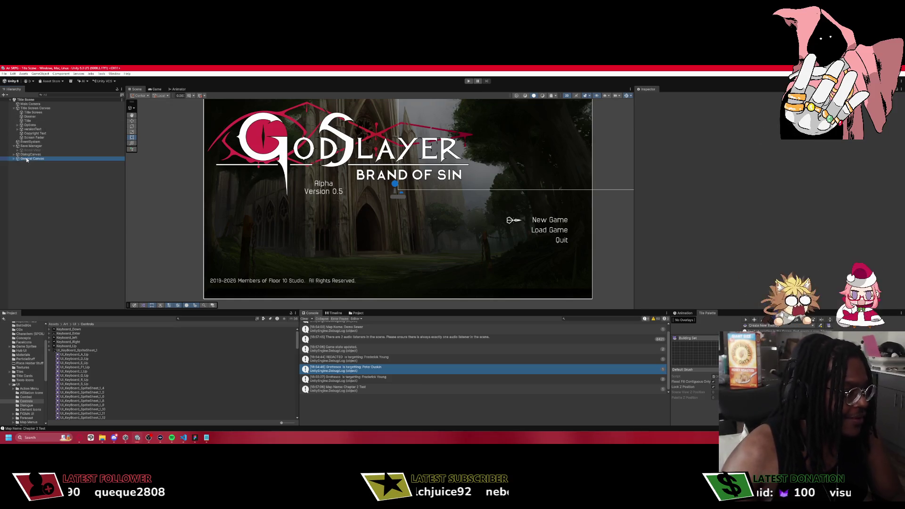
left_click(40, 108)
scroll(824, 270, "down", 3)
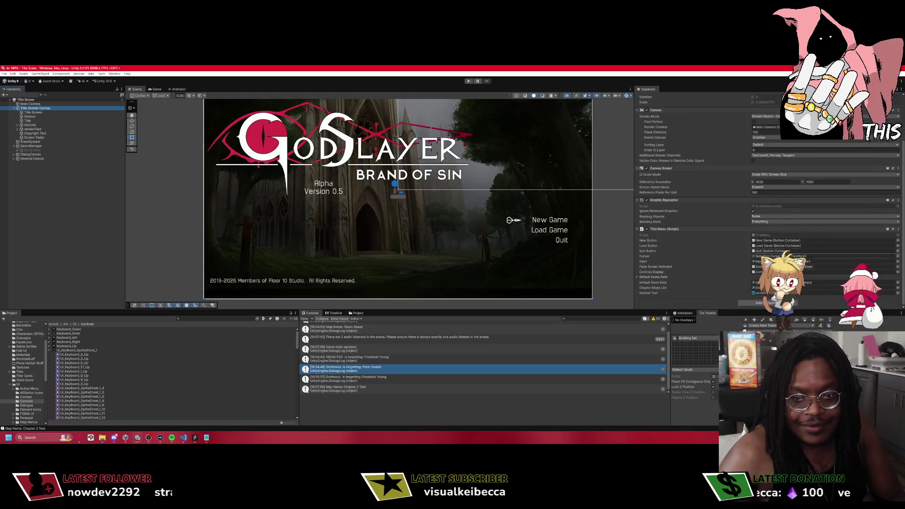
left_click(763, 287)
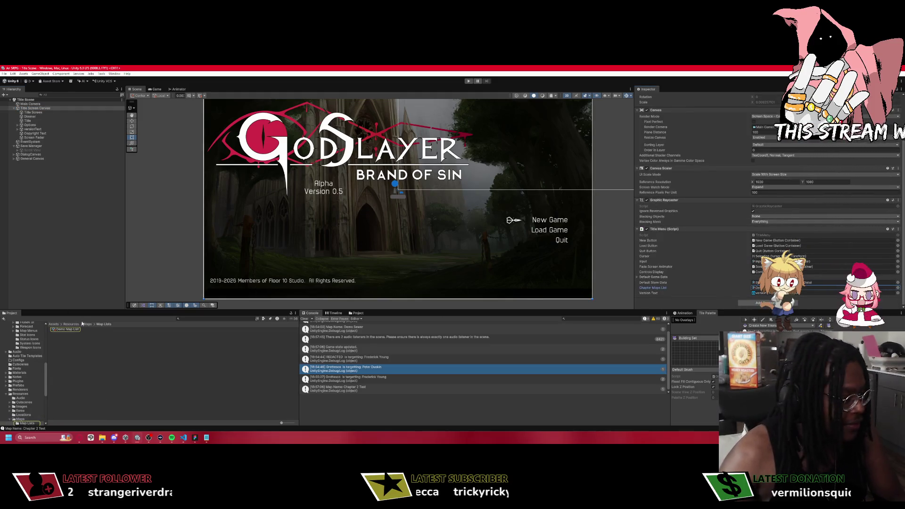
In Demo Map List, set Maps Element 0 to Demo Sewer.
left_click(66, 329)
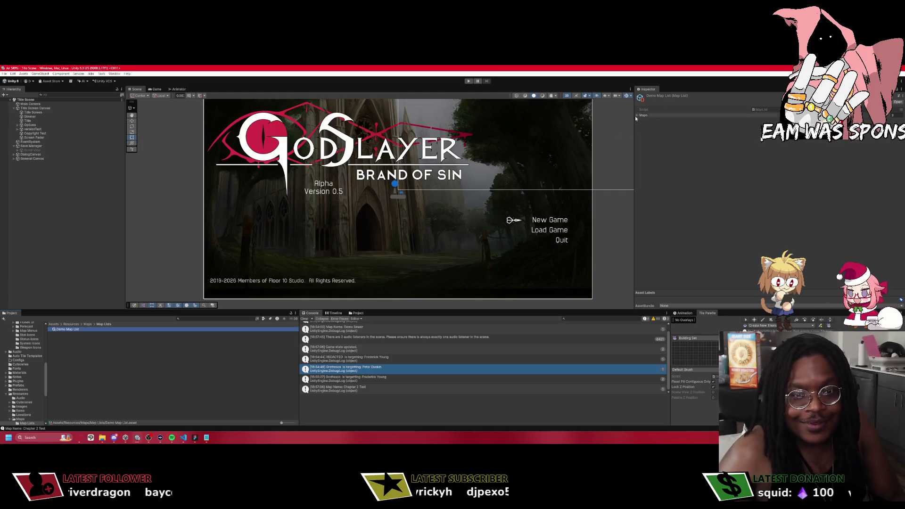
left_click(636, 115)
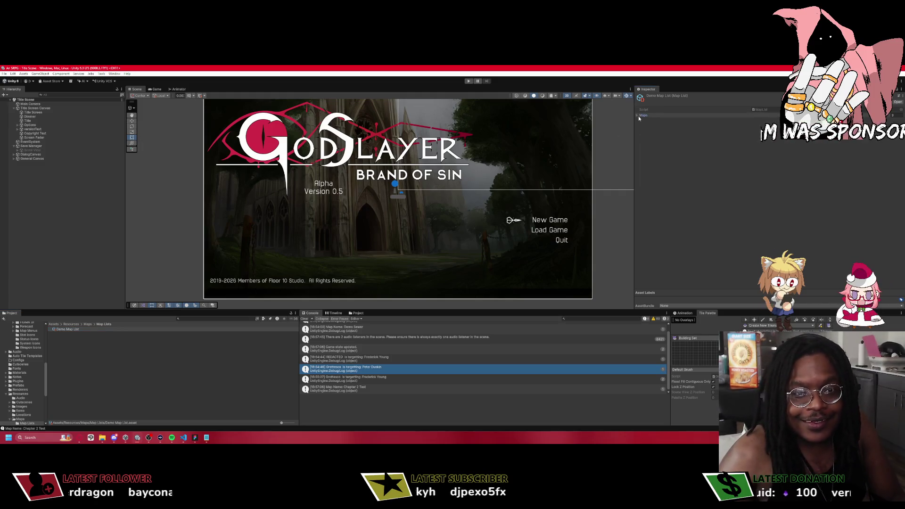
left_click(899, 121)
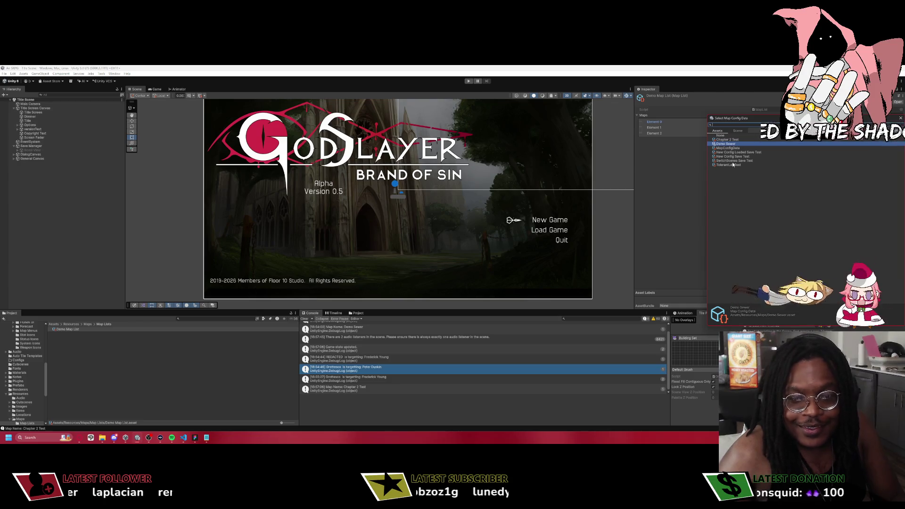
left_click(900, 118)
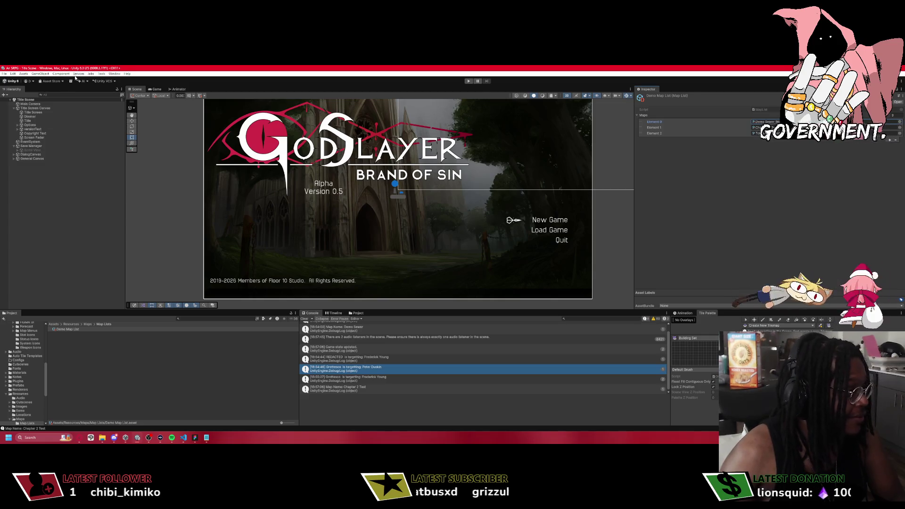
Glance through the editor menus, then return the Project window to the root Assets folder.
left_click(103, 74)
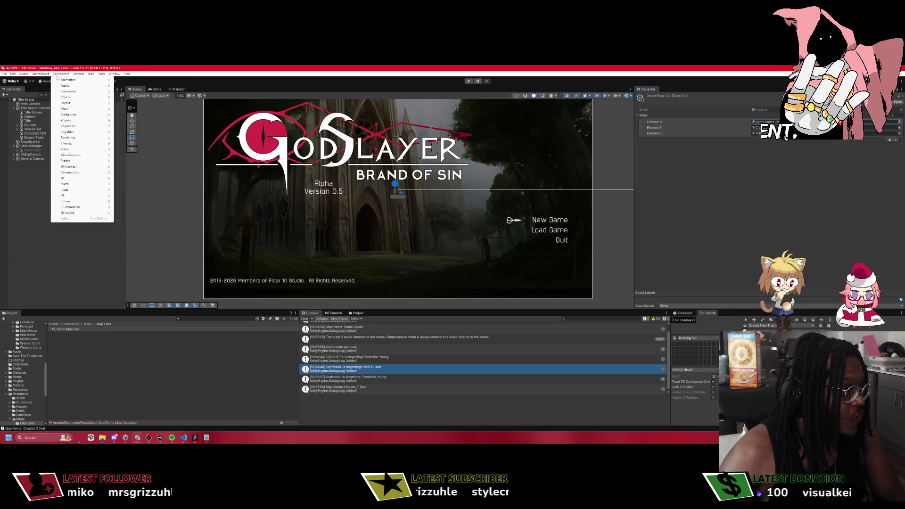
left_click(32, 75)
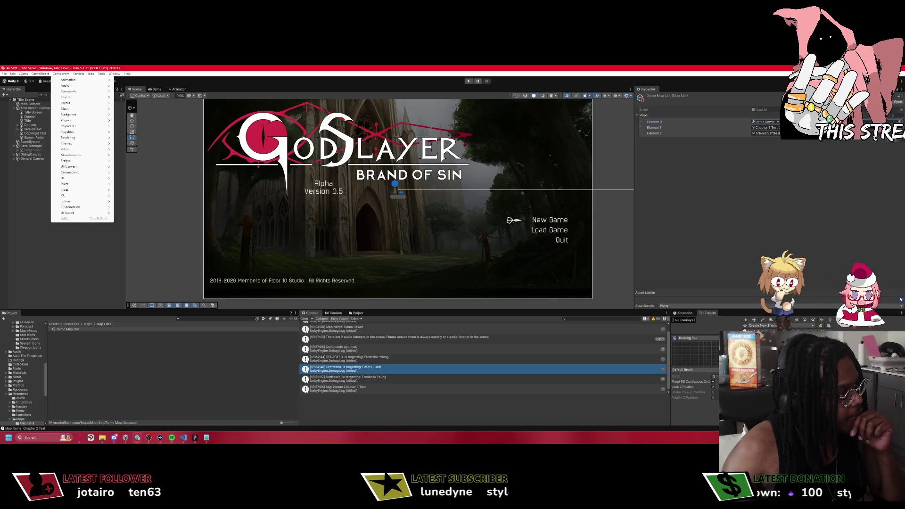
mouse_move(13, 73)
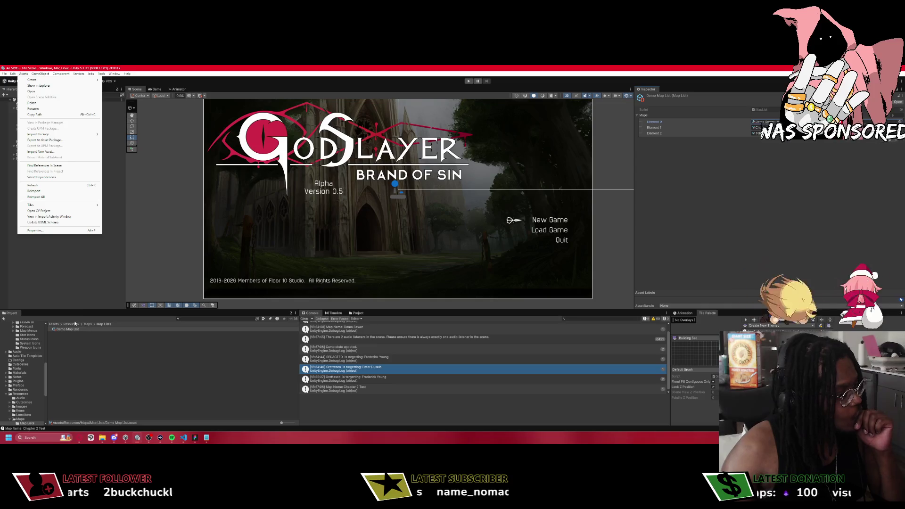
left_click(55, 324)
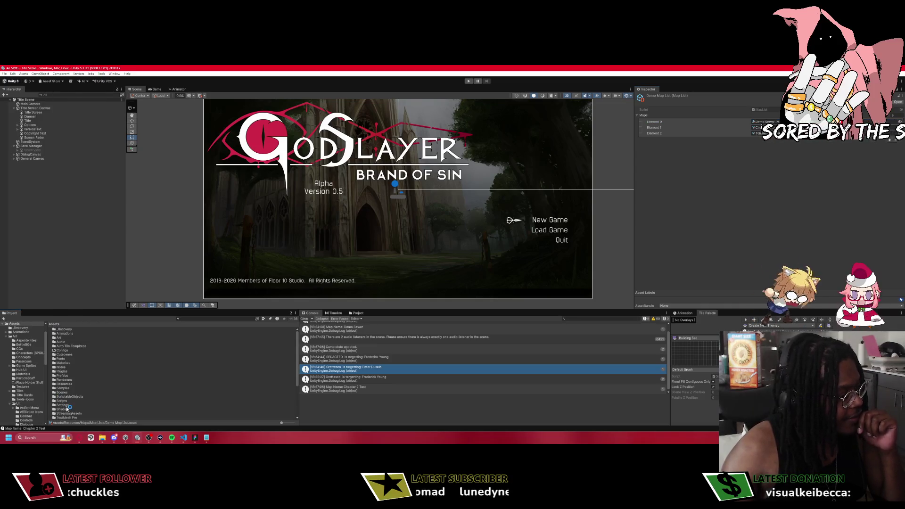
From Assets/Scenes, open MapTesting and then the Map Editor Scene with its forest tilemap.
double_click(60, 393)
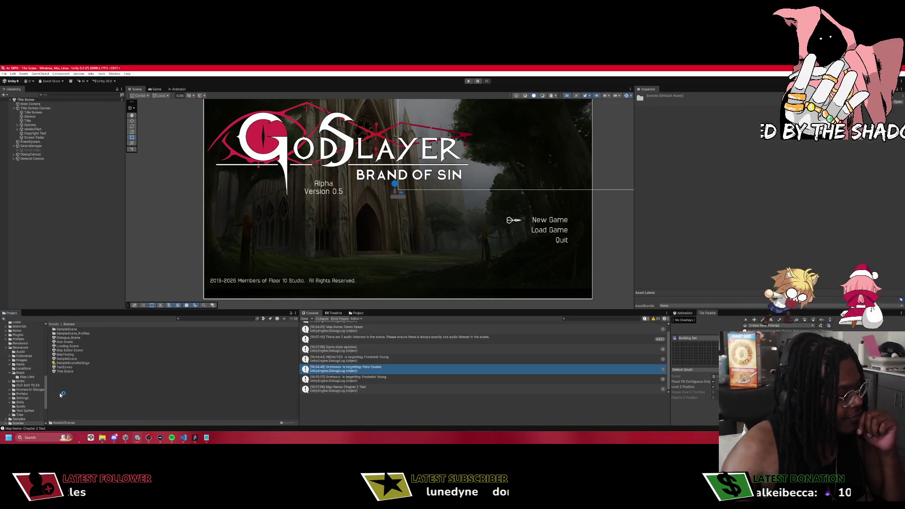
double_click(68, 355)
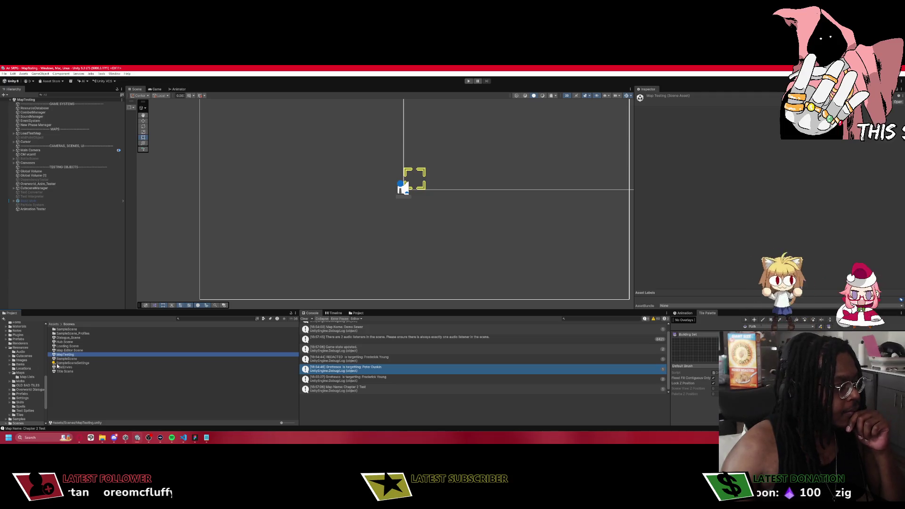
left_click(69, 351)
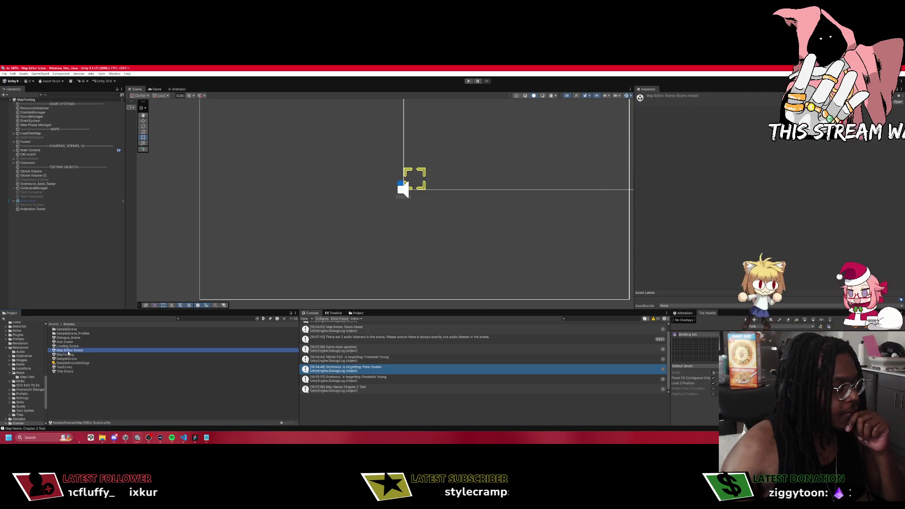
double_click(69, 351)
left_click(114, 74)
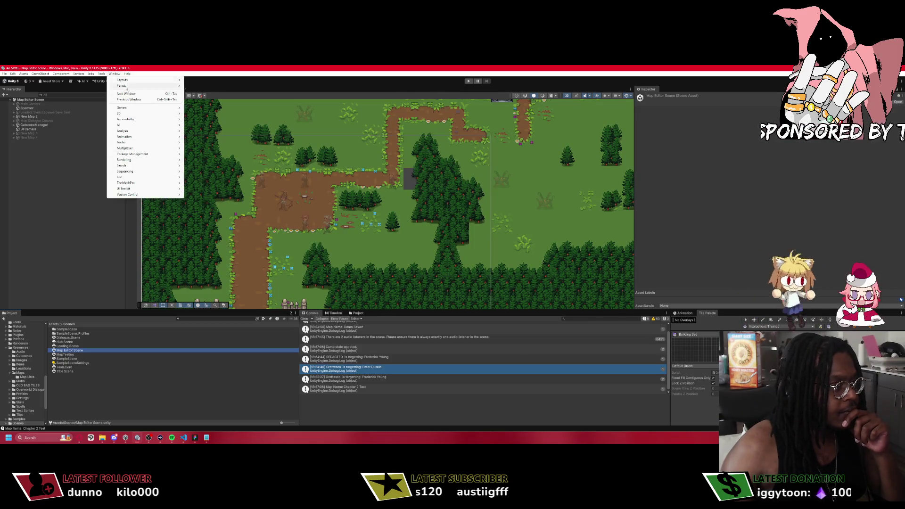
Open the Map Editor Control window from Tools > Map Editor, select New Map 4, and resize the panels.
mouse_move(102, 74)
mouse_move(118, 99)
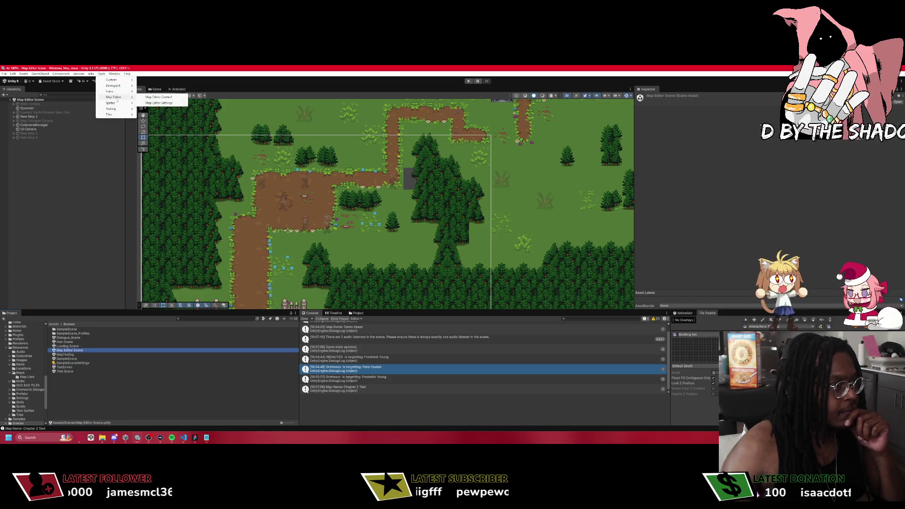
left_click(160, 97)
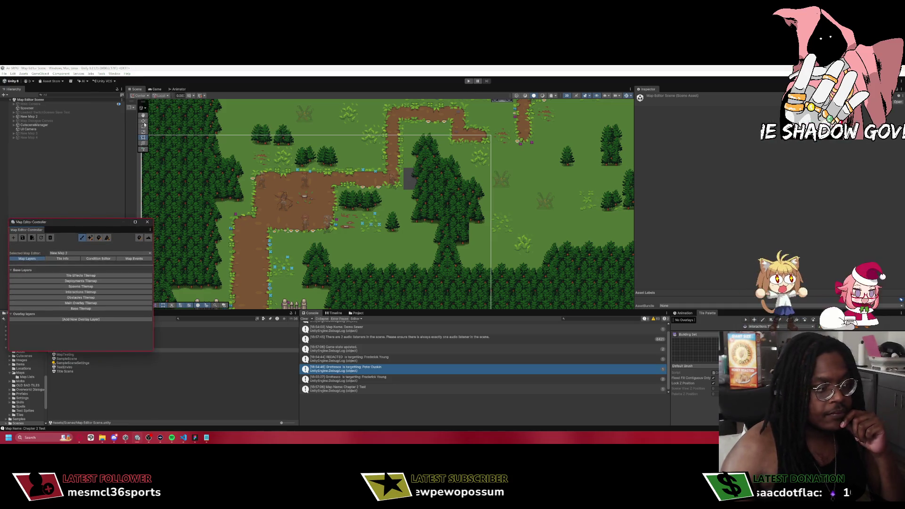
left_click(69, 253)
left_click(81, 269)
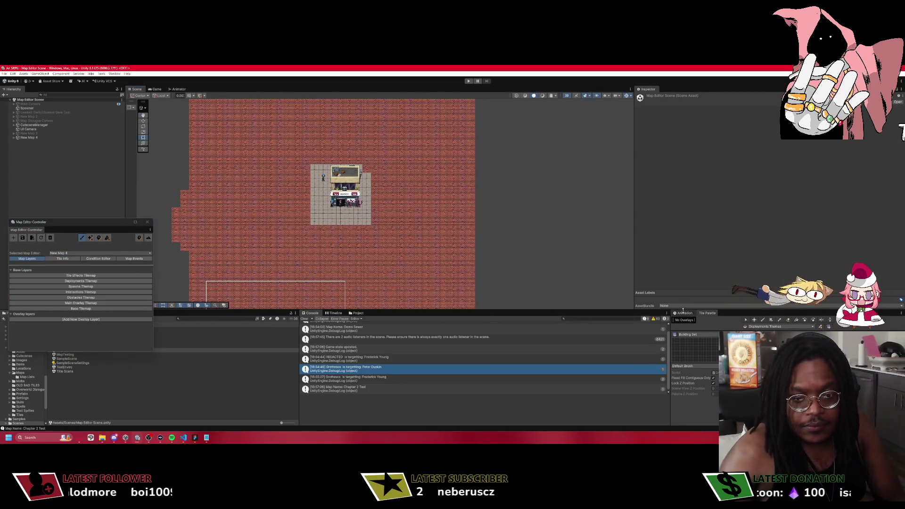
left_click_drag(679, 301, 681, 256)
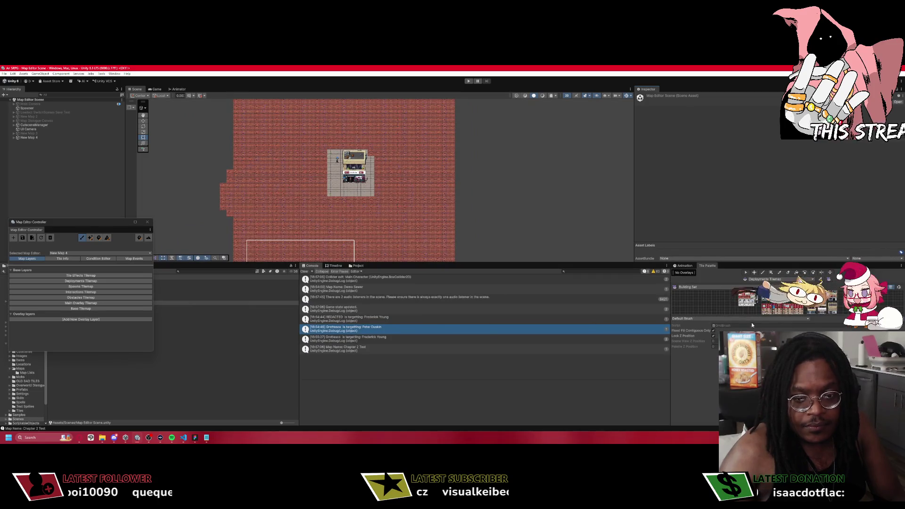
left_click_drag(748, 321, 748, 368)
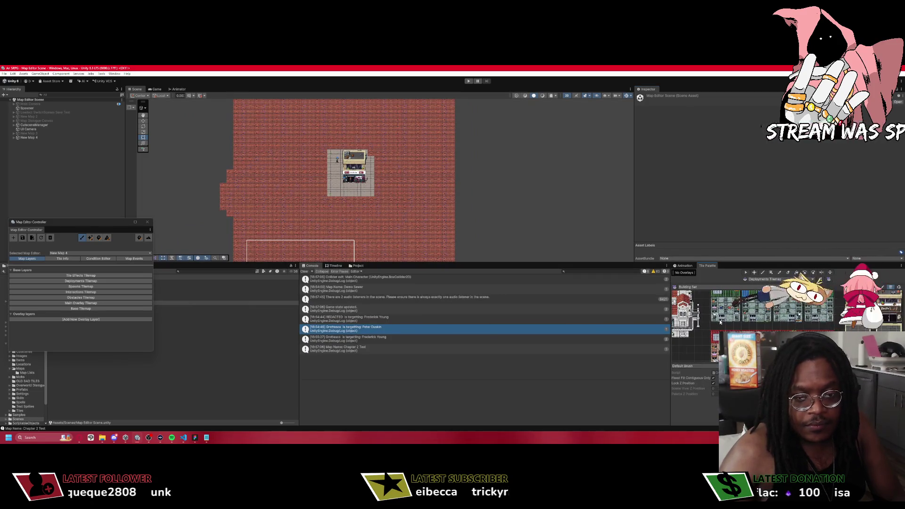
Delete the old New Map 4, create a fresh empty map, and switch to it.
left_click(50, 238)
left_click(459, 258)
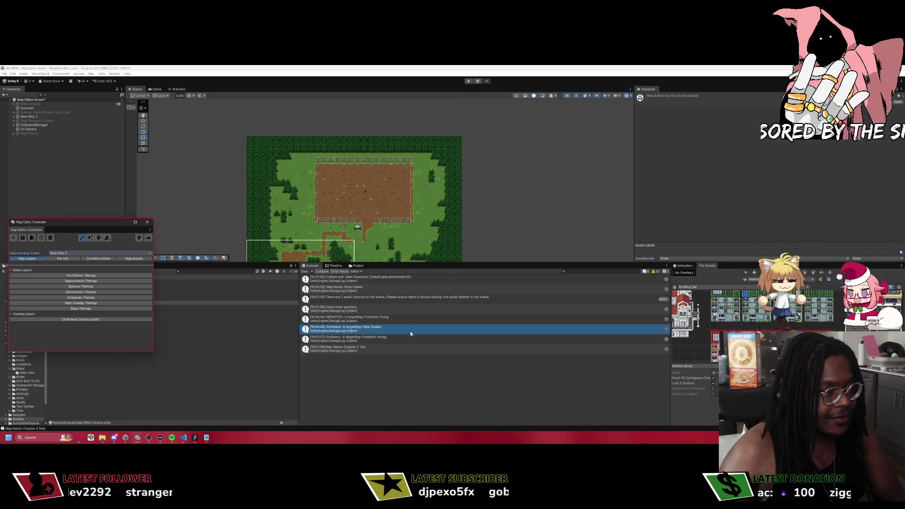
left_click(13, 238)
left_click(457, 258)
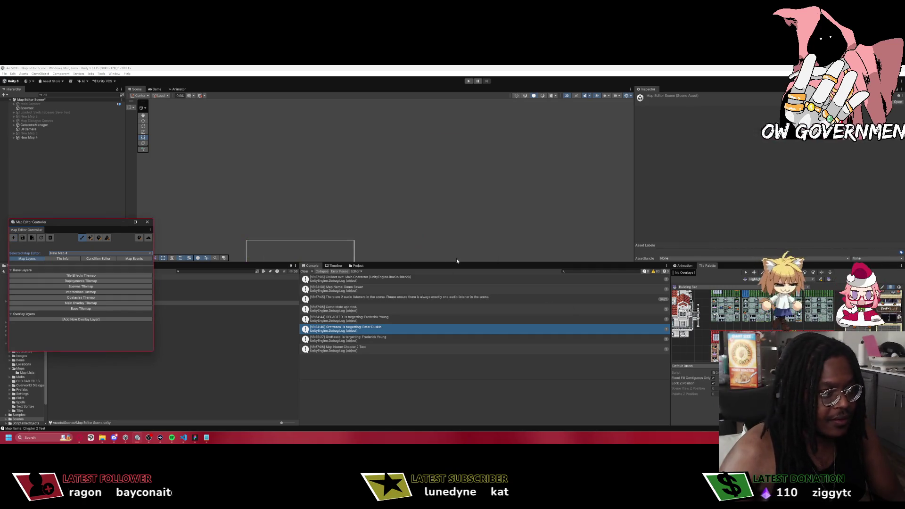
left_click(698, 287)
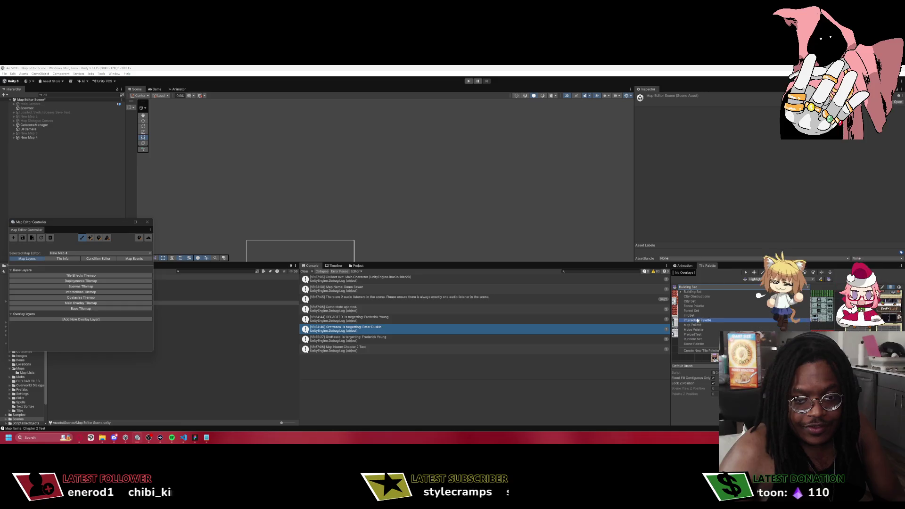
Cycle the palette dropdown through City Set and PrefabTest, settling on Stone Palette.
left_click(693, 301)
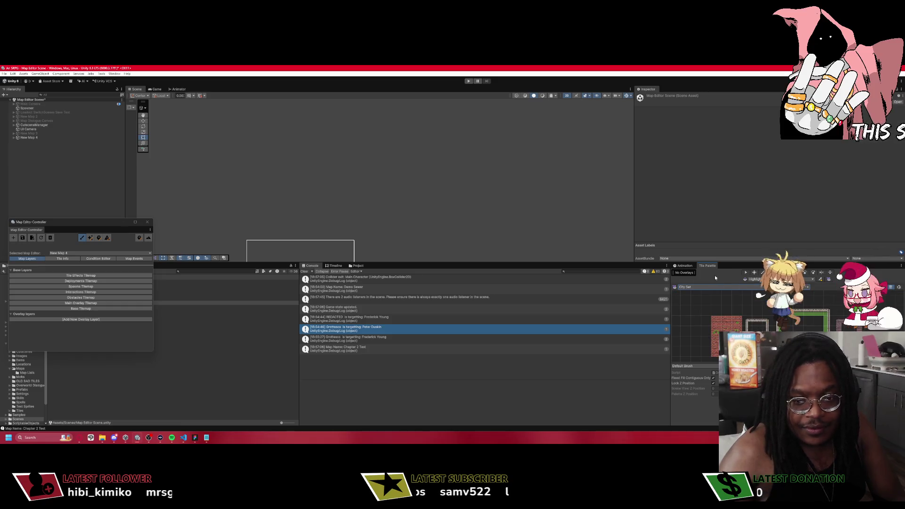
left_click(690, 288)
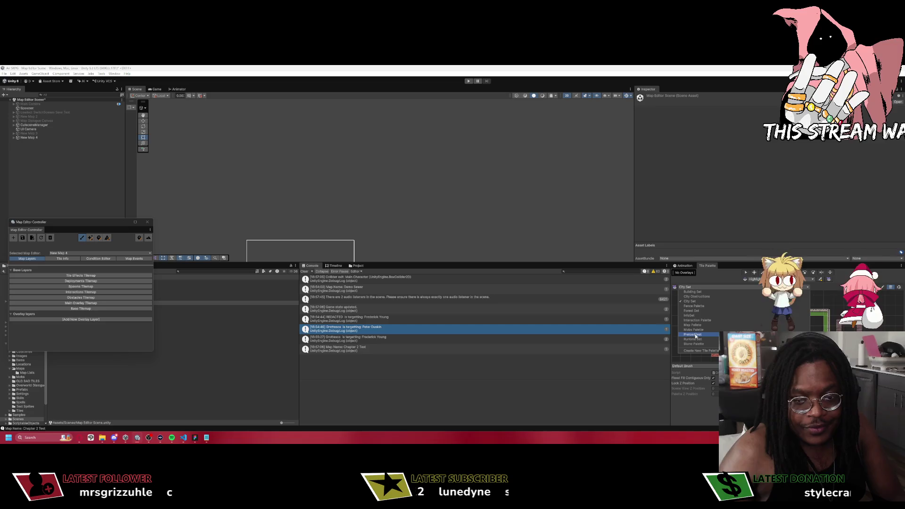
left_click(692, 335)
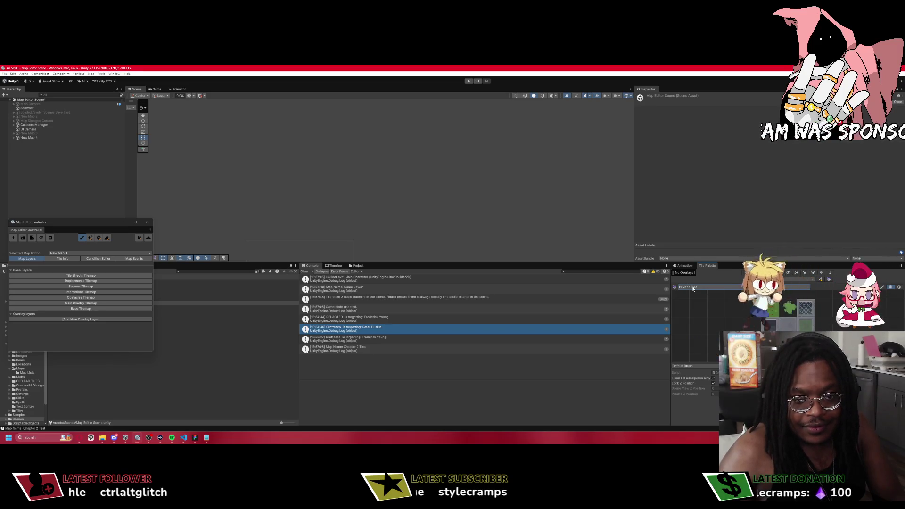
left_click(693, 289)
left_click(700, 347)
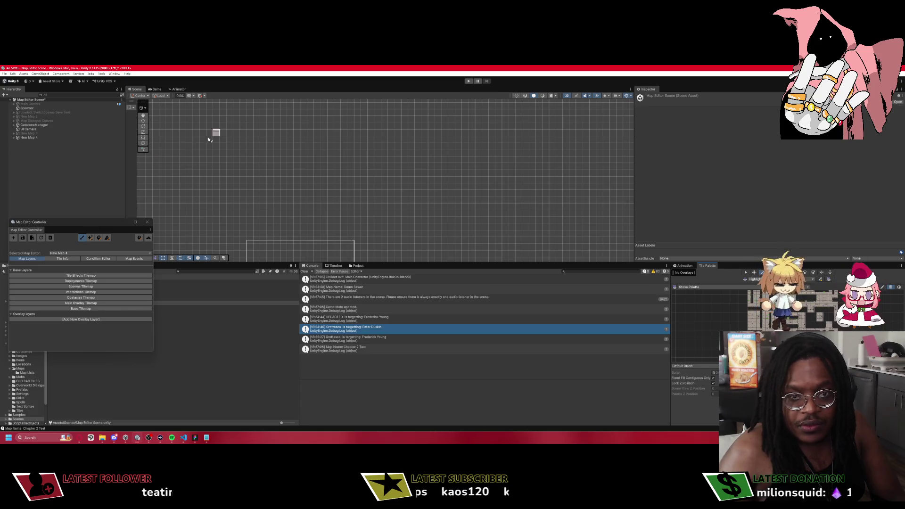
Dock the Map Editor Controller as a tab and expand New Map 4's tilemap layers.
mouse_move(29, 230)
left_mouse_down()
mouse_move(545, 176)
mouse_move(697, 107)
left_mouse_up()
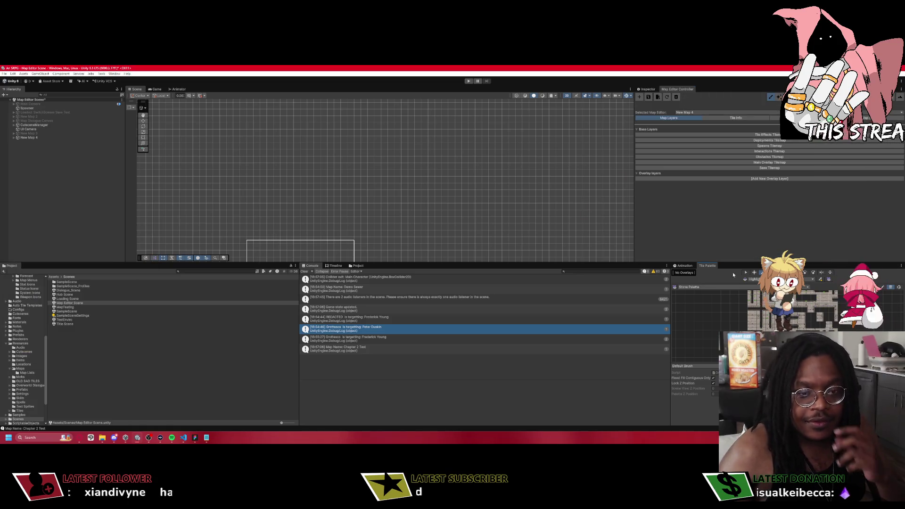
left_click(769, 168)
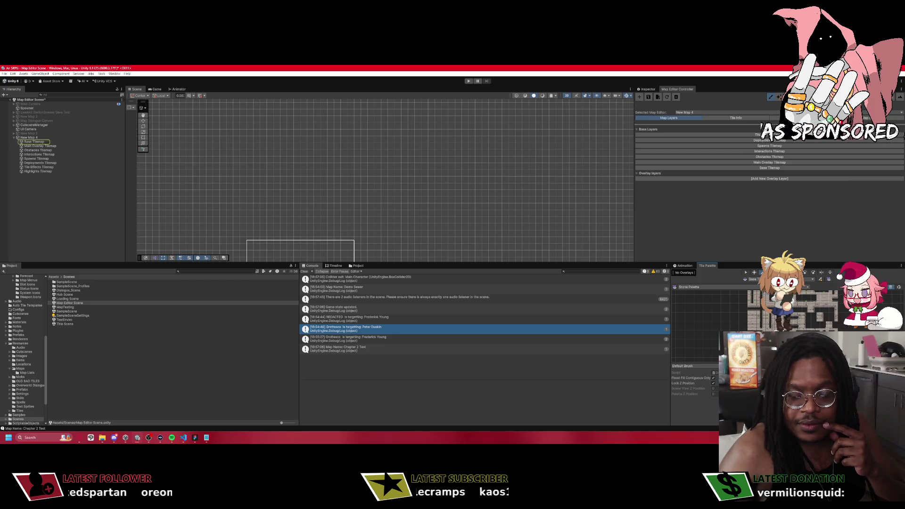
scroll(353, 192, "down", 3)
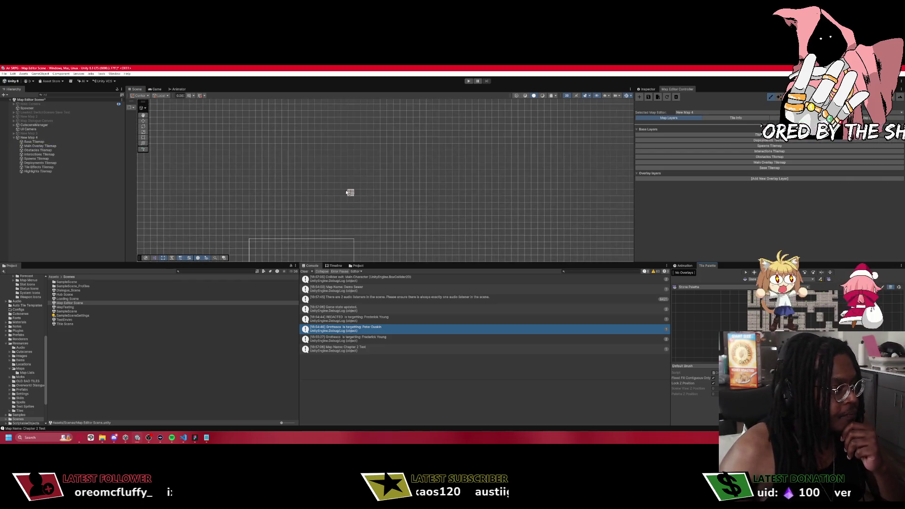
Box-fill a rectangular stone floor on Base Tilemap and zoom in on it.
left_click_drag(262, 150, 363, 238)
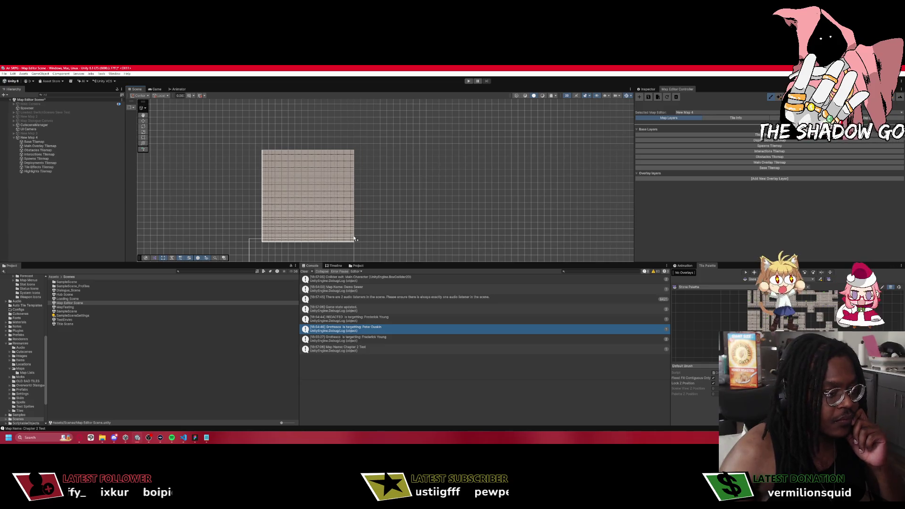
scroll(349, 201, "up", 2)
scroll(348, 202, "up", 2)
left_click_drag(339, 187, 396, 151)
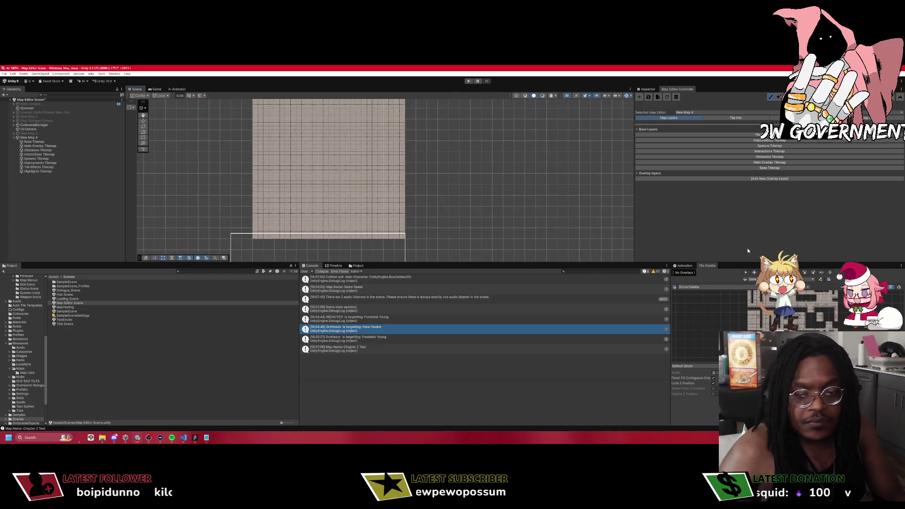
Using Fence Palette on Obstacles Tilemap, paint fence rows along the floor's top and bottom edges.
left_click(687, 287)
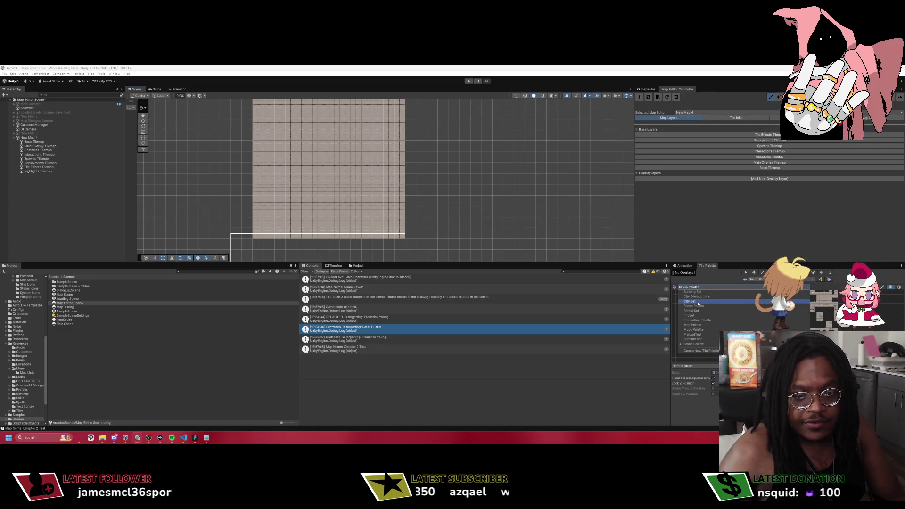
left_click(695, 306)
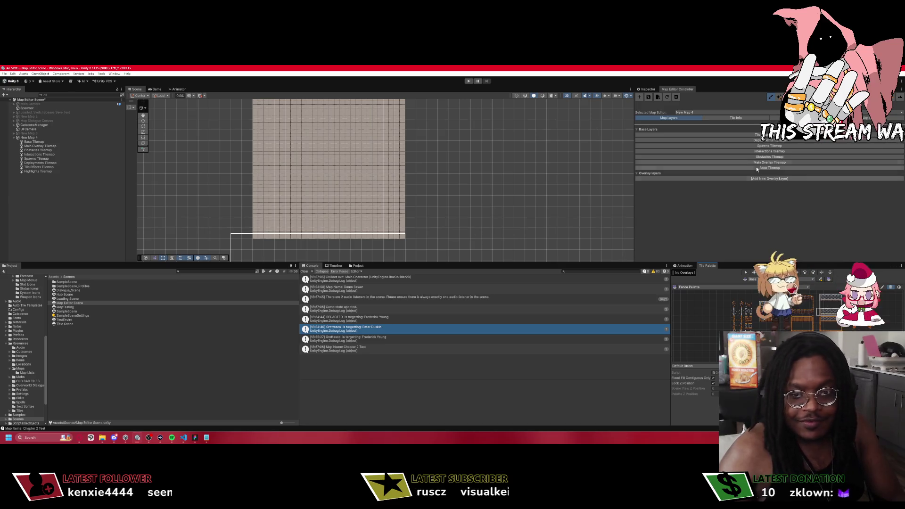
left_click(770, 156)
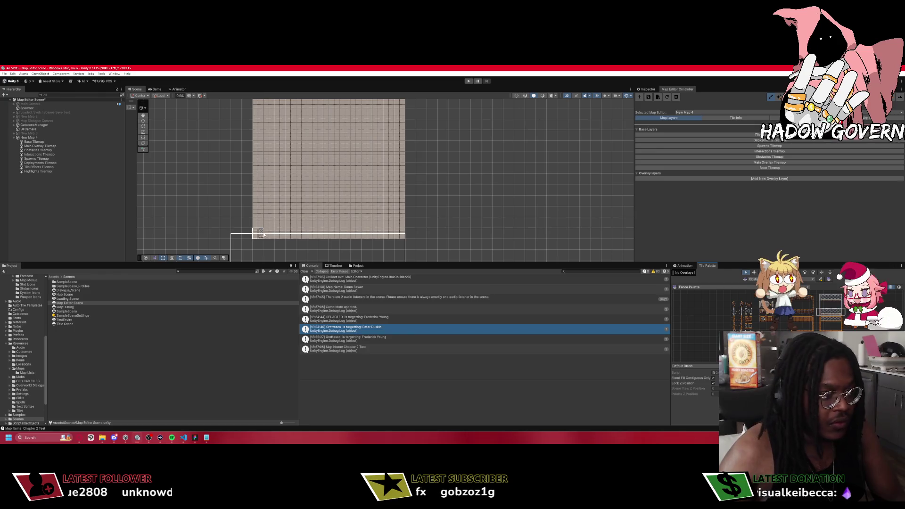
left_click(816, 312)
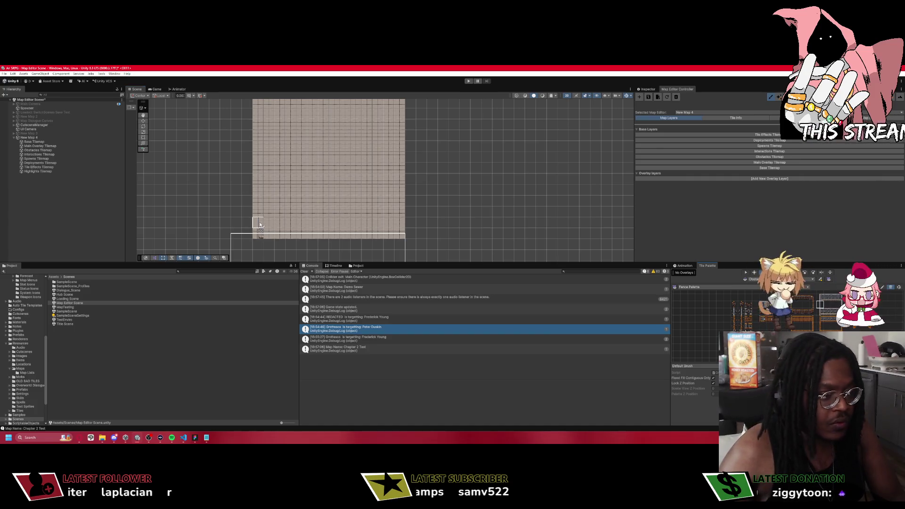
scroll(259, 110, "up", 3)
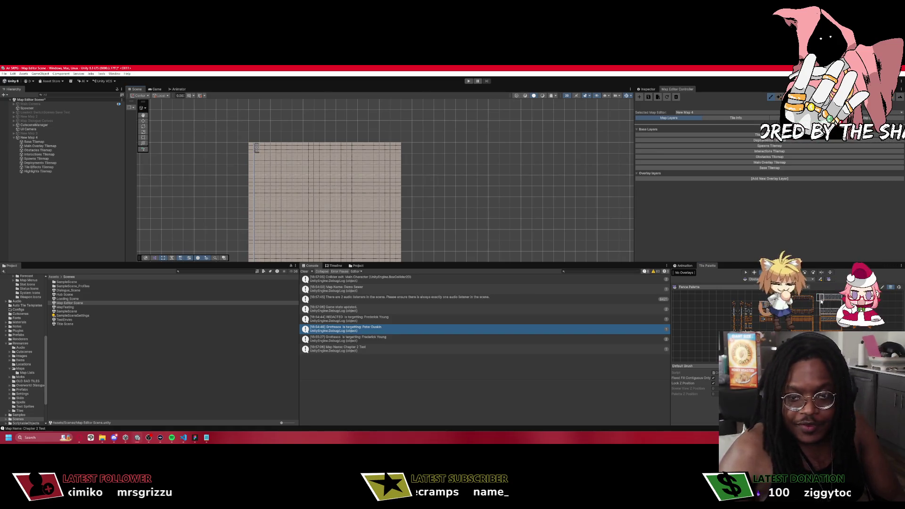
left_click_drag(257, 148, 302, 148)
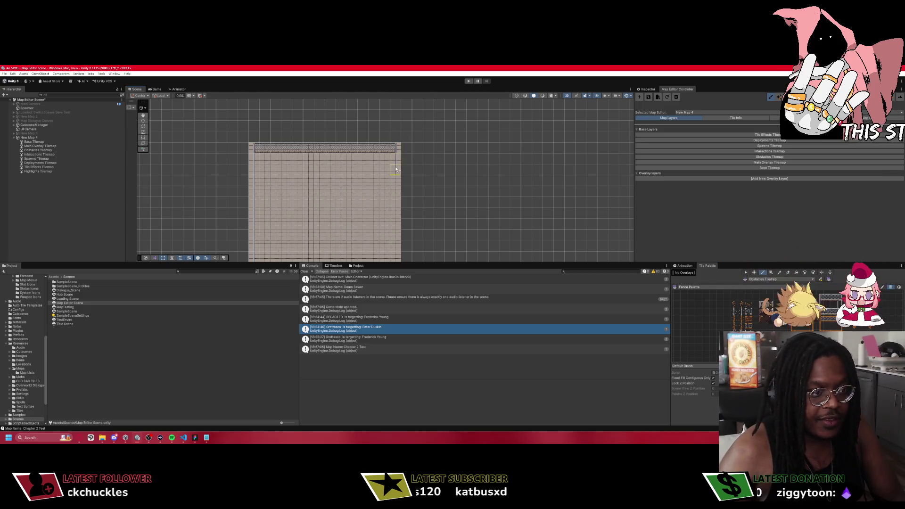
left_click_drag(391, 245, 390, 142)
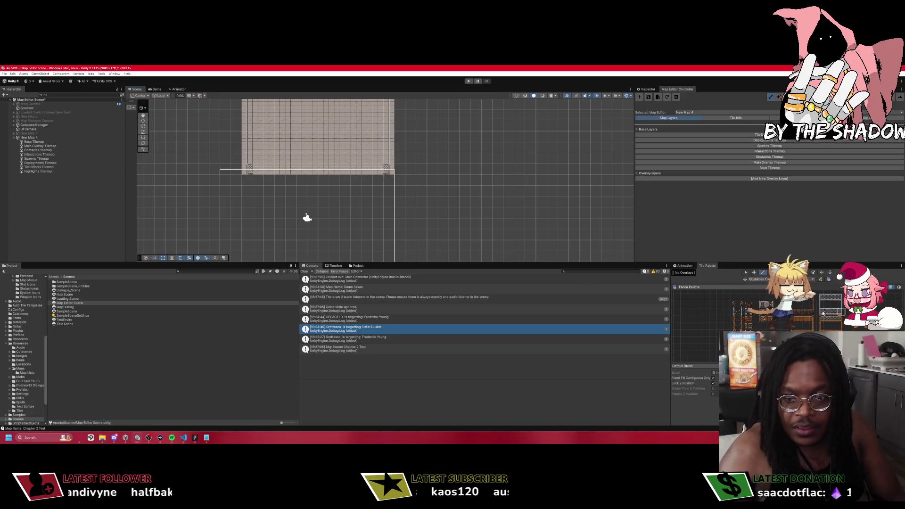
left_click_drag(373, 171, 282, 169)
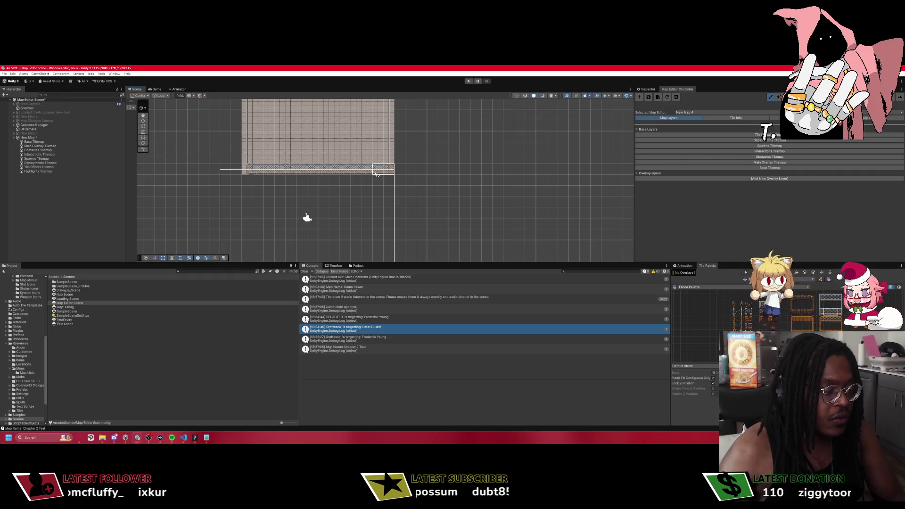
left_click_drag(386, 165, 427, 231)
left_click(694, 287)
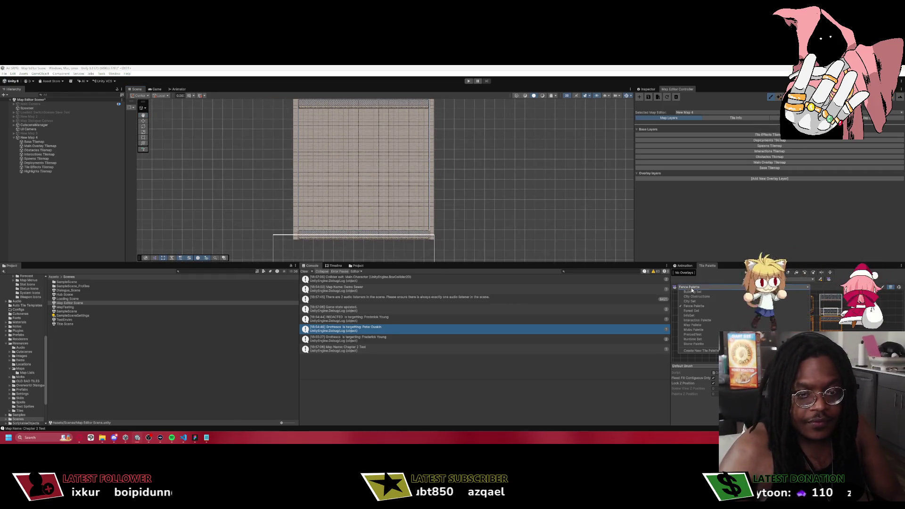
From Mobs Palette, place a dark-haired fighter at left and a purple creature at right.
left_click(695, 330)
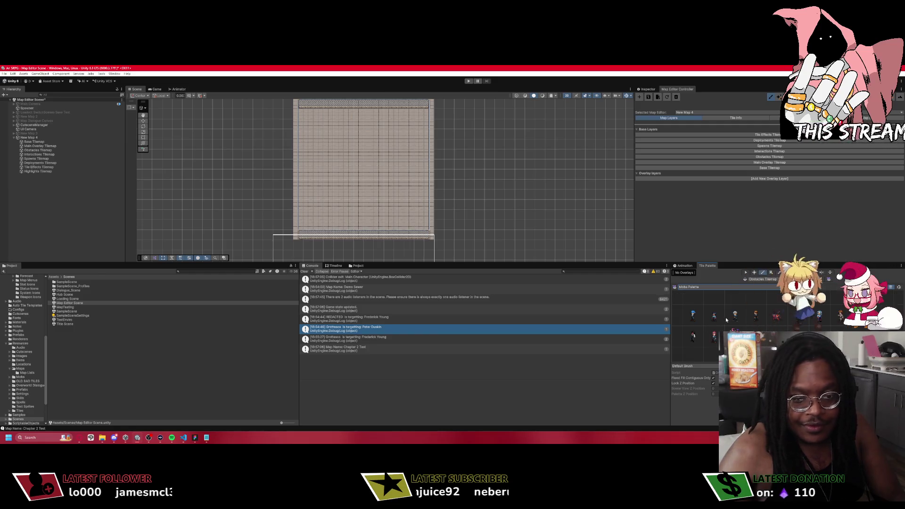
left_click(756, 315)
left_click(318, 175)
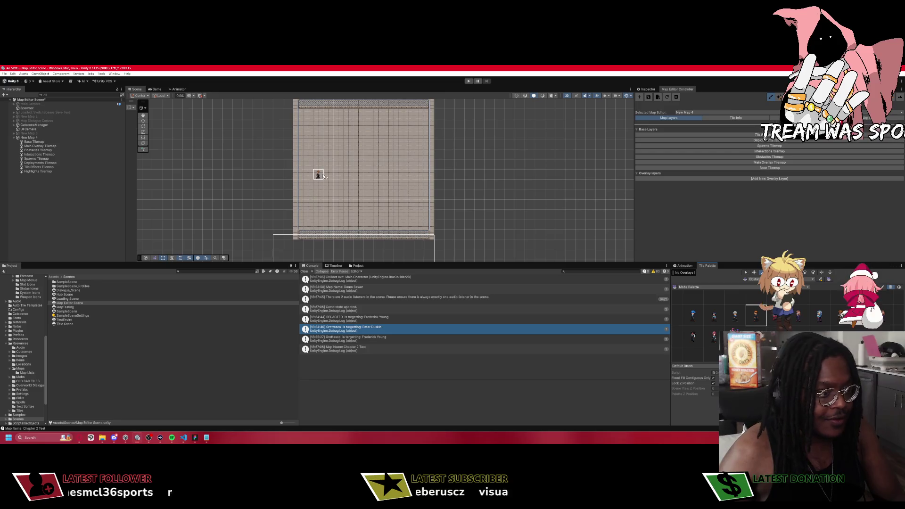
scroll(320, 177, "up", 2)
scroll(322, 177, "up", 2)
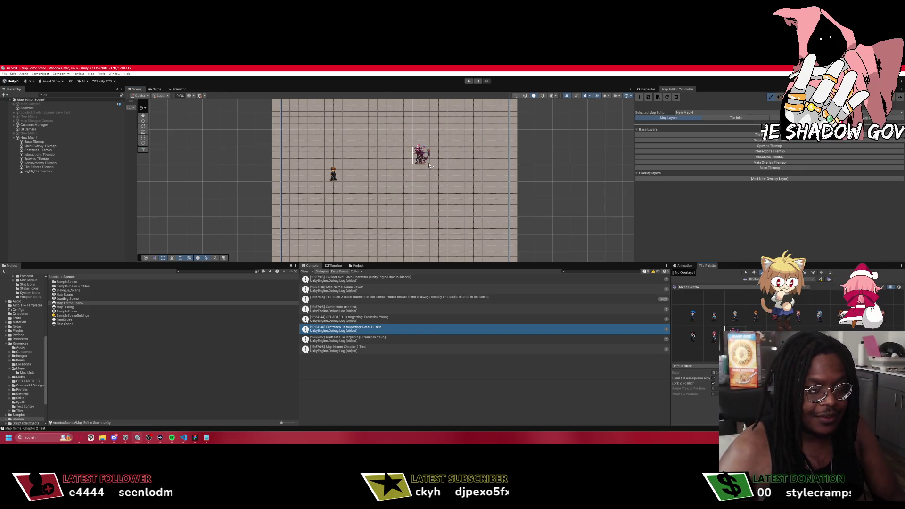
left_click(432, 179)
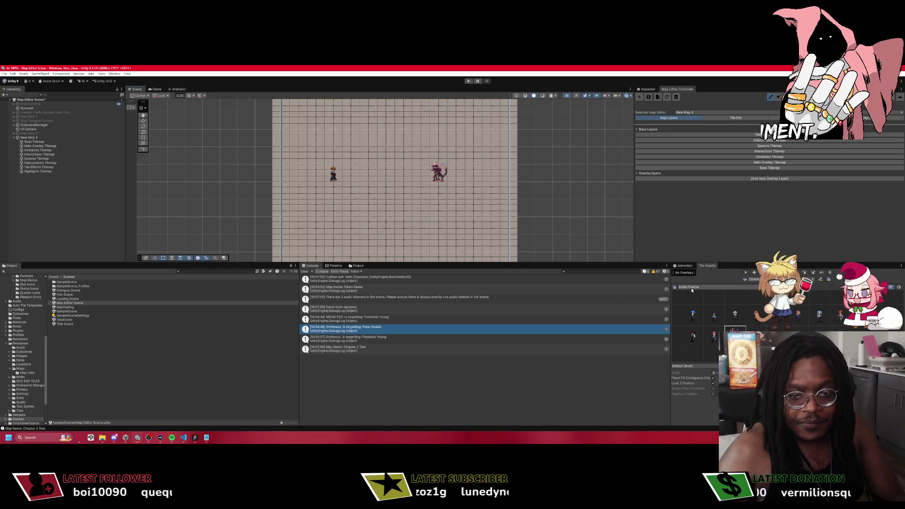
left_click(716, 285)
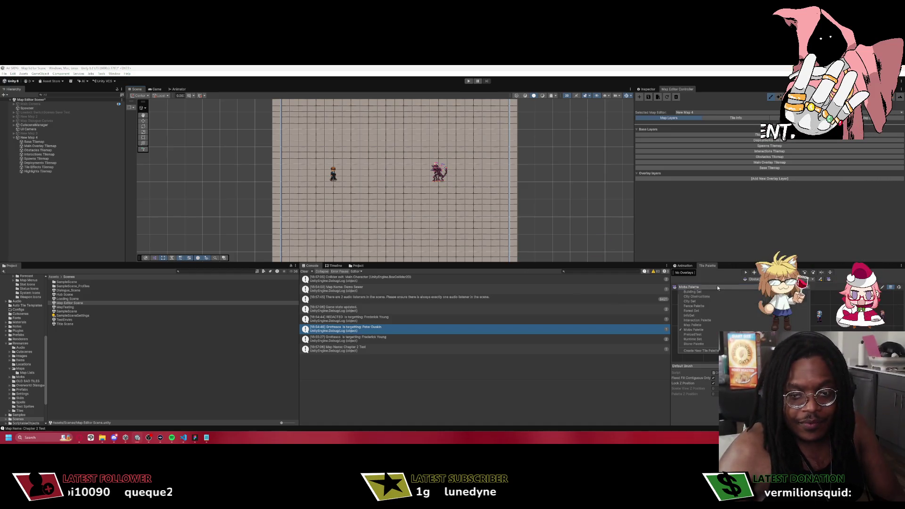
Stamp a red-roofed shop from City Obstructions near the top centre, then erase it.
left_click(696, 296)
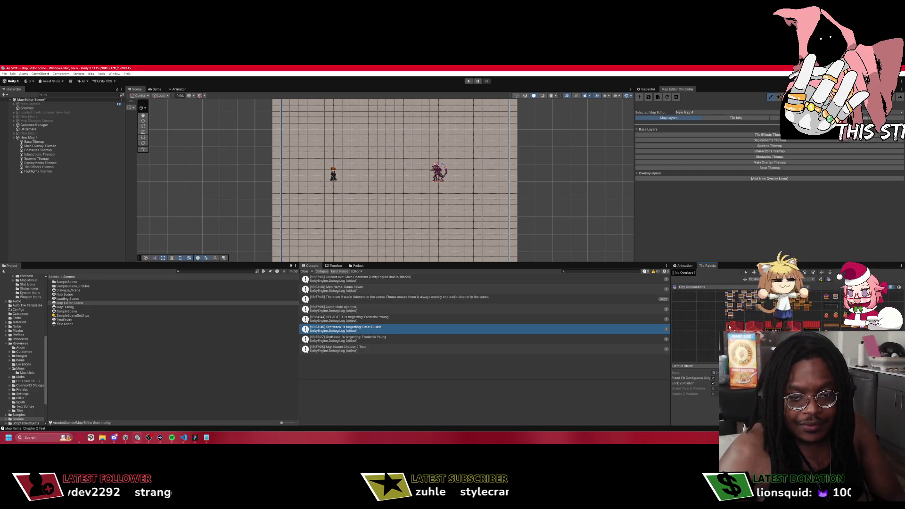
left_click(400, 137)
scroll(398, 161, "up", 1)
scroll(399, 160, "down", 1)
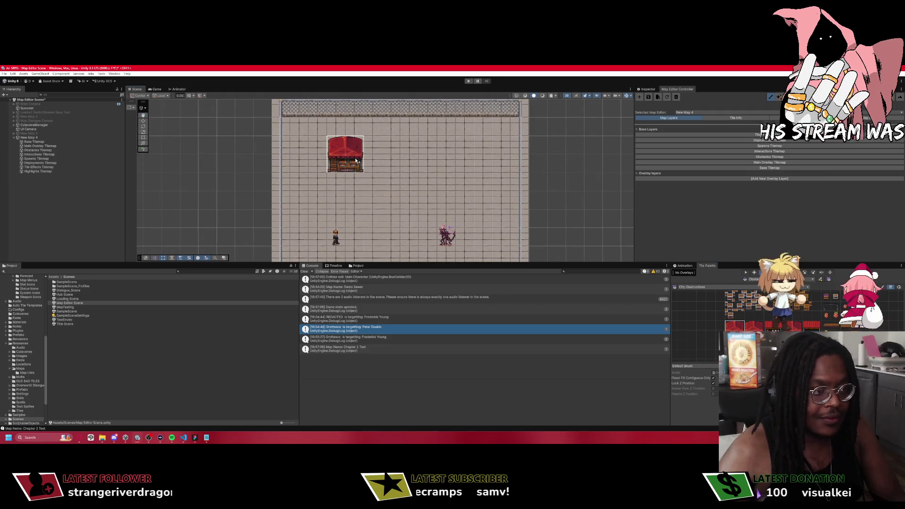
scroll(451, 186, "down", 2)
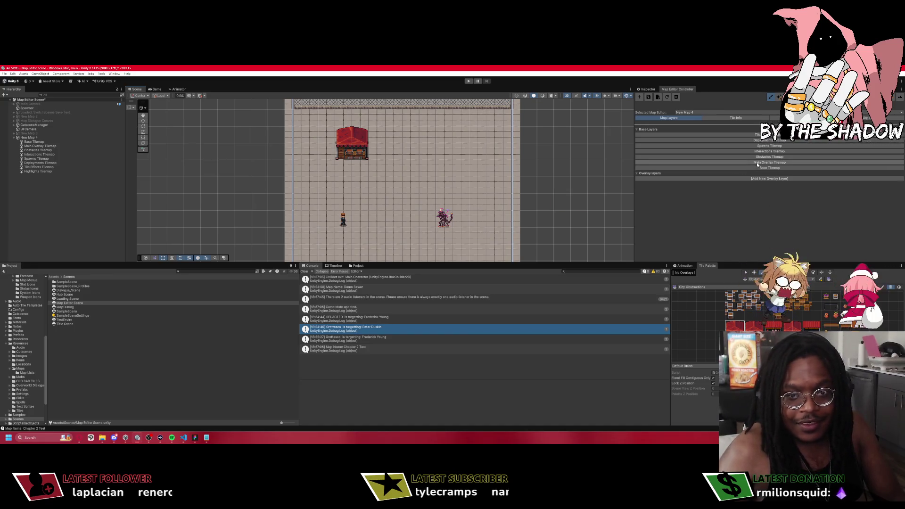
left_click(380, 148, "shift")
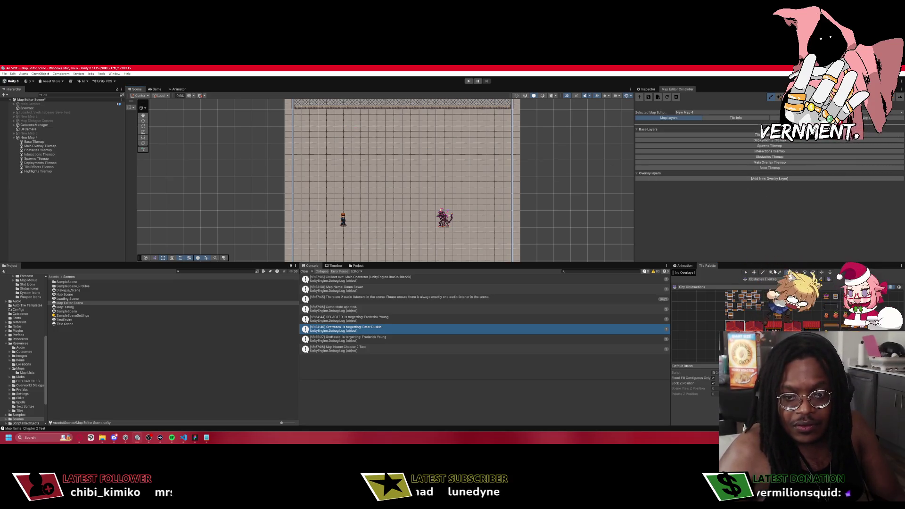
Switch to Main Overlay Tilemap and place the red-roofed building at the floor's top edge.
left_click(771, 324)
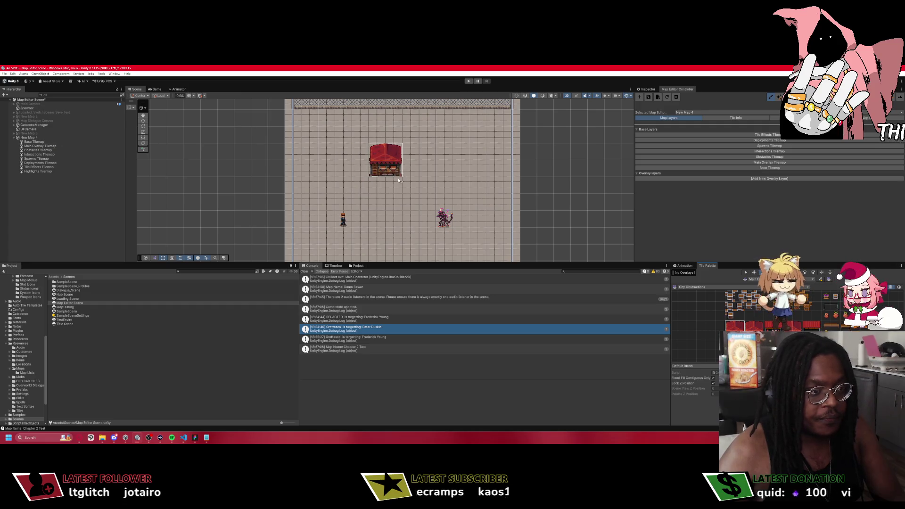
left_click(402, 193)
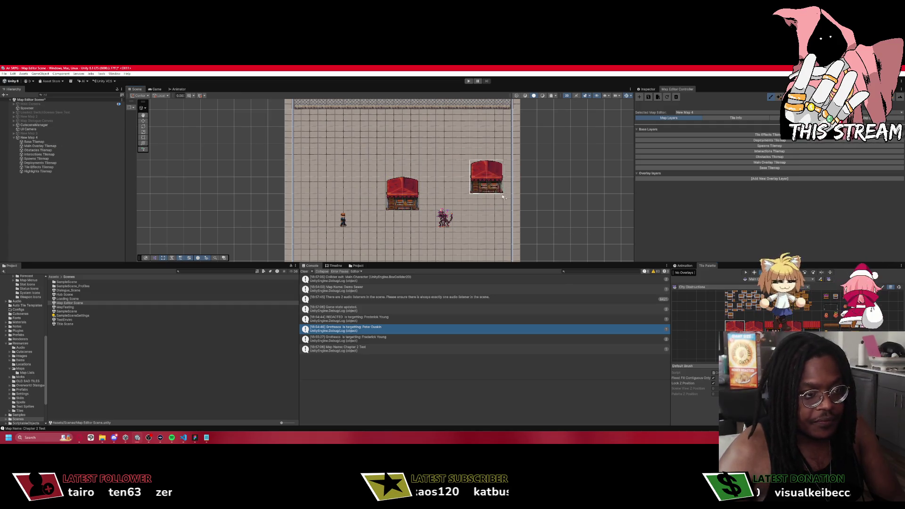
scroll(486, 179, "down", 3)
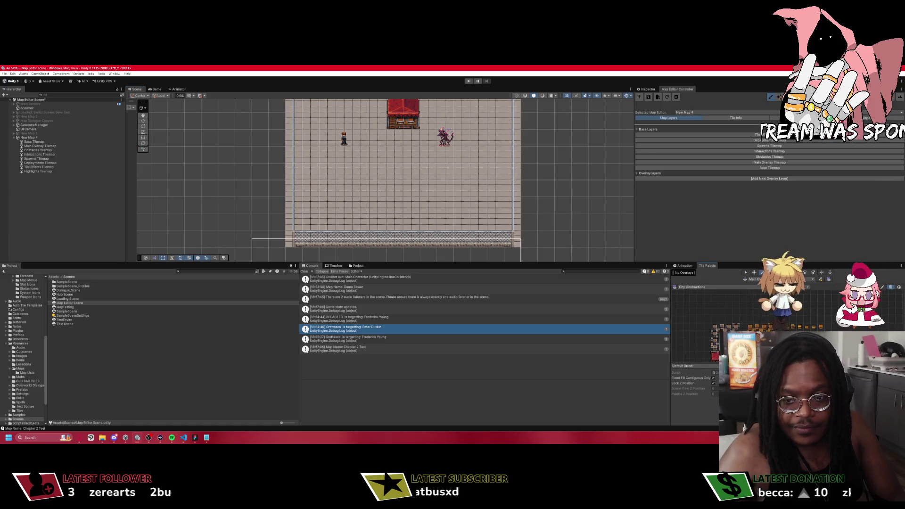
scroll(752, 302, "up", 2)
scroll(752, 303, "down", 2)
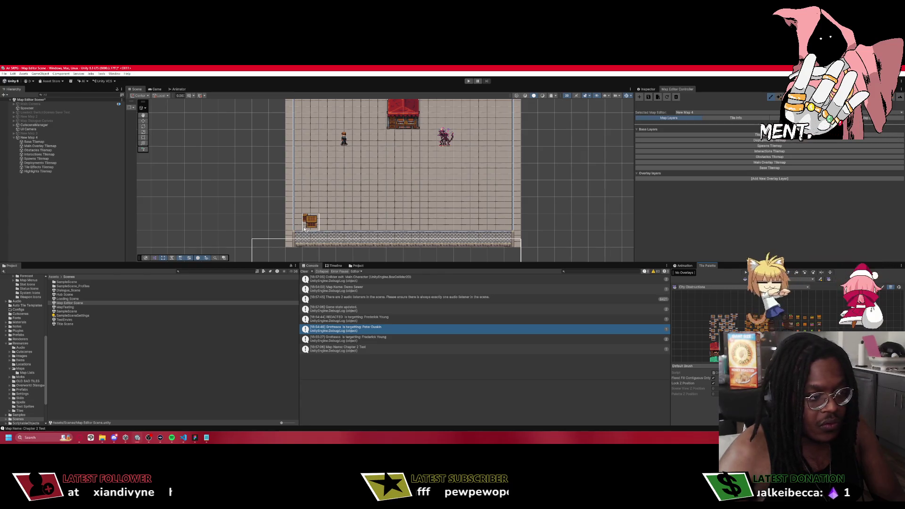
scroll(731, 321, "up", 3)
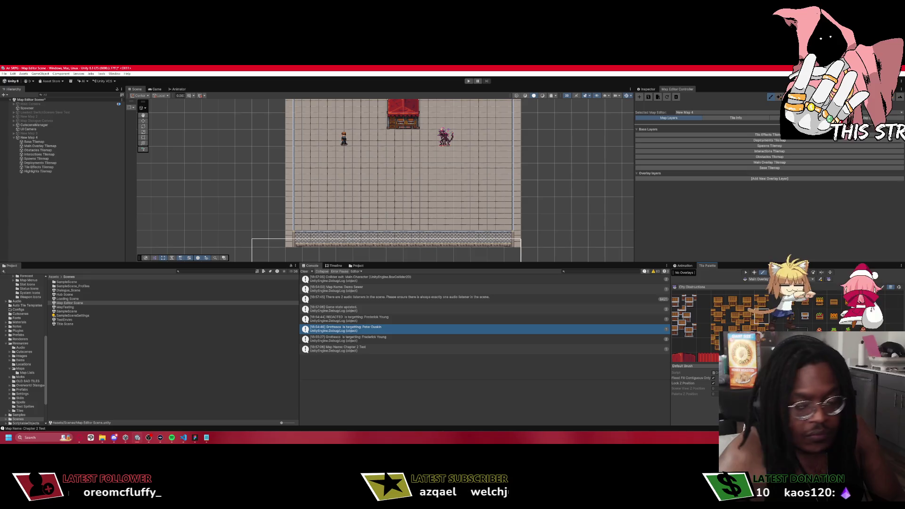
Paint a block of stacked wooden crates from City Obstructions onto the floor's lower-left area.
left_click(720, 302)
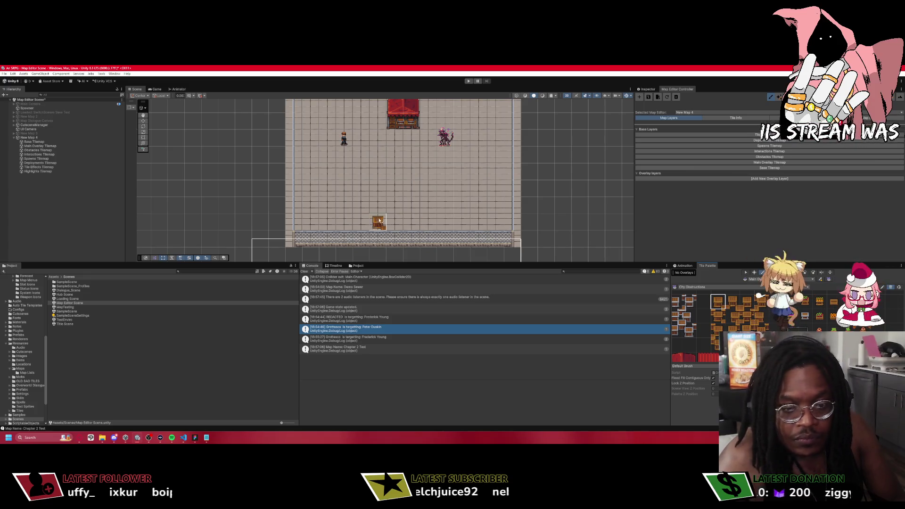
left_click(713, 321)
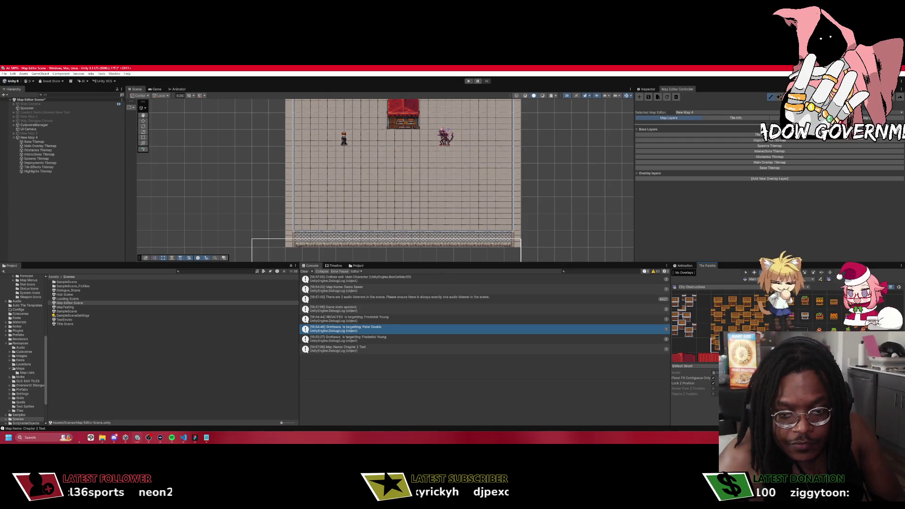
left_click(747, 328)
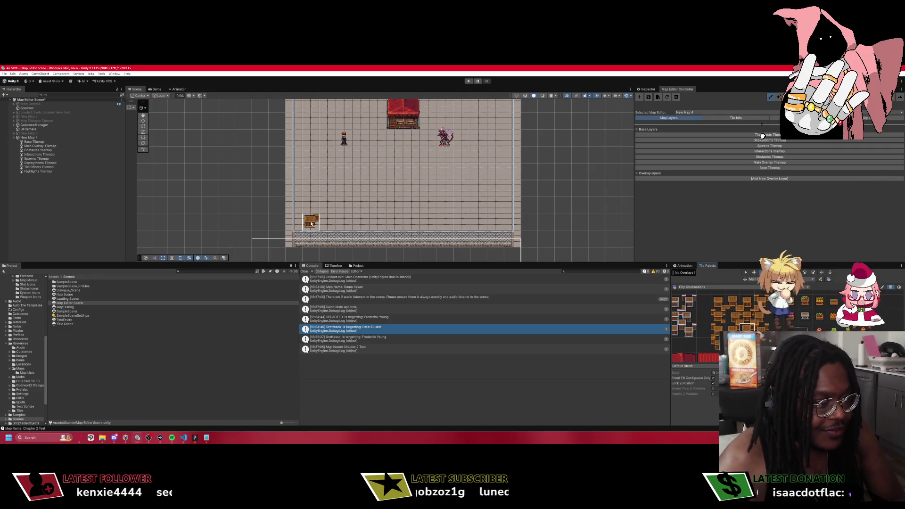
left_click(310, 220)
left_click(751, 316)
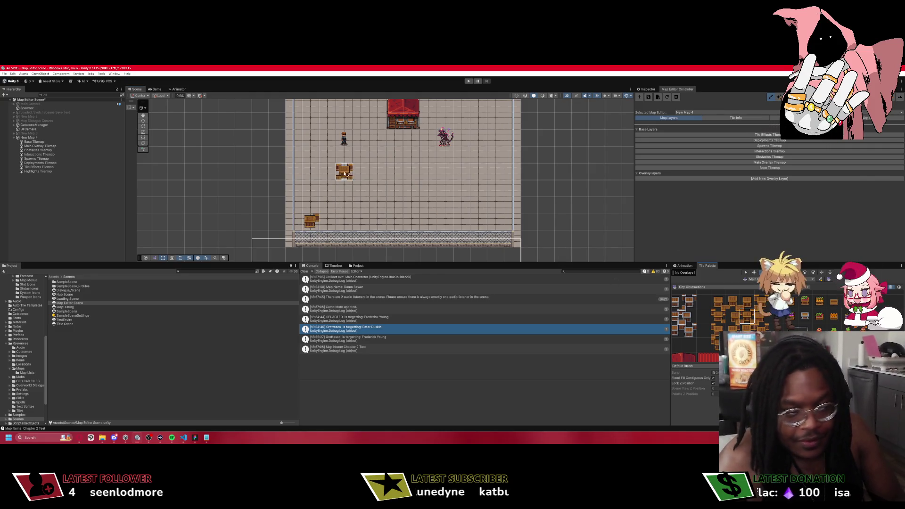
left_click(315, 207)
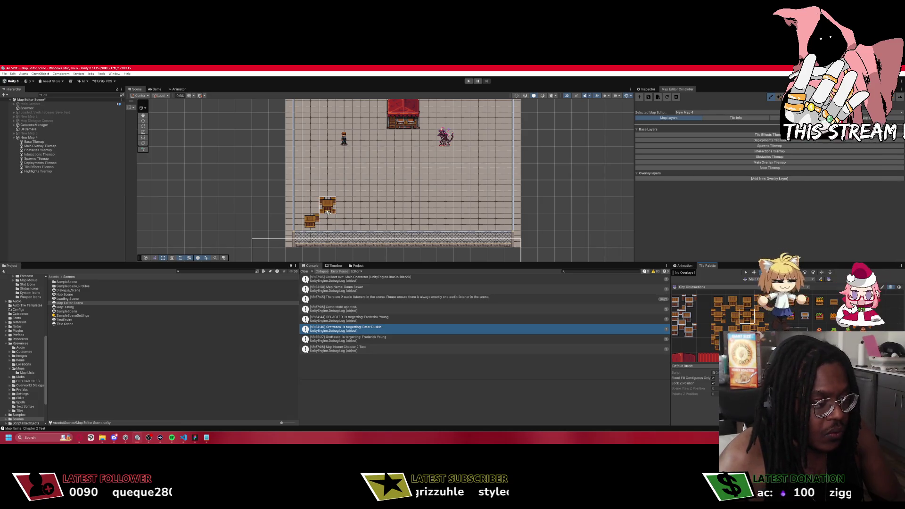
left_click(329, 211)
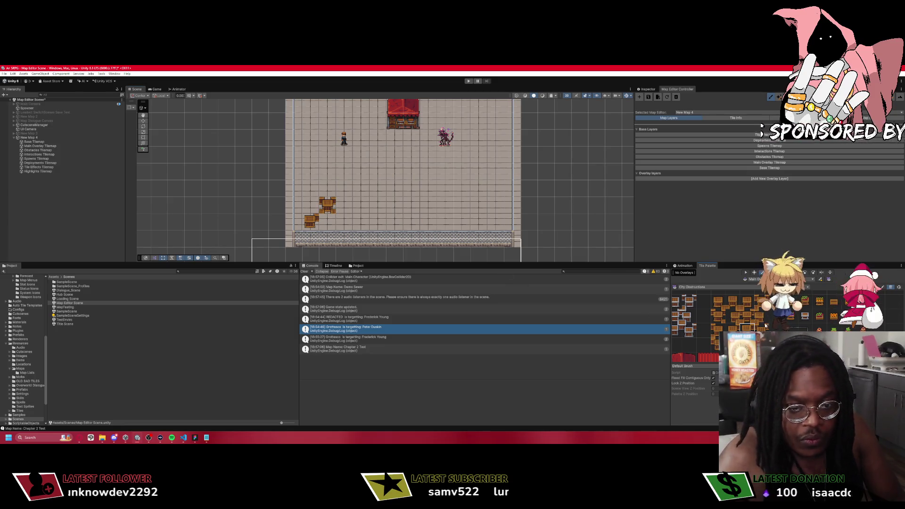
left_click(329, 227)
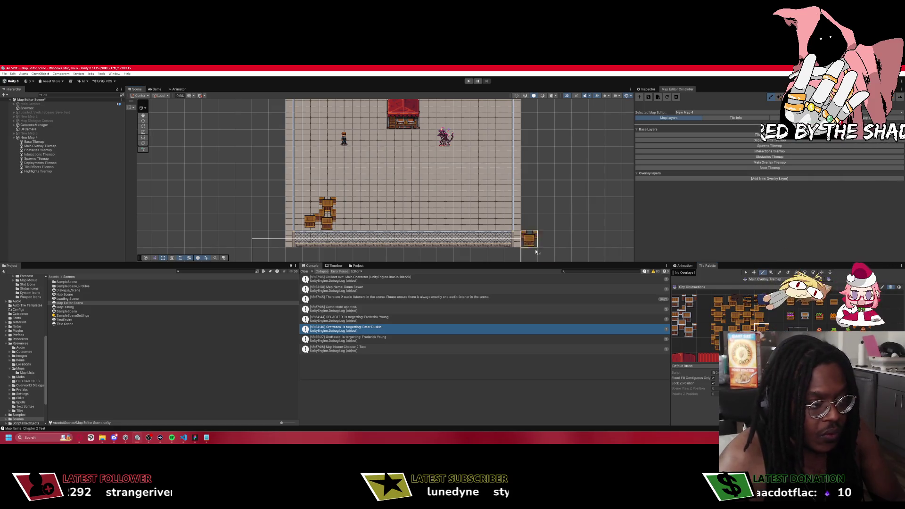
left_click(340, 206)
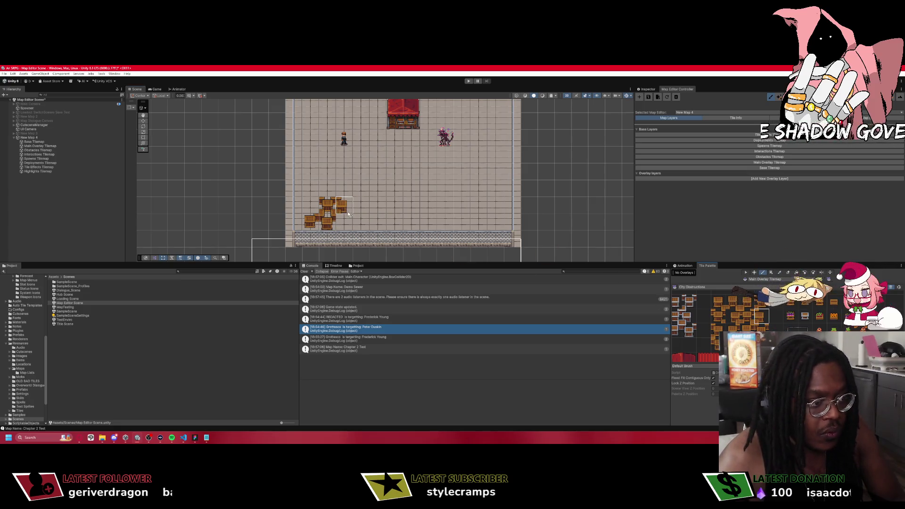
left_click(746, 303)
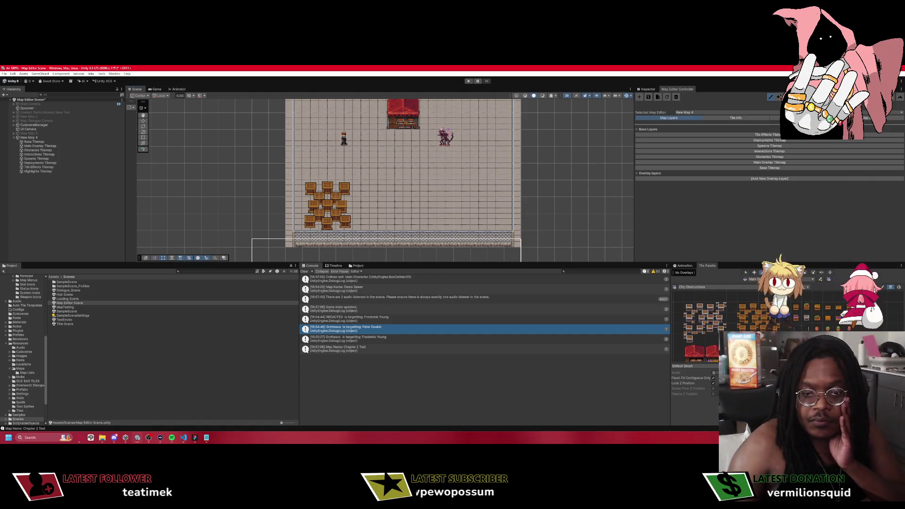
scroll(811, 326, "down", 3)
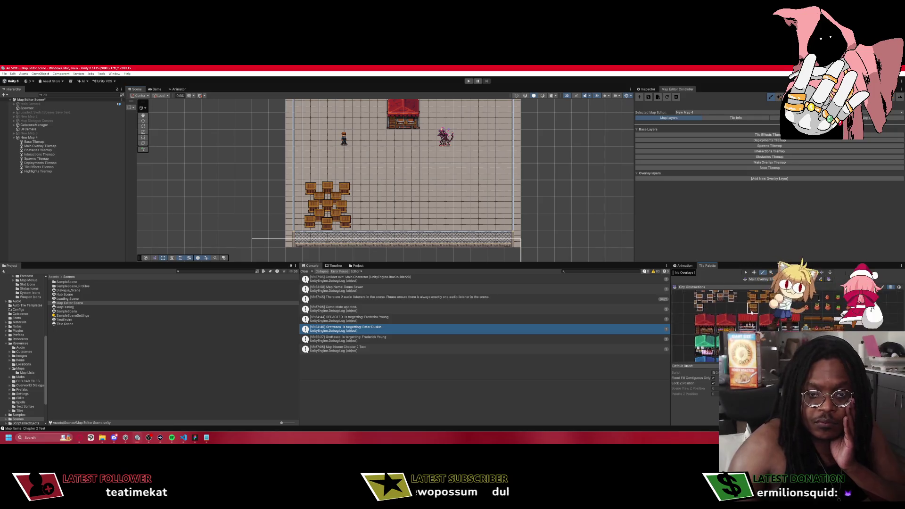
Paint a square Forest Set grass patch right of the crates, undoing a misplaced first stroke.
left_click(692, 287)
left_click(691, 311)
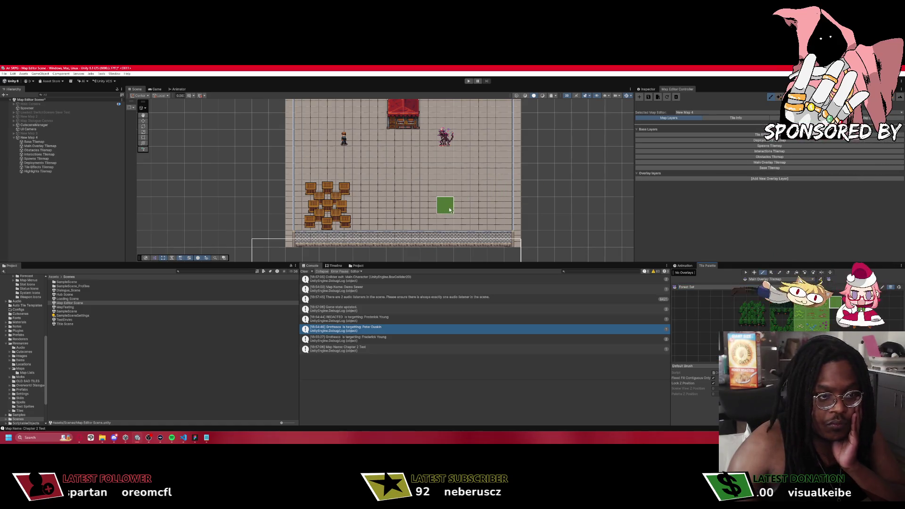
mouse_move(450, 186)
left_mouse_down()
mouse_move(458, 172)
mouse_move(462, 204)
left_mouse_up()
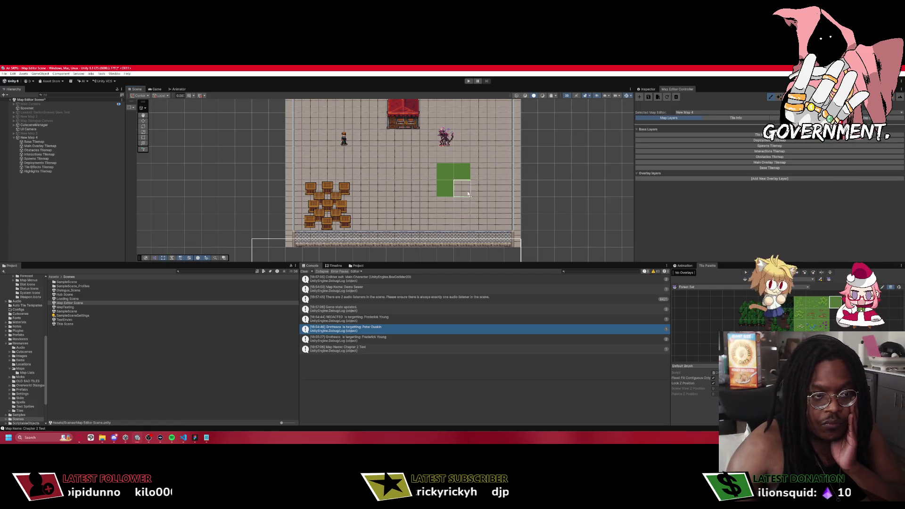
key("ctrl+z")
key("ctrl+z")
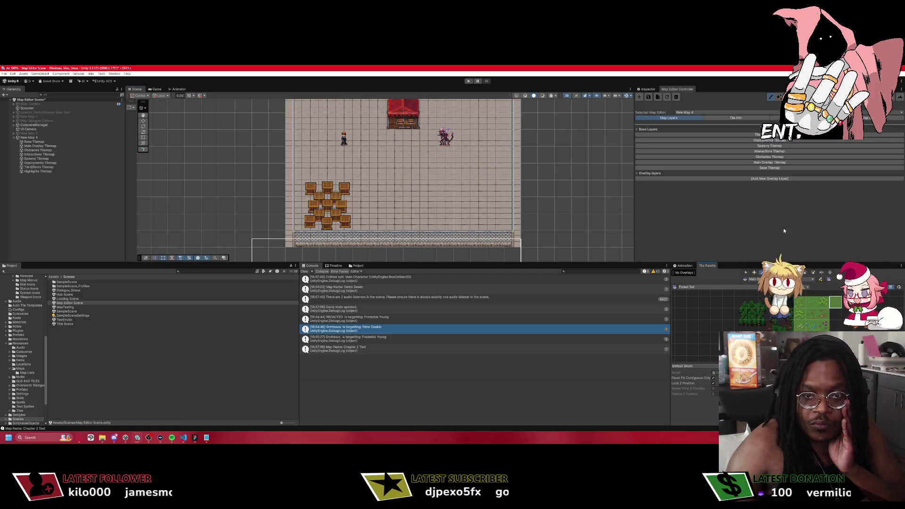
mouse_move(461, 189)
left_mouse_down()
mouse_move(477, 191)
mouse_move(471, 205)
mouse_move(444, 205)
mouse_move(445, 172)
left_mouse_up()
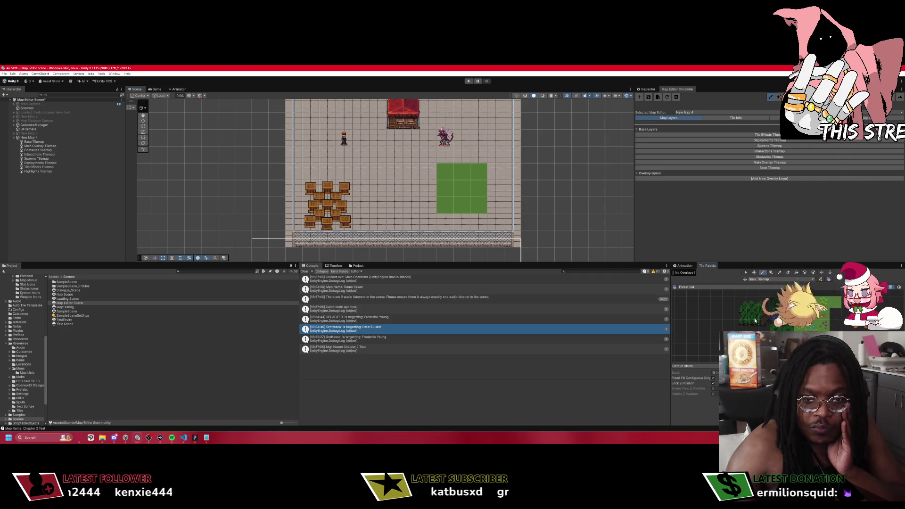
left_click_drag(735, 298, 793, 318)
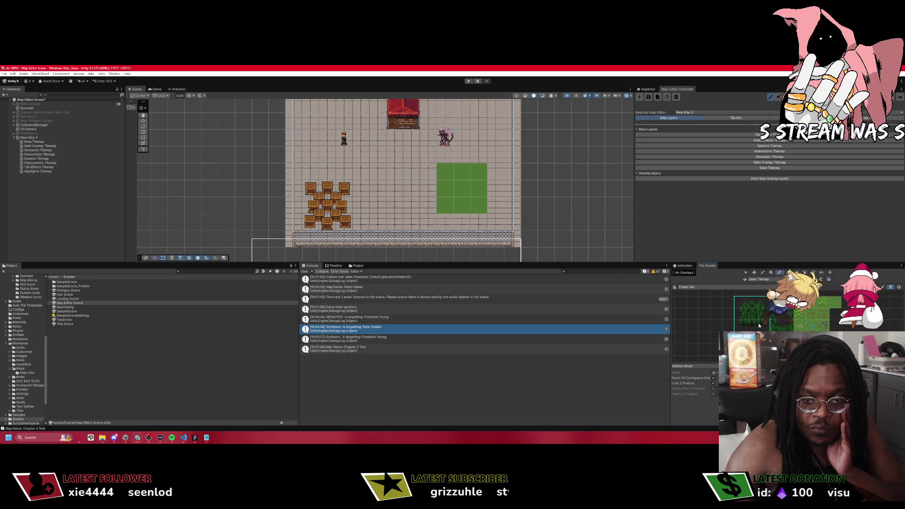
Paint the tree block onto the grass patch on the Main Overlay Tilemap.
left_click(768, 167)
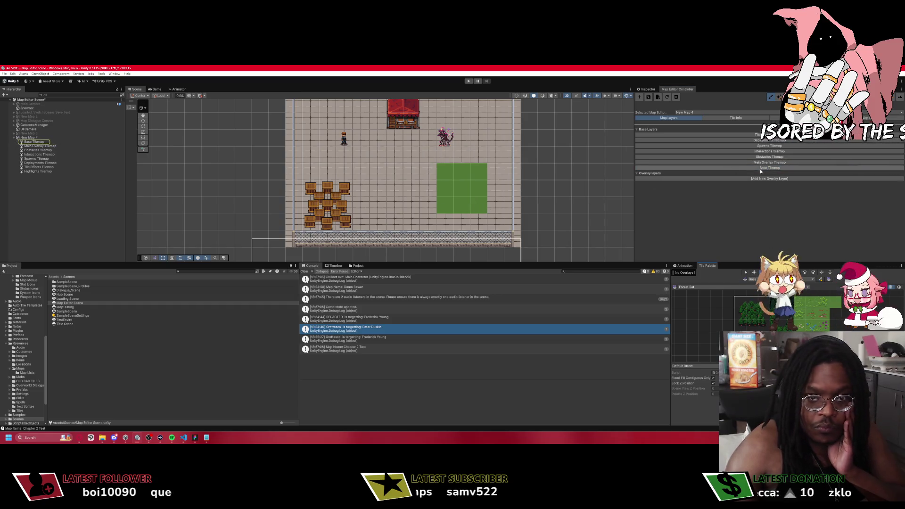
left_click(766, 163)
left_click(477, 204)
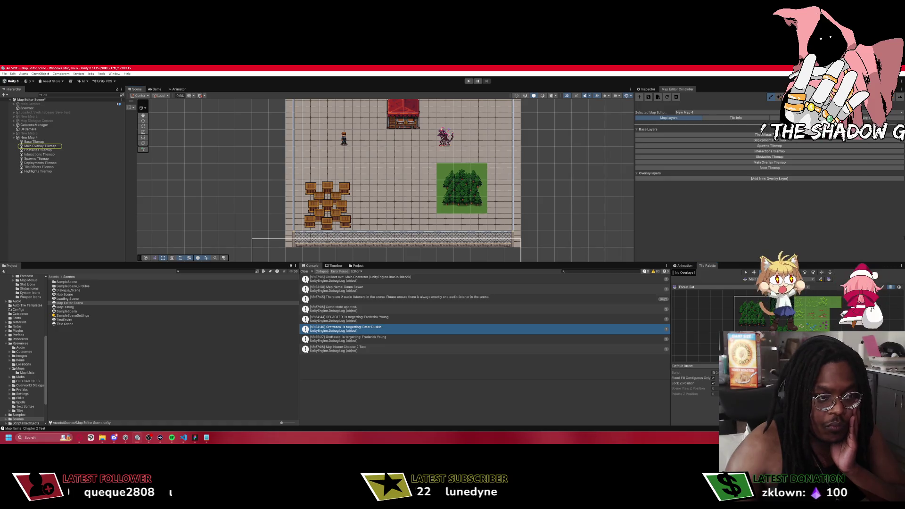
scroll(612, 226, "up", 2)
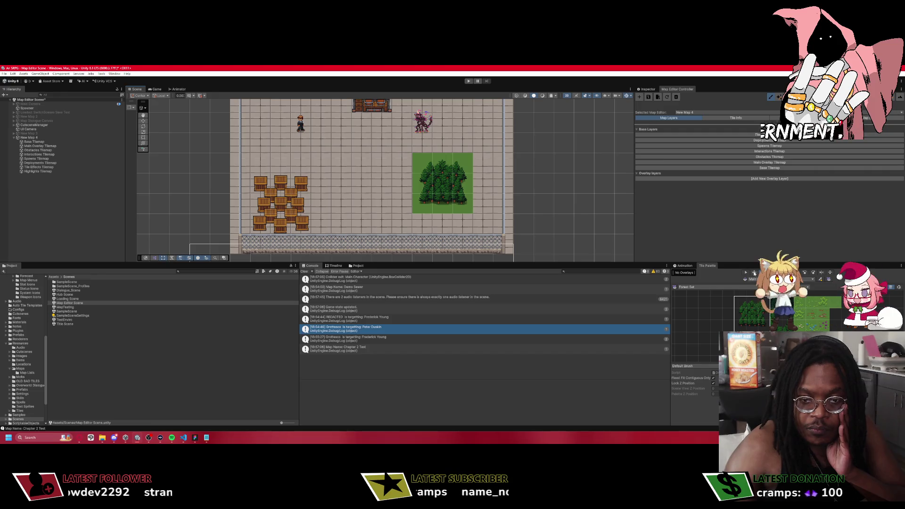
Switch back to the Stone Palette and add a new overlay layer to the map.
left_click(693, 286)
left_click(714, 340)
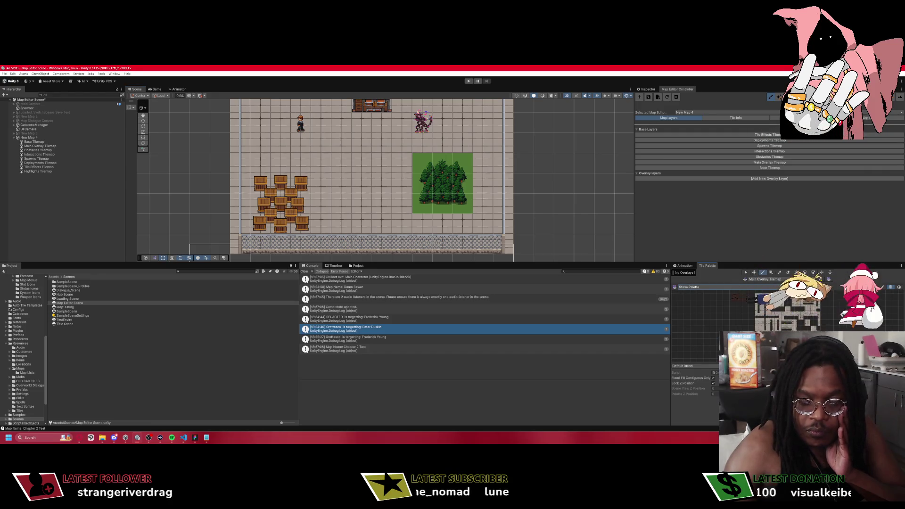
left_click(769, 162)
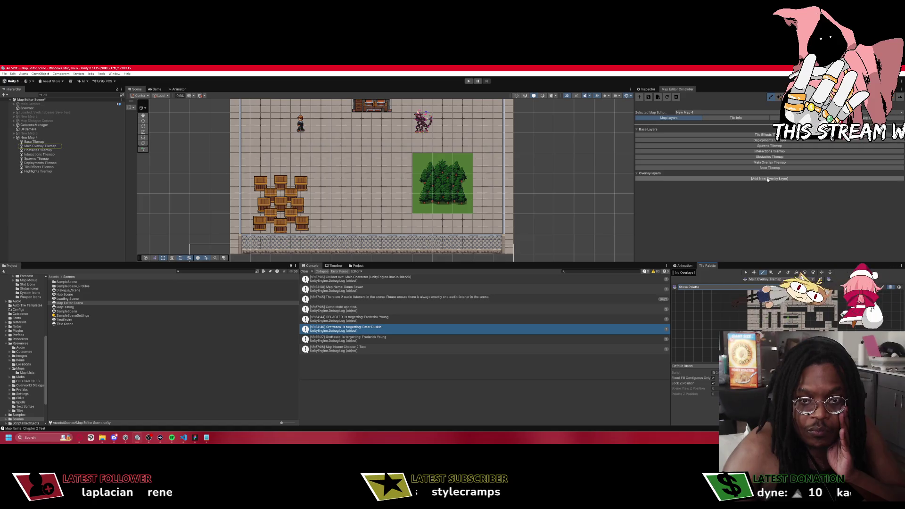
left_click(767, 179)
Make Overlay Layer 1 Tilemap the active layer and paint tiles along the patch's top edge.
left_click(768, 185)
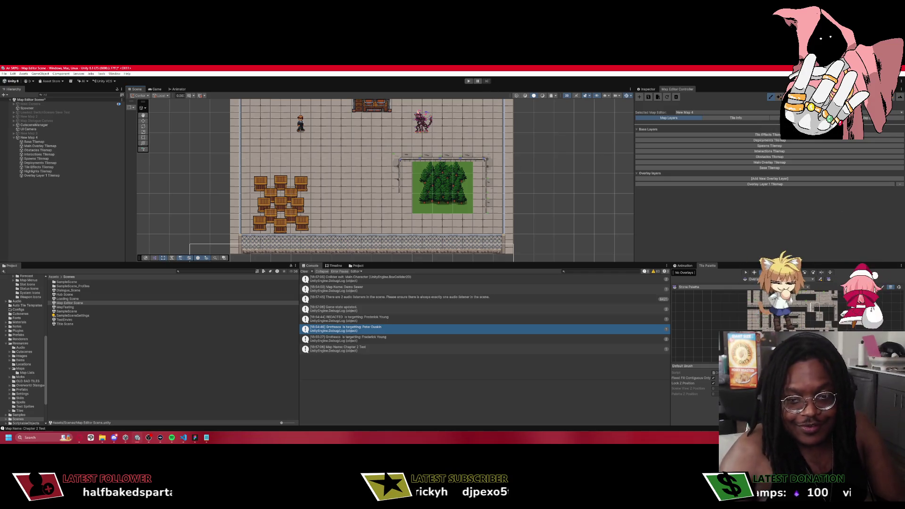
left_click_drag(443, 158, 417, 161)
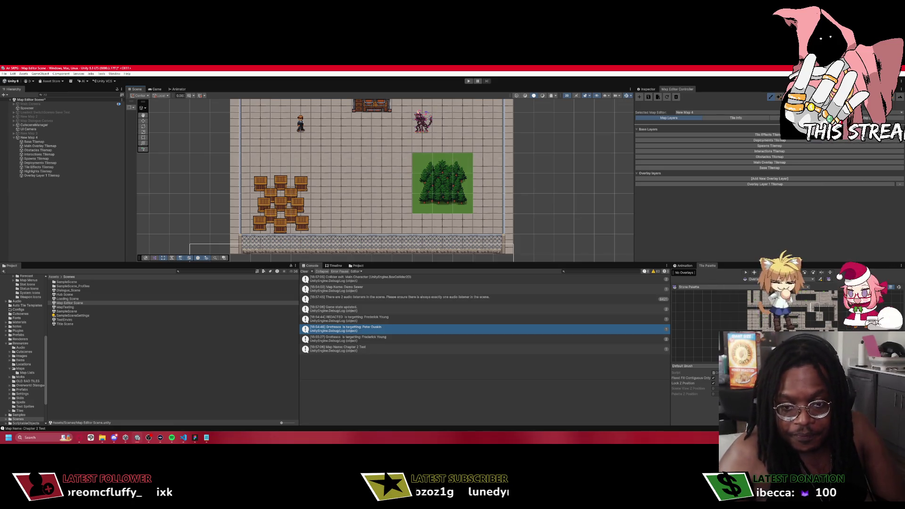
Paint City Set fence tiles down both sides of the tree-filled grass patch.
left_click(692, 287)
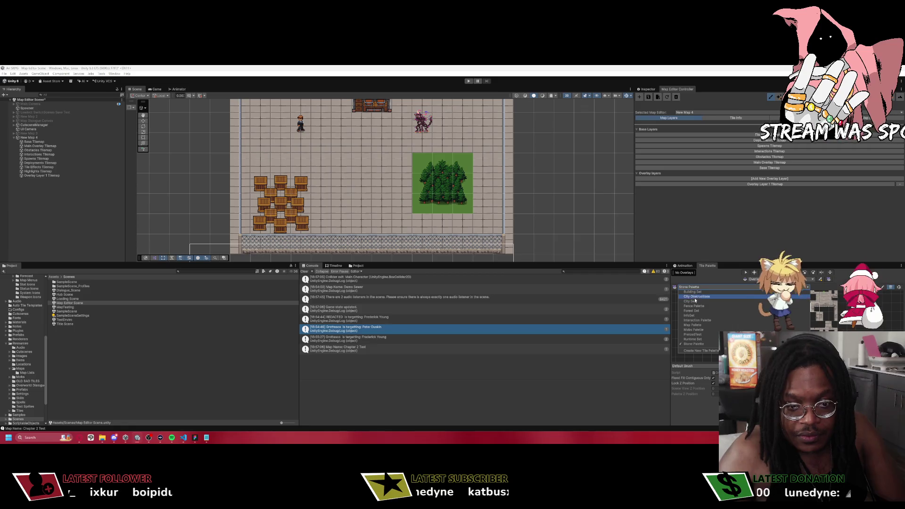
left_click(694, 301)
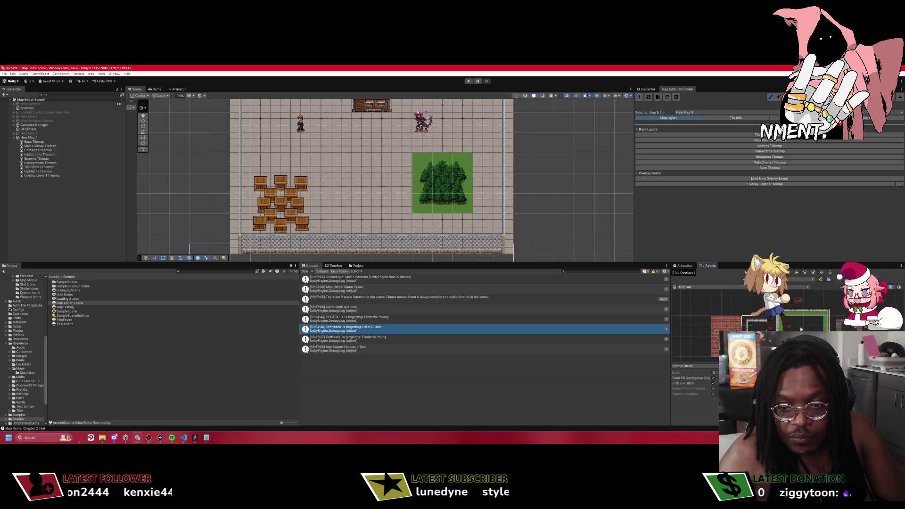
left_click(476, 149)
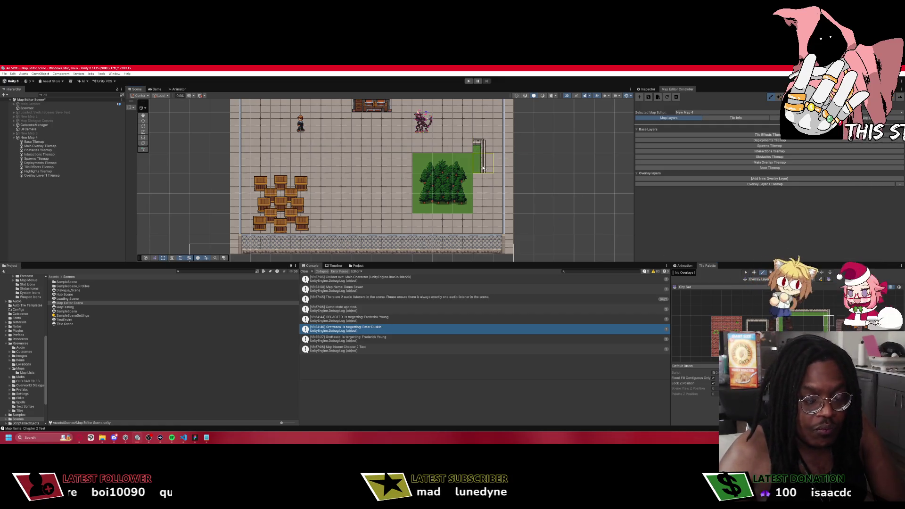
left_click_drag(477, 160, 478, 197)
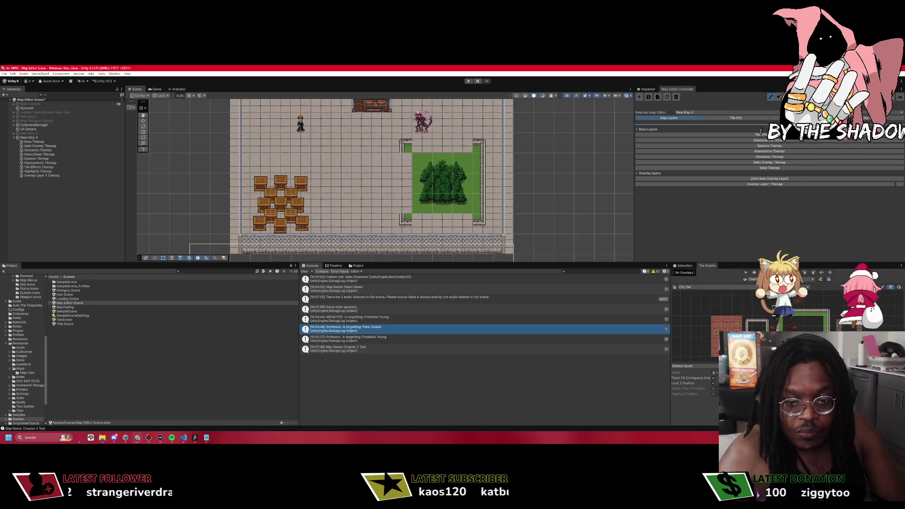
left_click_drag(407, 163, 408, 215)
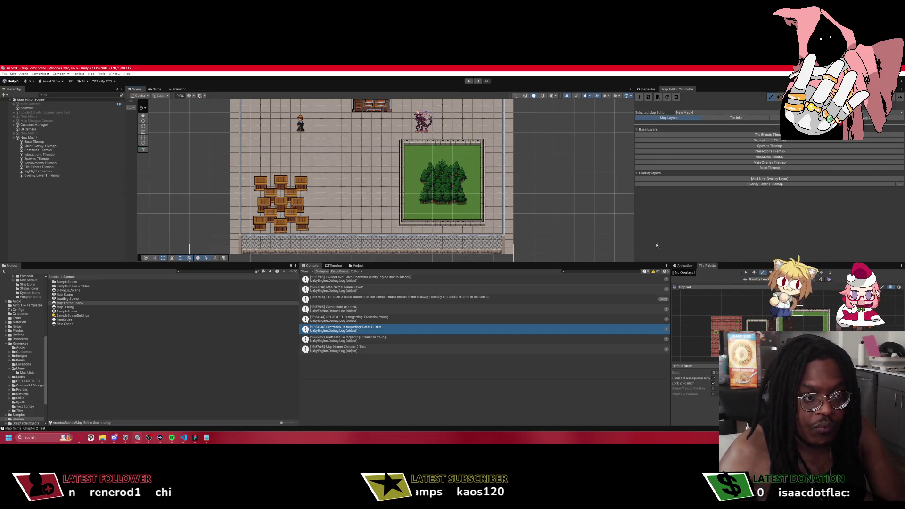
Select the fence tile below the grass plot and jump to its tile asset.
left_click(746, 273)
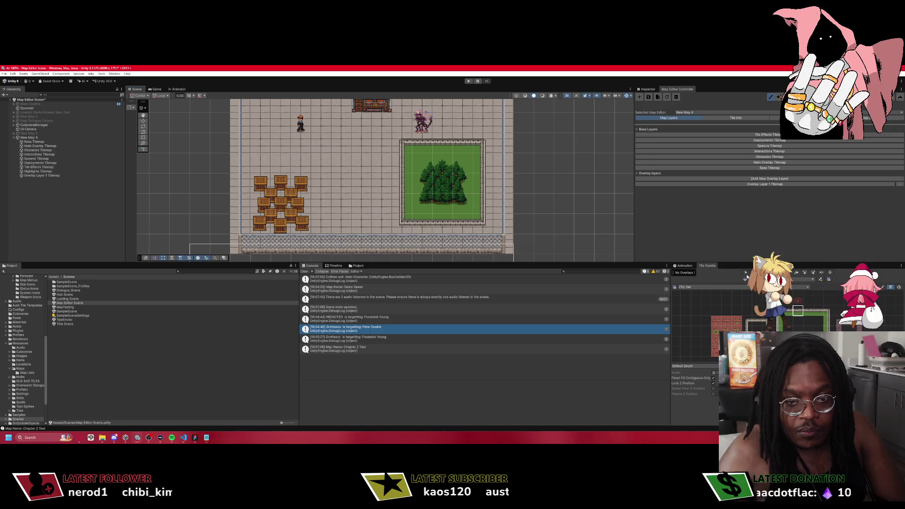
left_click(442, 223)
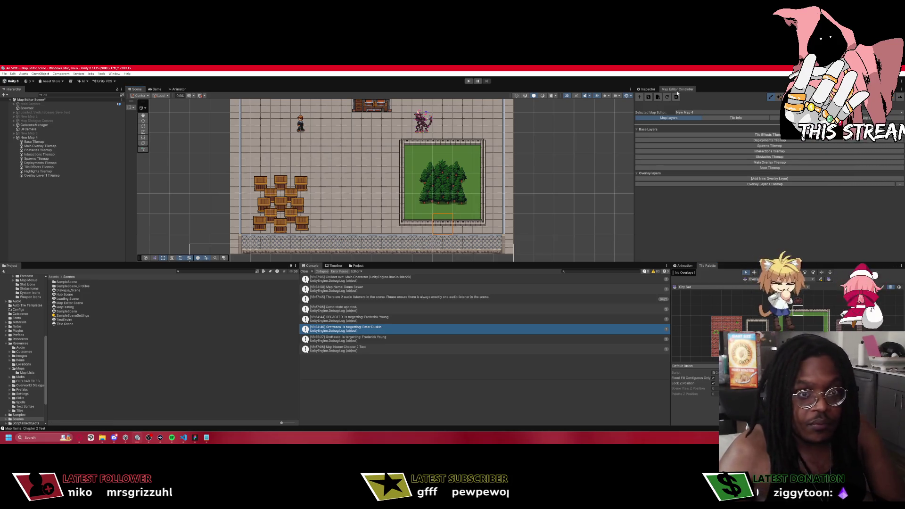
left_click(647, 89)
left_click(766, 123)
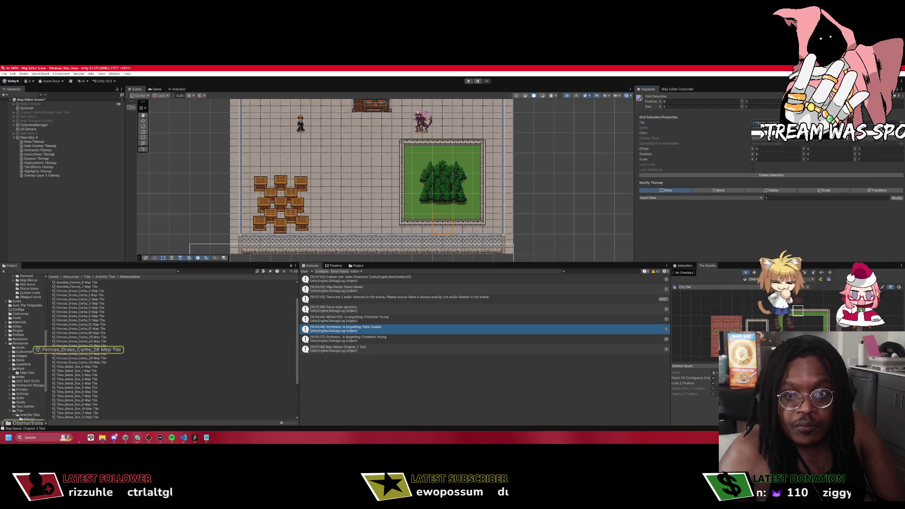
double_click(763, 123)
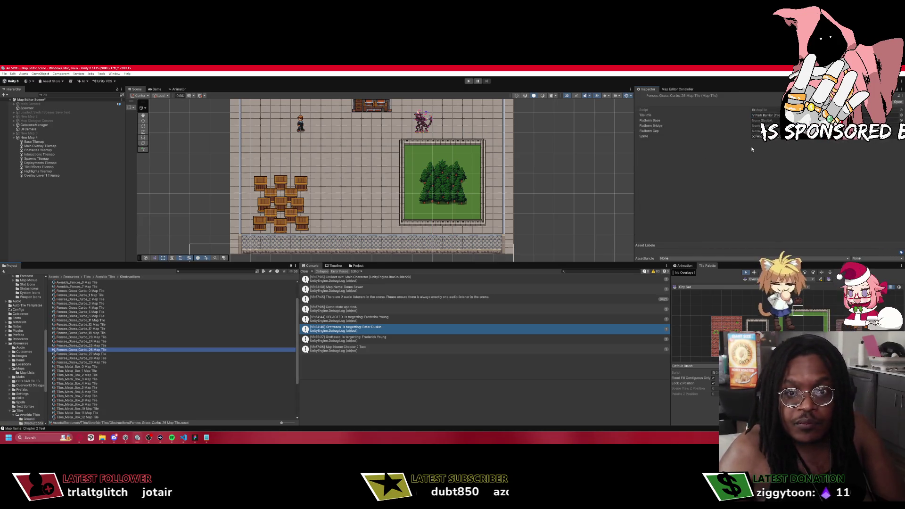
left_click(766, 114)
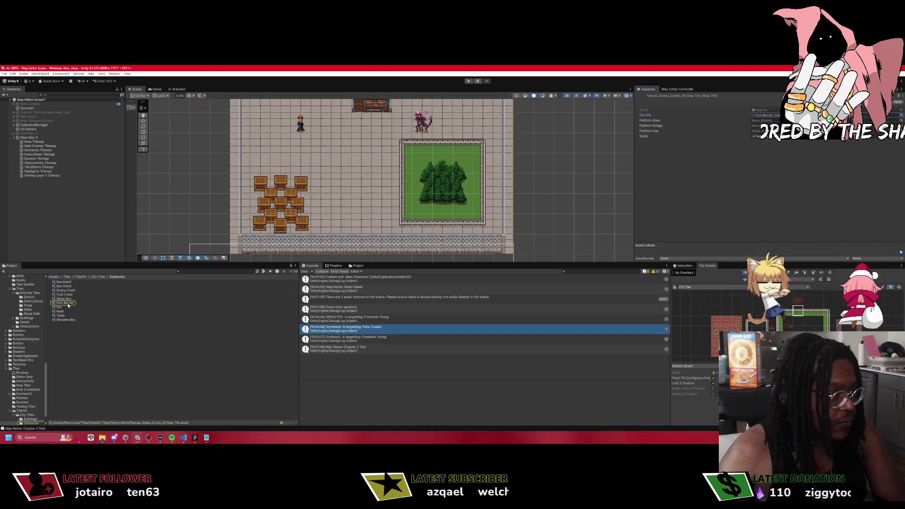
left_click(66, 303)
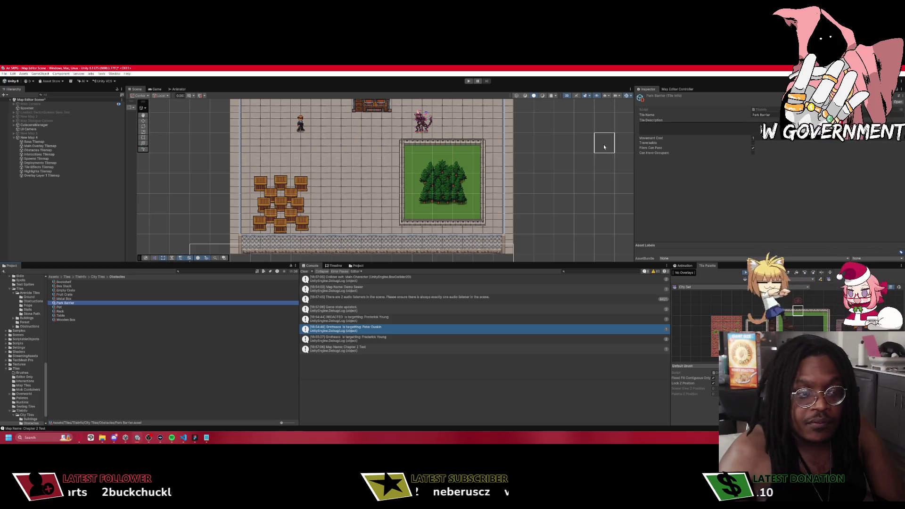
scroll(436, 174, "up", 1)
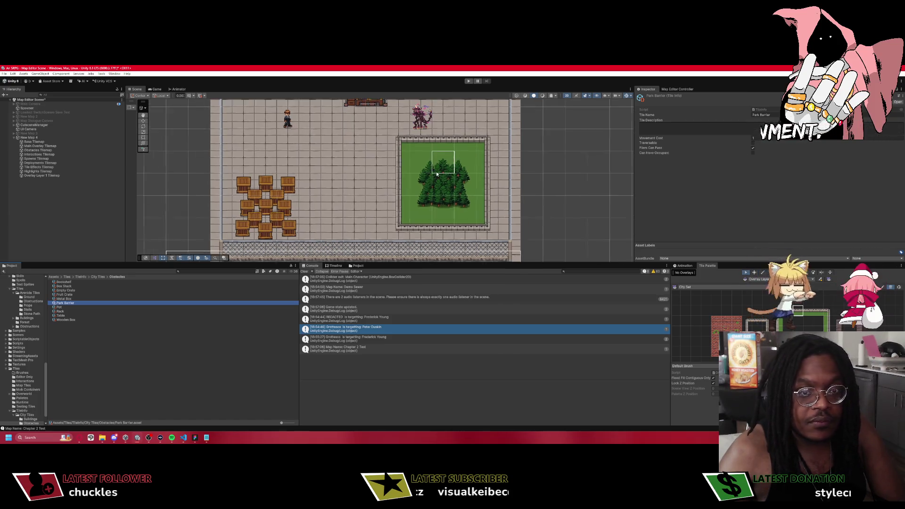
scroll(437, 174, "down", 1)
left_click_drag(407, 178, 437, 218)
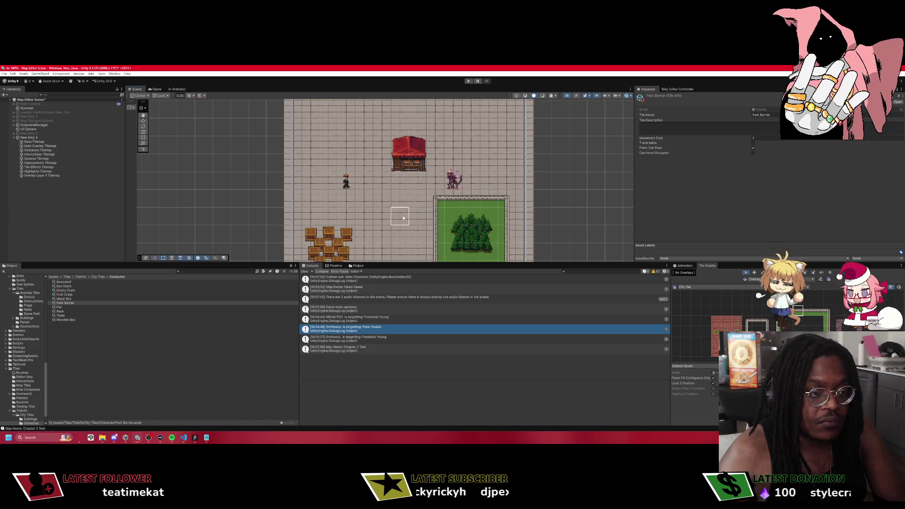
scroll(403, 218, "down", 1)
scroll(453, 202, "up", 2)
scroll(450, 184, "down", 1)
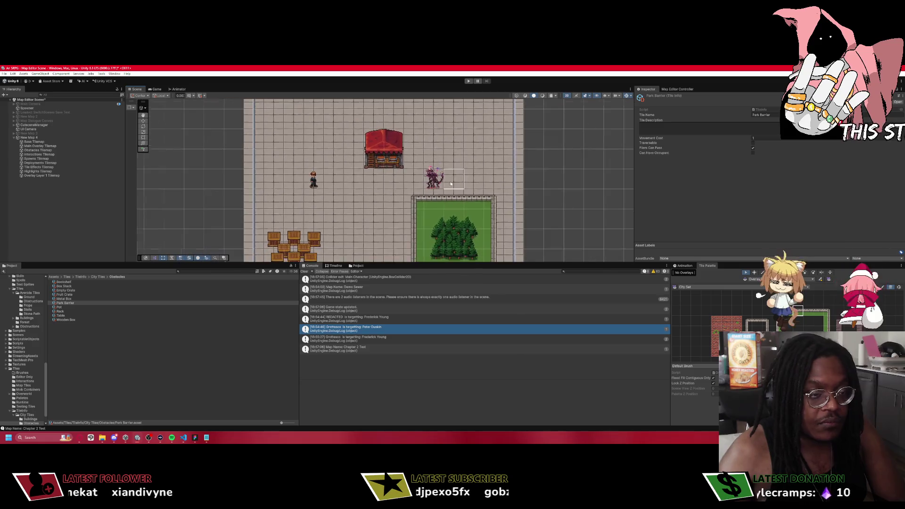
scroll(450, 184, "down", 2)
mouse_move(444, 152)
left_mouse_down()
mouse_move(471, 218)
mouse_move(484, 227)
mouse_move(479, 252)
mouse_move(485, 247)
mouse_move(444, 181)
left_mouse_up()
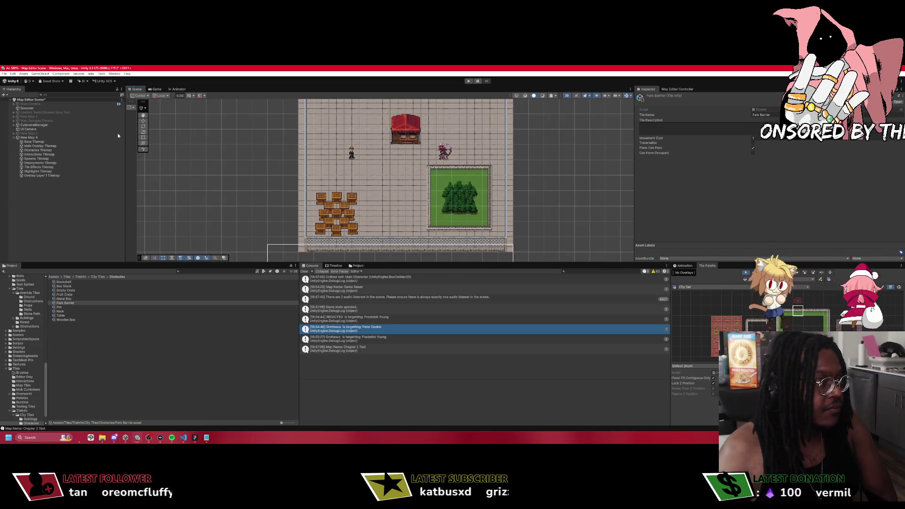
left_click(676, 89)
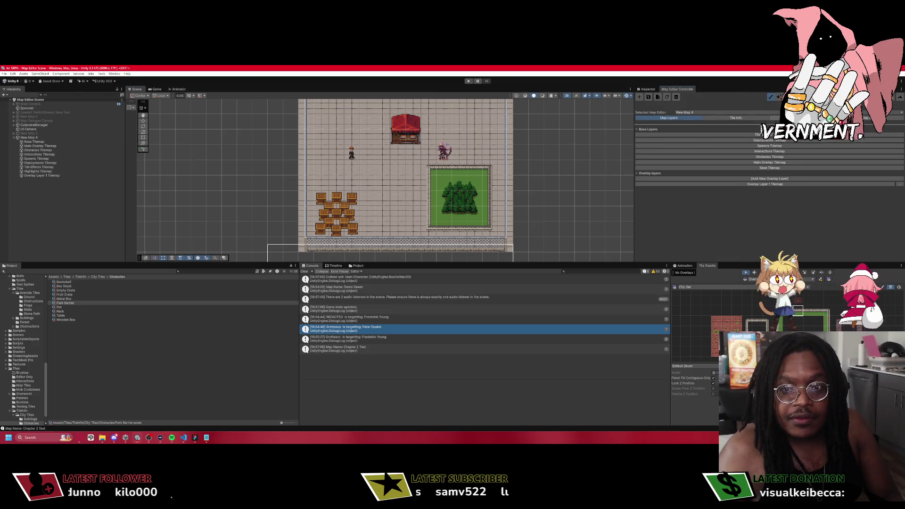
Set the win condition to Route Enemies and turn on Highlight Objectives.
left_click(775, 117)
left_click(693, 134)
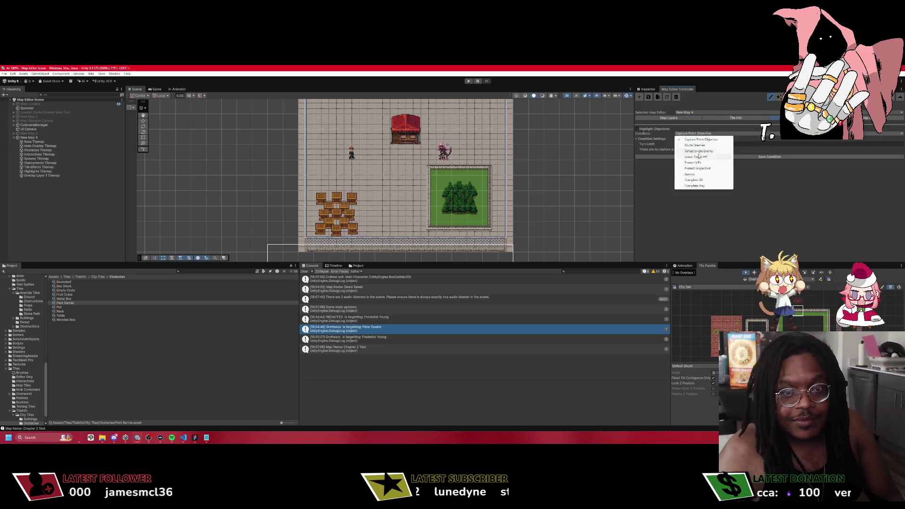
left_click(695, 145)
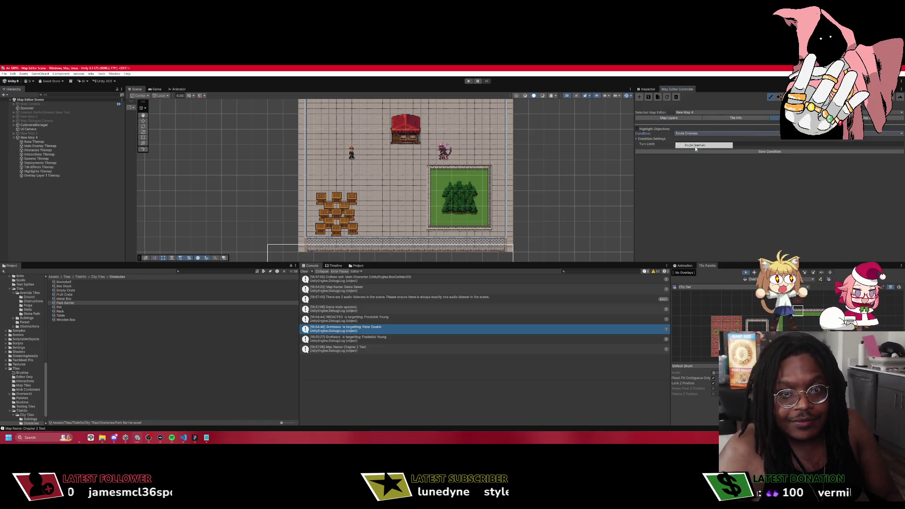
left_click(643, 130)
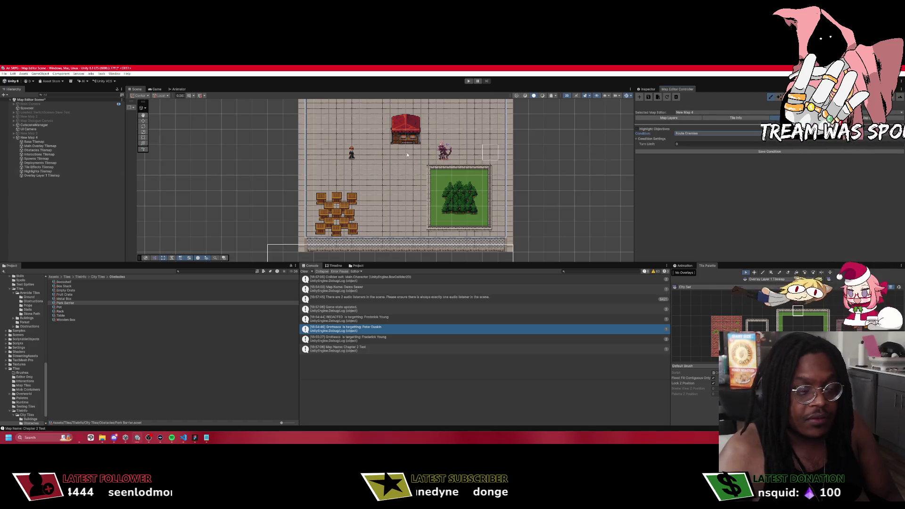
Select New Map 4 to review its component settings, then return to the map editor controls.
left_click(107, 137)
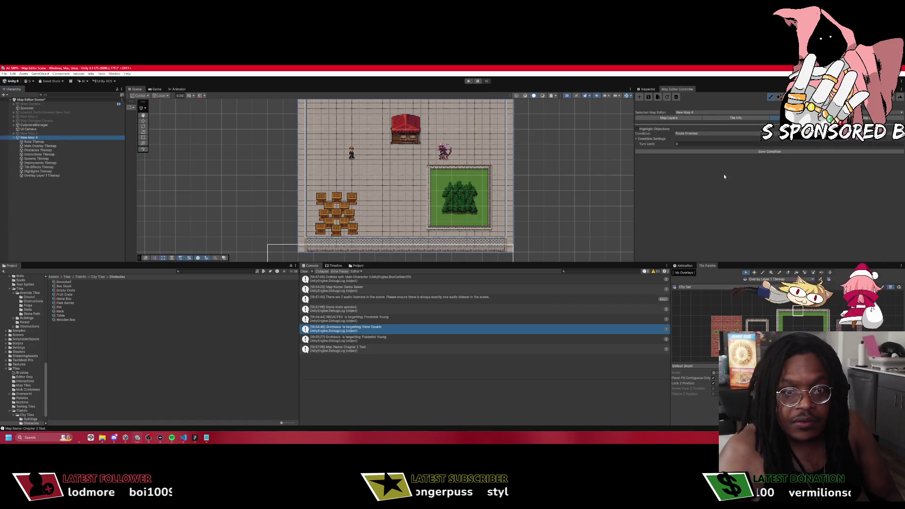
left_click(648, 89)
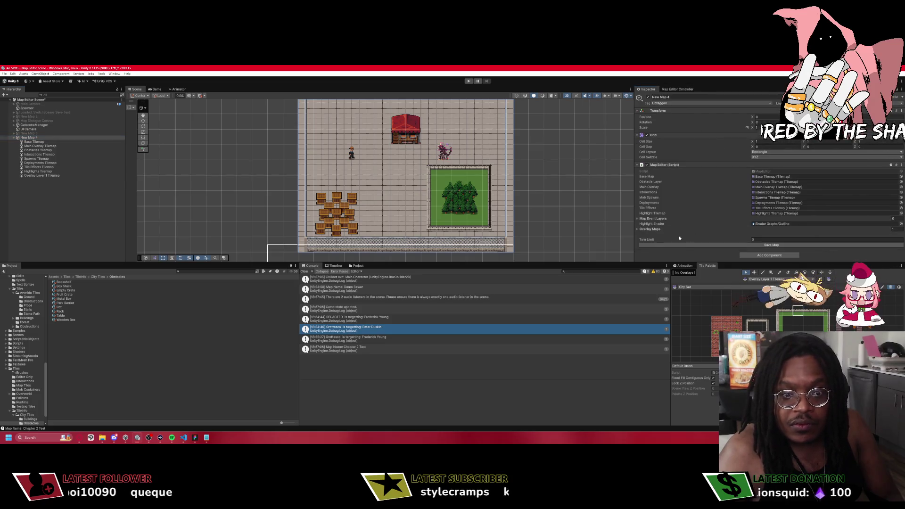
left_click(677, 89)
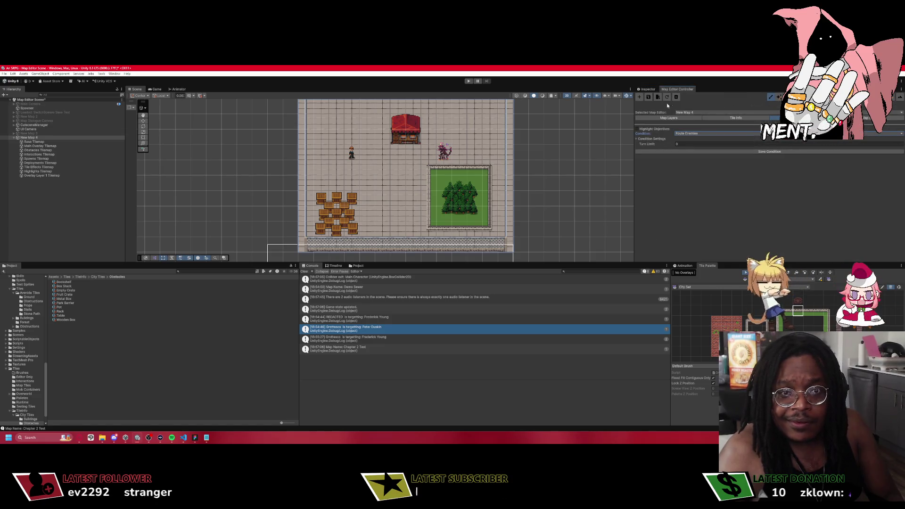
Save the map config into Assets/Resources/Maps as Easy 1 Turn Map.
left_click(647, 99)
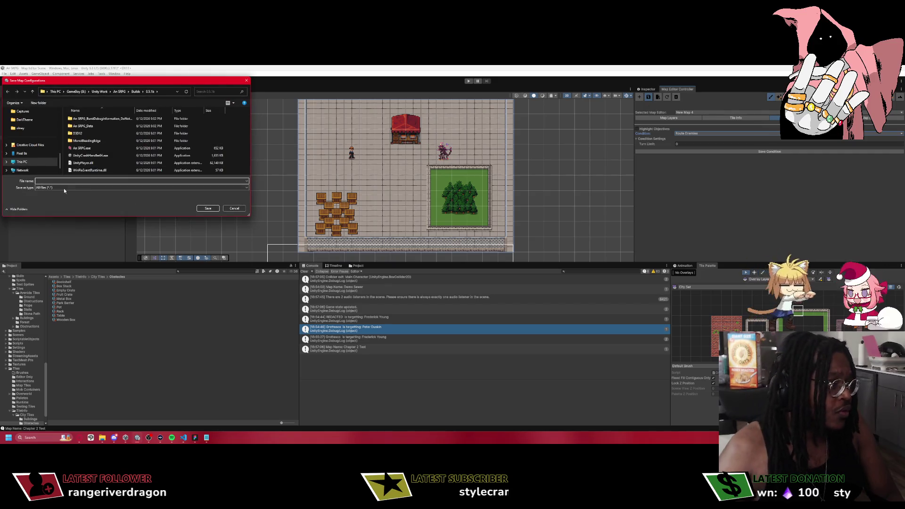
left_click(119, 92)
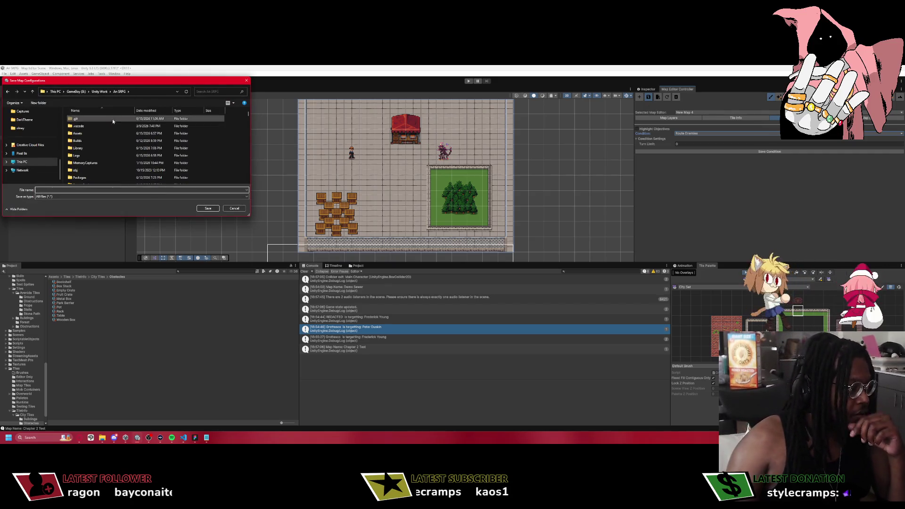
left_click(80, 134)
double_click(80, 134)
scroll(89, 156, "down", 2)
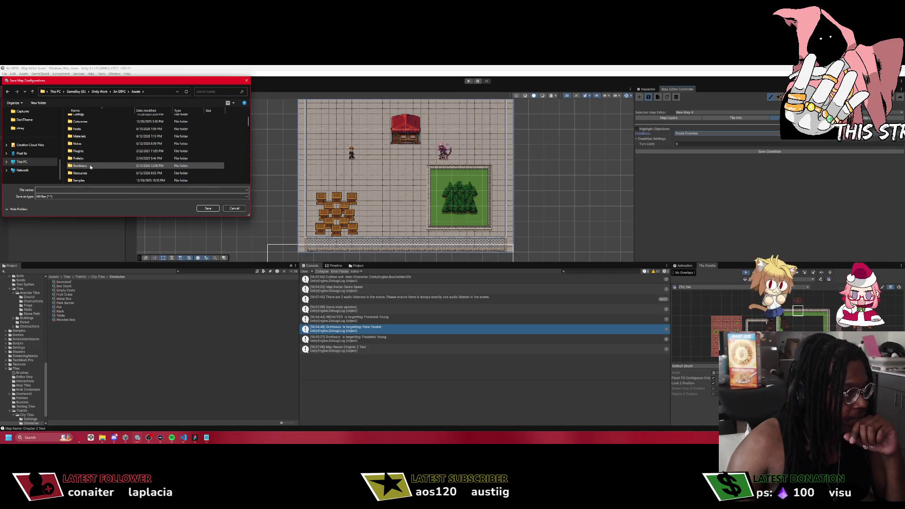
left_click(90, 174)
double_click(90, 174)
double_click(82, 134)
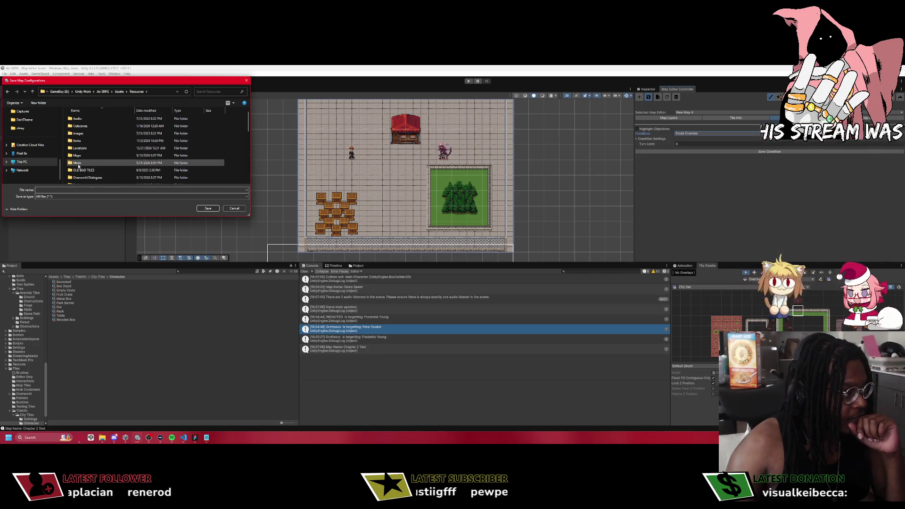
scroll(89, 155, "down", 2)
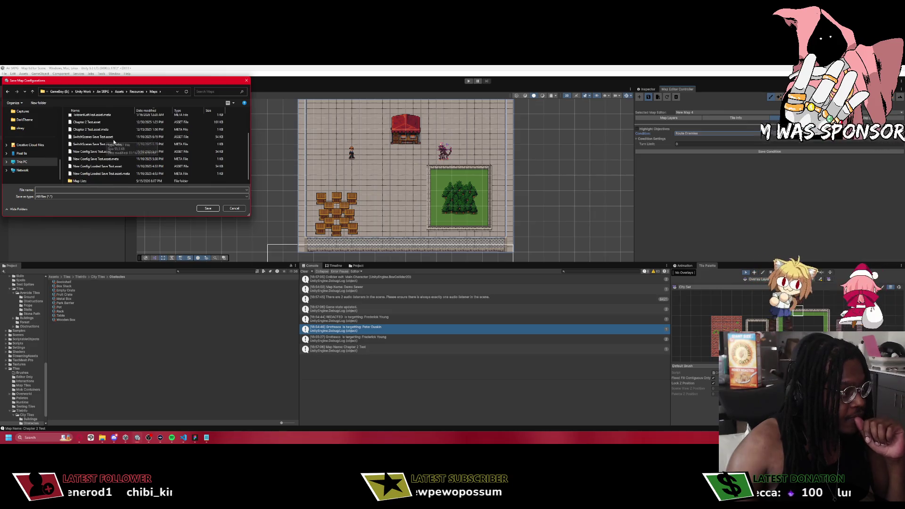
double_click(85, 182)
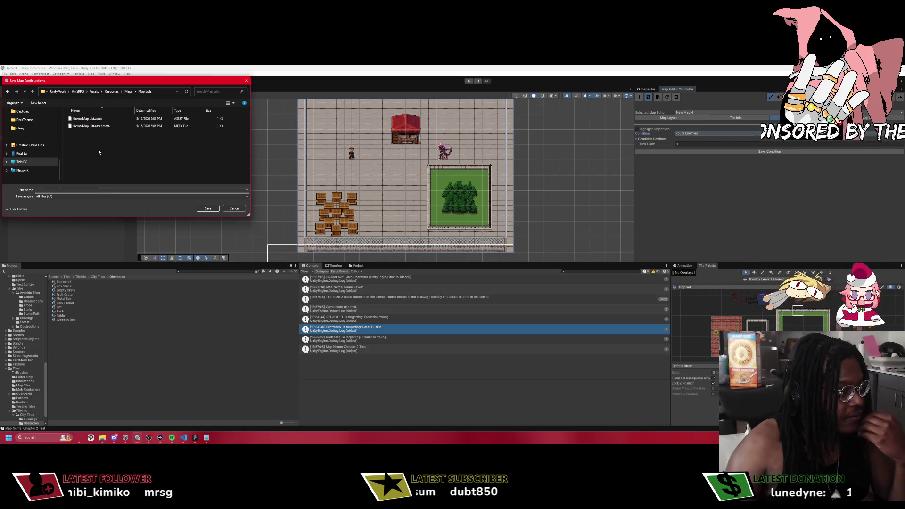
key("alt+Left")
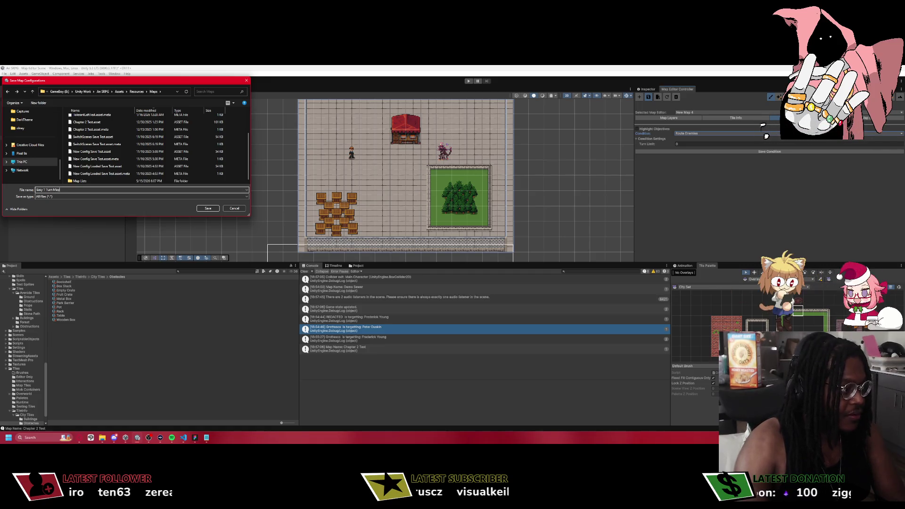
key("Return")
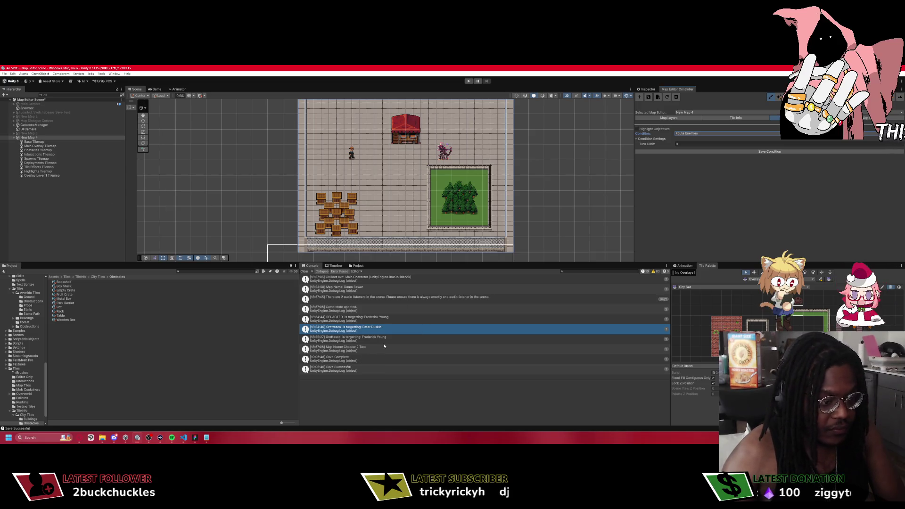
Open Assets/Resources/Maps and show the saved Easy 1 Turn Map config data.
left_click(54, 277)
left_click(93, 336)
double_click(79, 337)
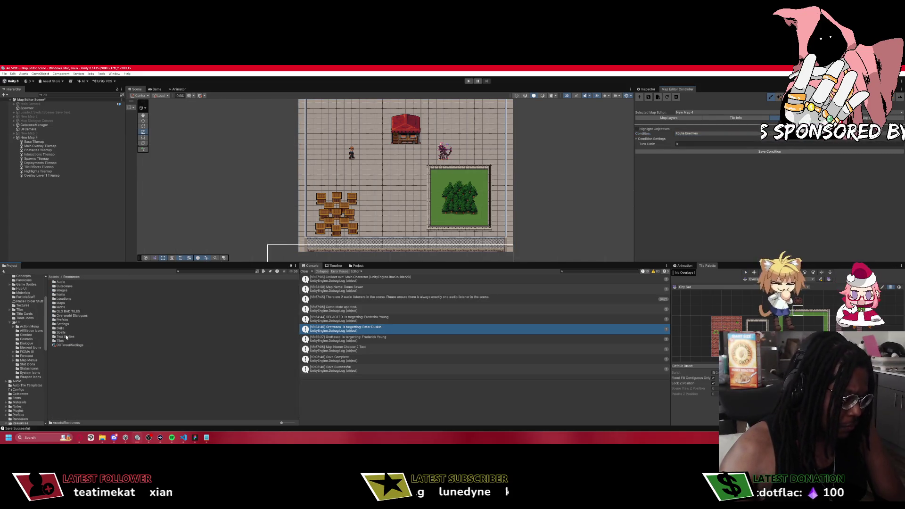
double_click(69, 304)
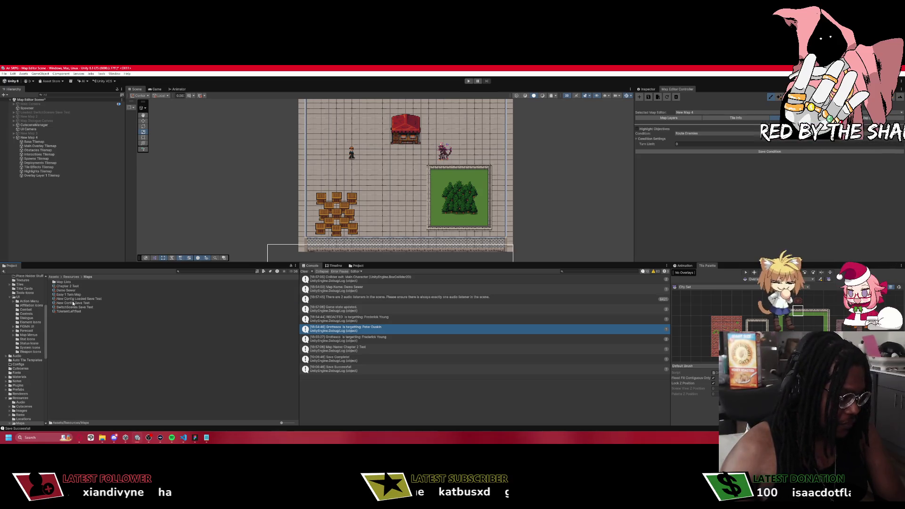
left_click(71, 294)
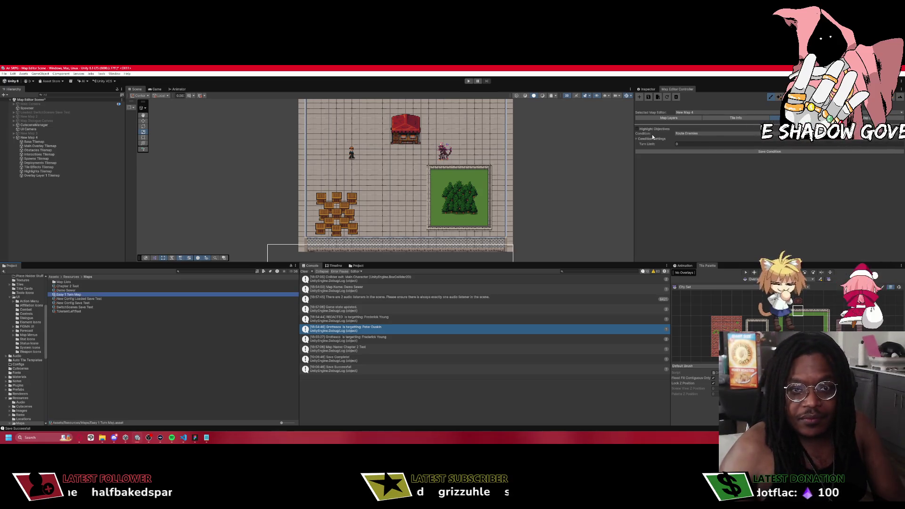
left_click(665, 97)
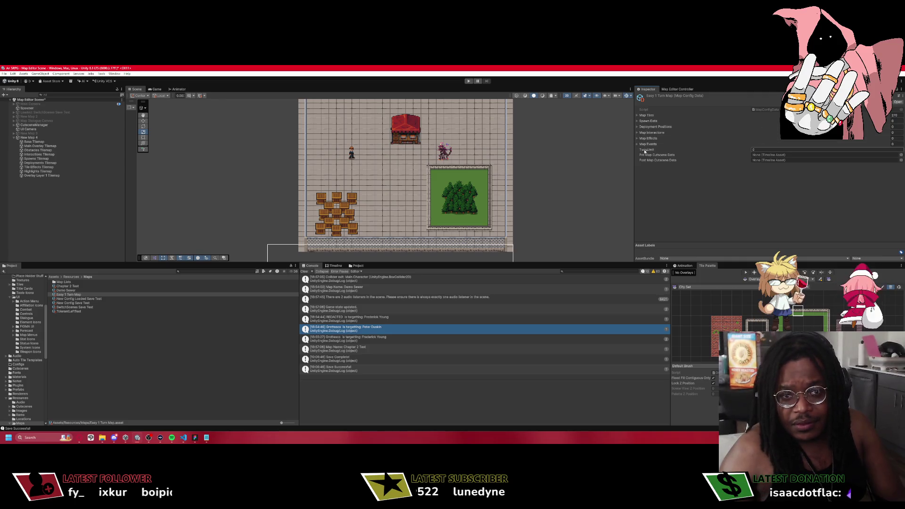
Review the config's Map Interactions, Spawn Data and Map Tiles lists.
left_click(637, 133)
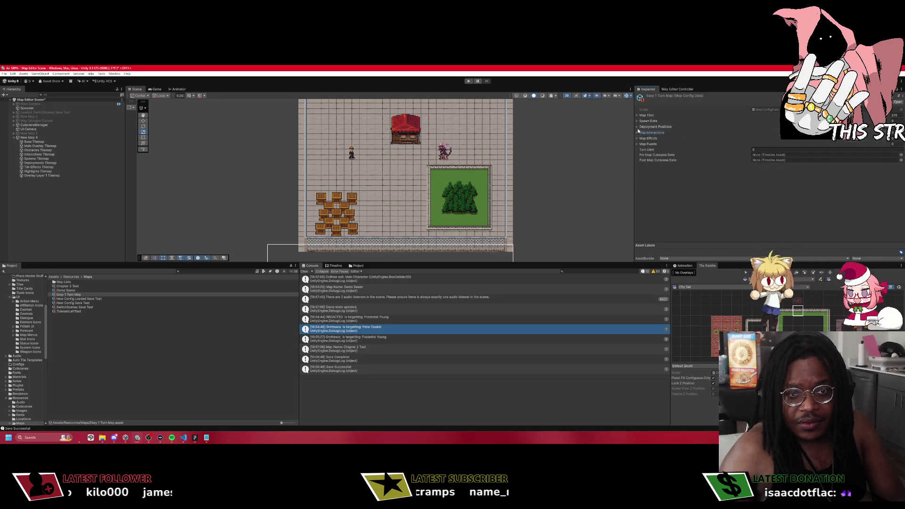
left_click(637, 121)
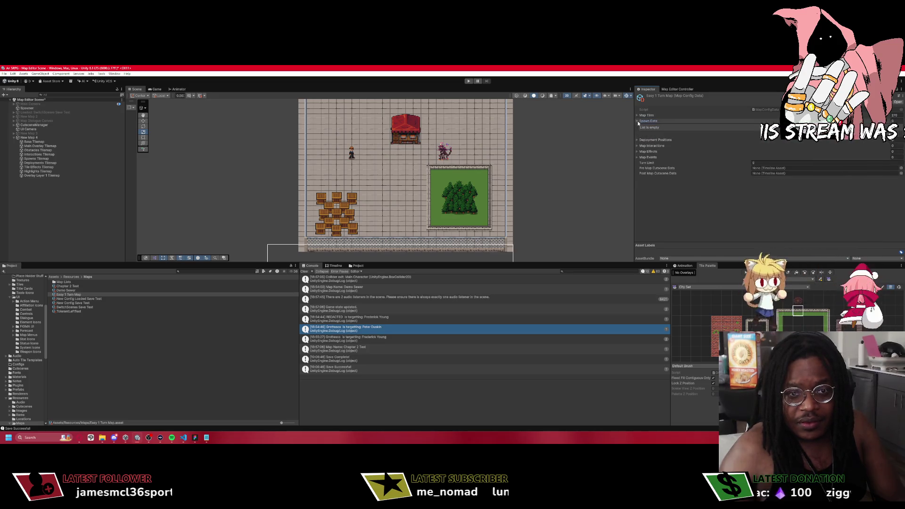
left_click(637, 121)
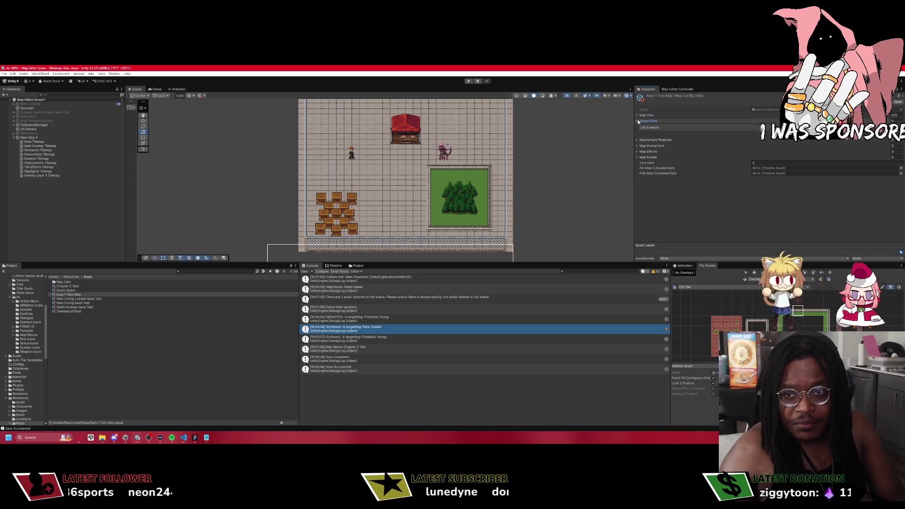
left_click(637, 115)
left_click(637, 115)
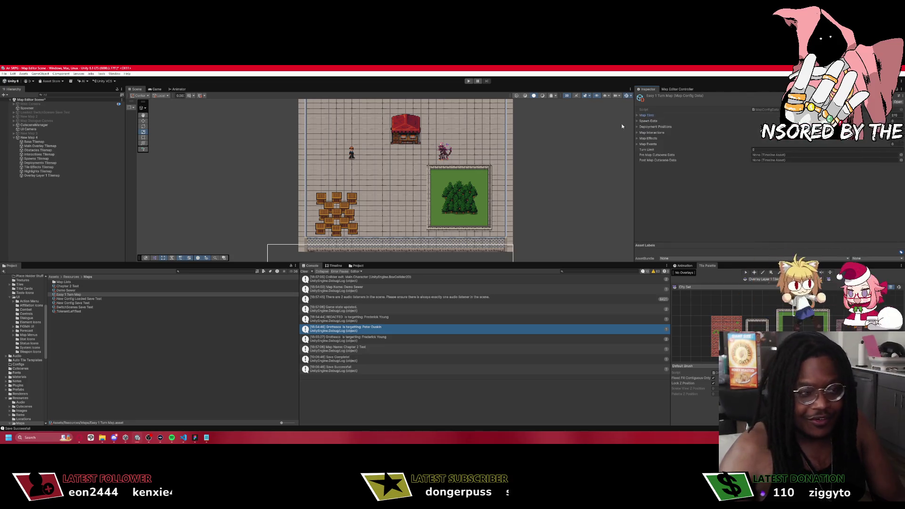
Preview the map in the game view, then select the grid cell holding the character.
left_click(156, 90)
left_click(136, 89)
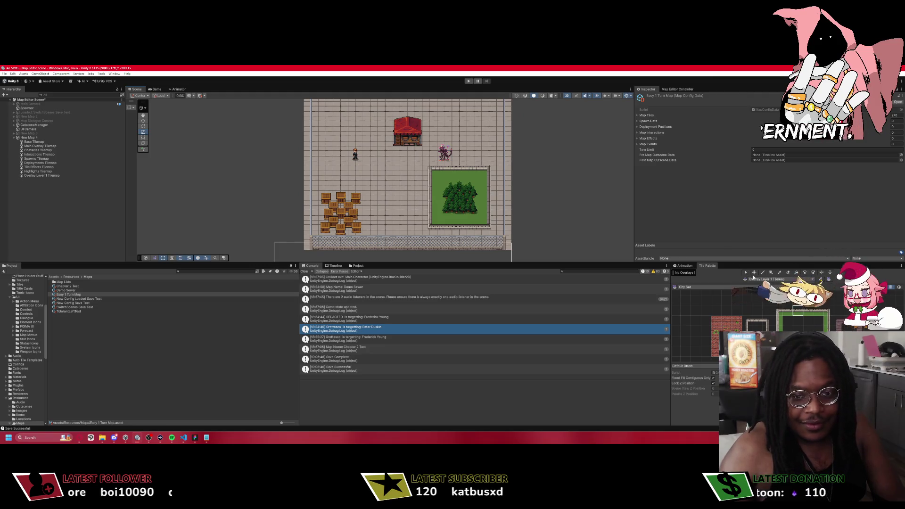
key("s")
left_click(355, 153)
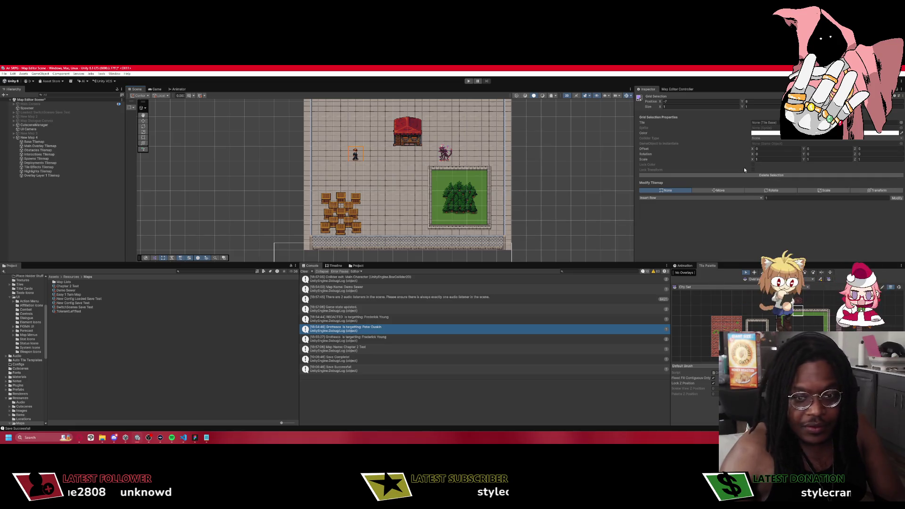
Make Spawns Tilemap the painting target in the layer list and pick another tile palette.
left_click(686, 90)
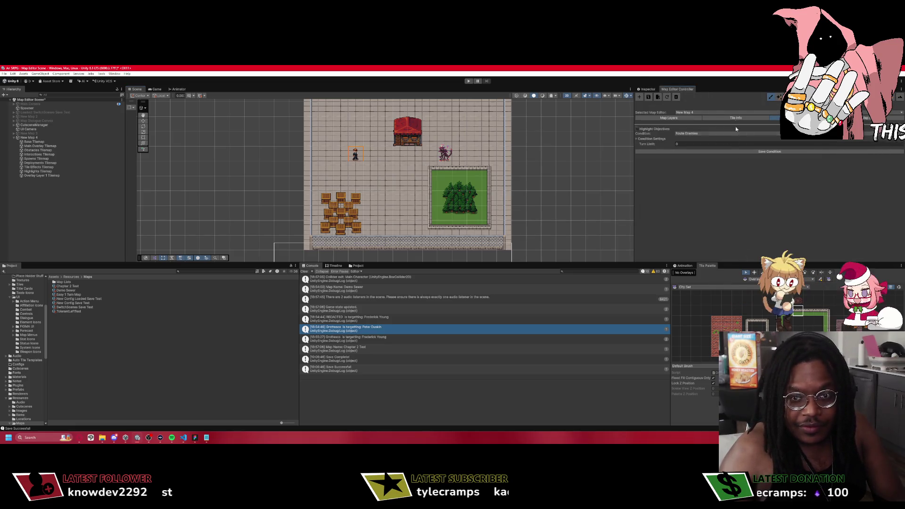
left_click(676, 118)
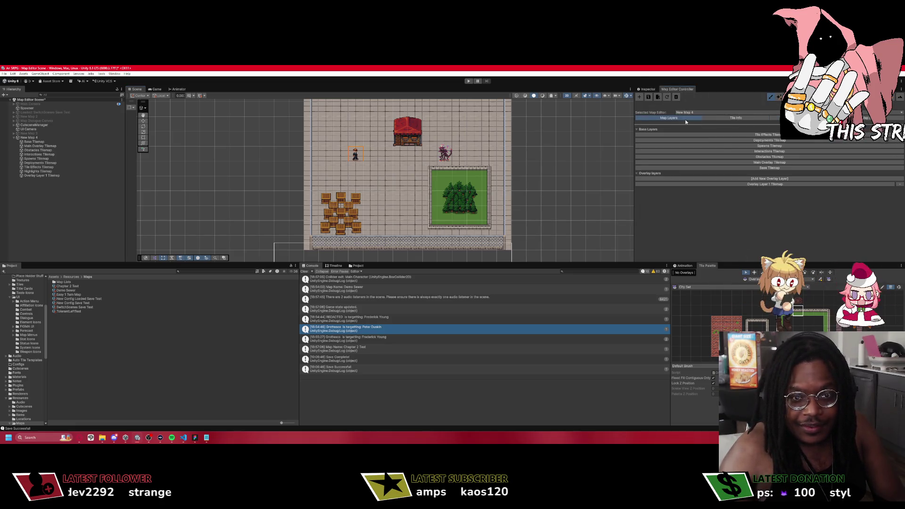
left_click(756, 162)
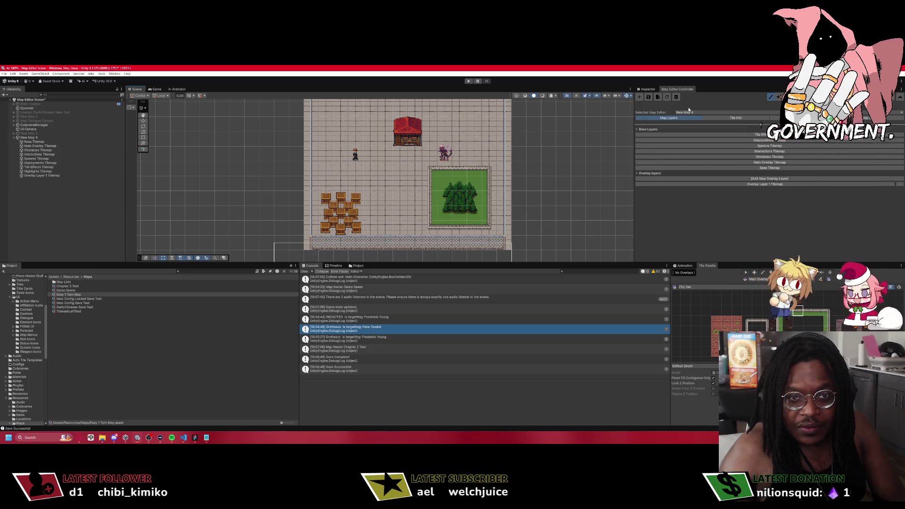
left_click(766, 185)
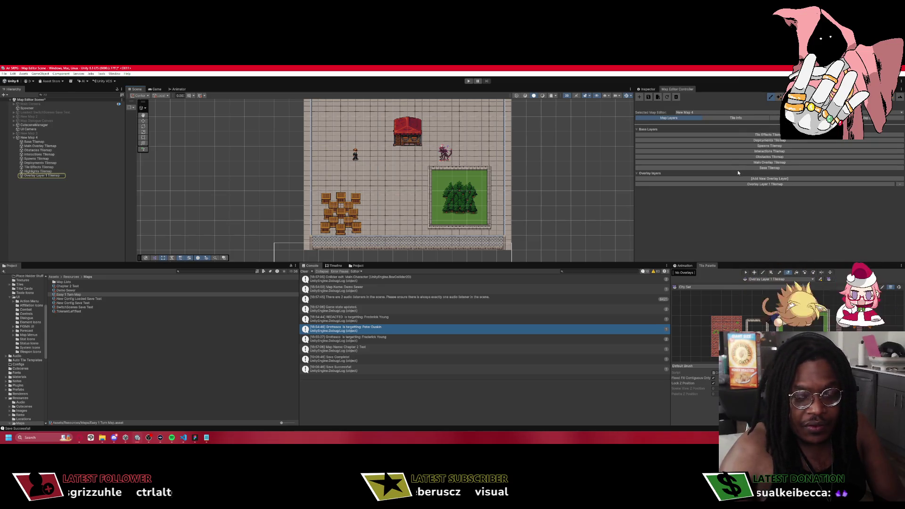
left_click(766, 157)
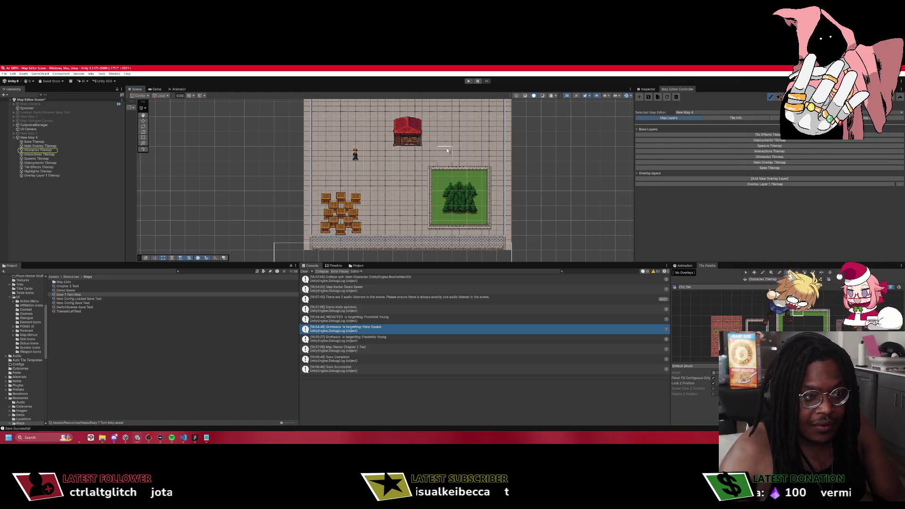
left_click(769, 146)
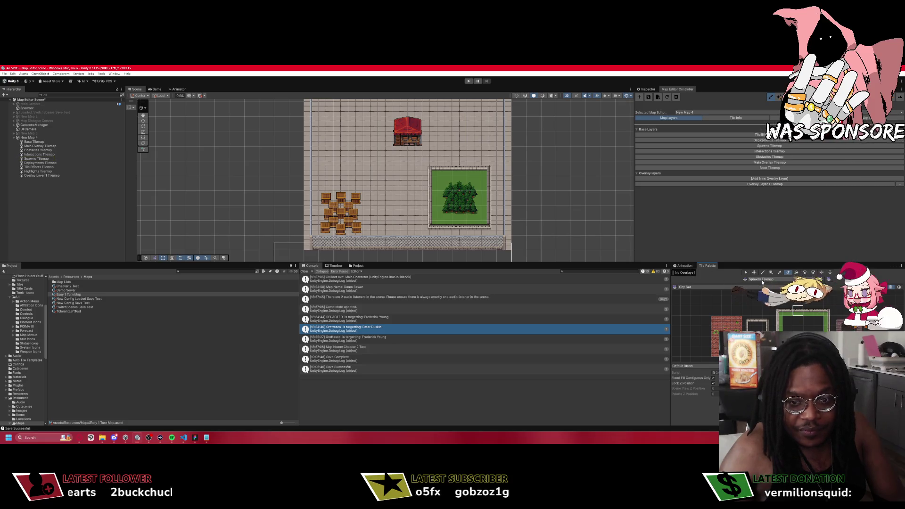
left_click(703, 286)
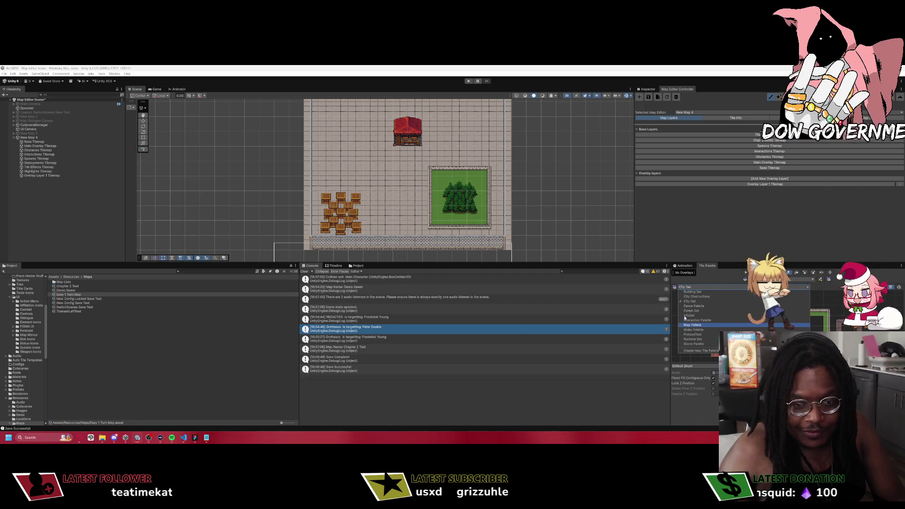
left_click(692, 325)
Place a mob unit and a pink enemy on the stone floor from the Mobs Palette.
left_click(693, 286)
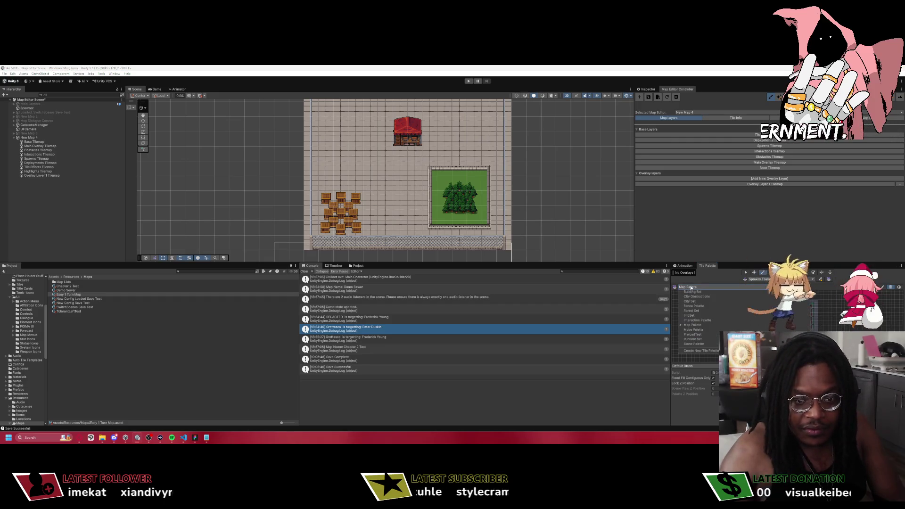
left_click(693, 330)
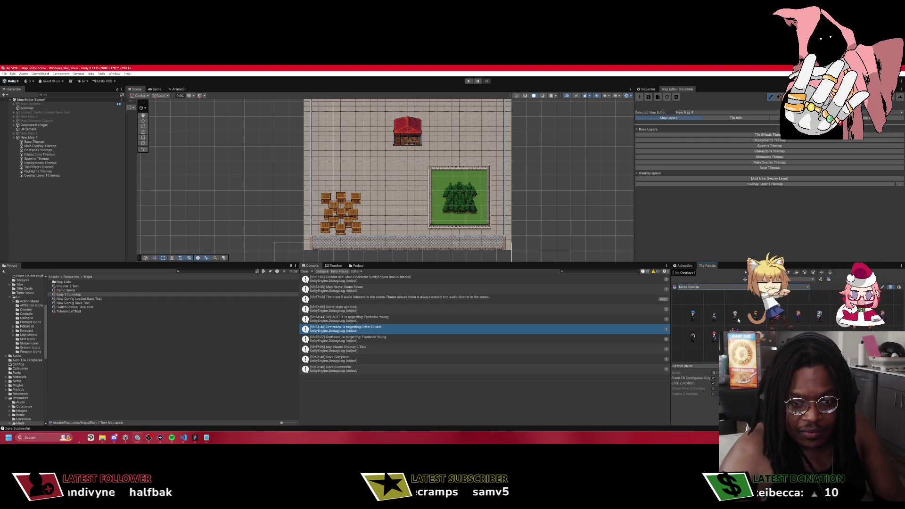
left_click(754, 315)
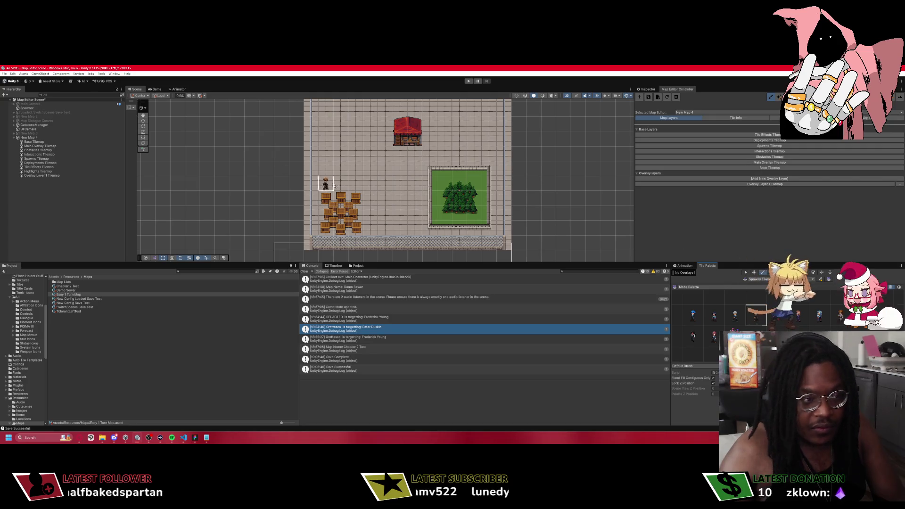
left_click(370, 169)
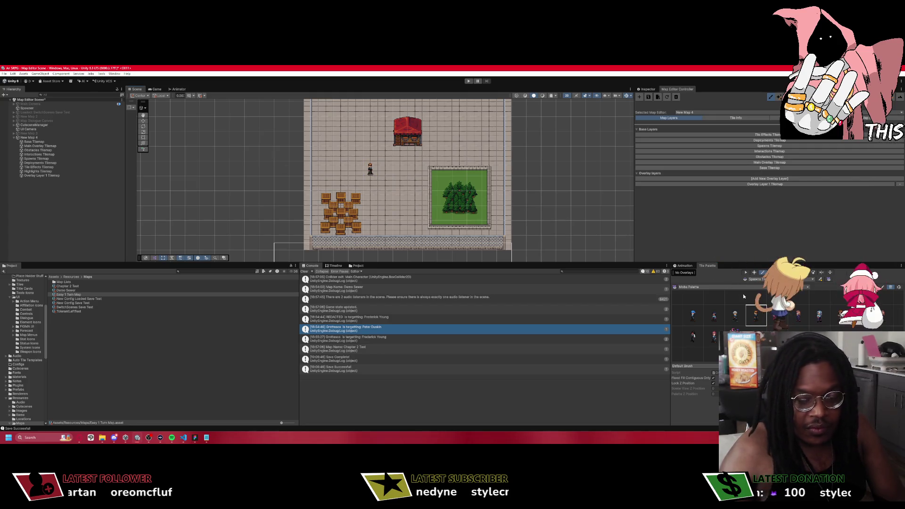
left_click(735, 335)
left_click(443, 153)
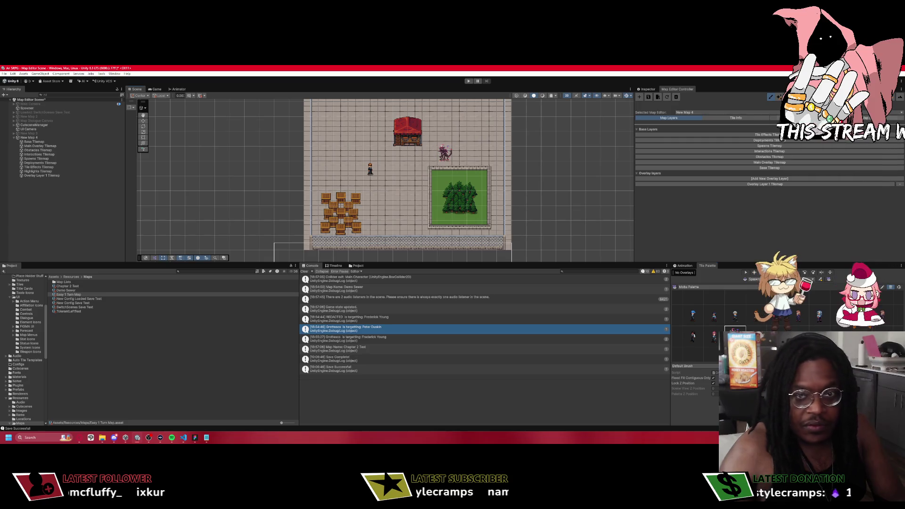
Overwrite Easy 1 Turn Map.asset with the current map config and clear the console.
left_click(796, 118)
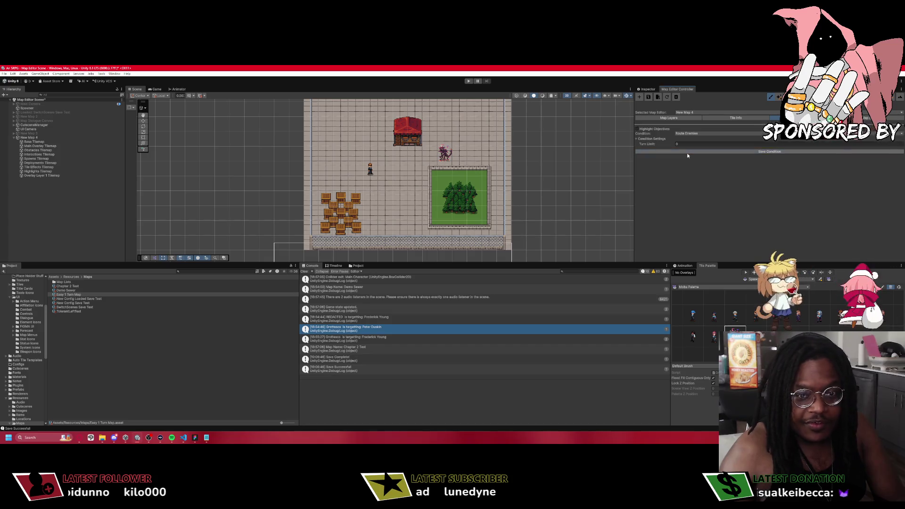
left_click(649, 98)
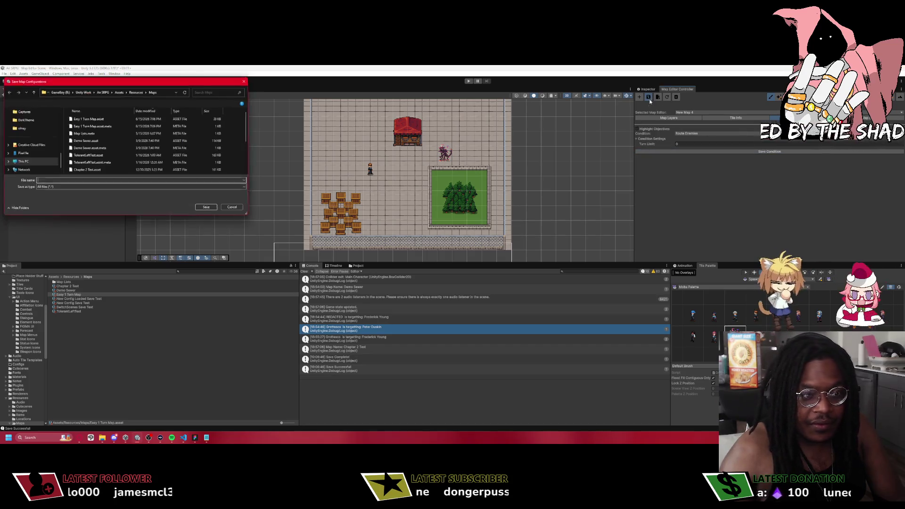
left_click(101, 119)
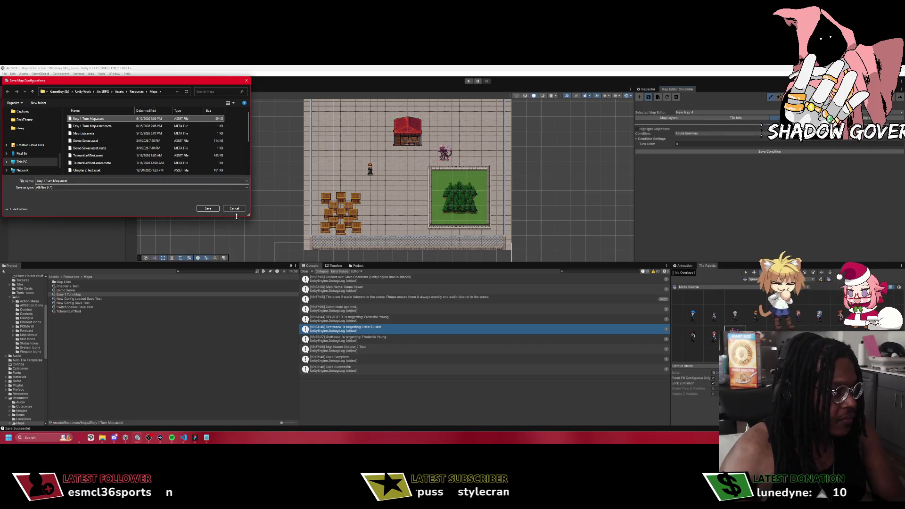
key("Return")
left_click(465, 251)
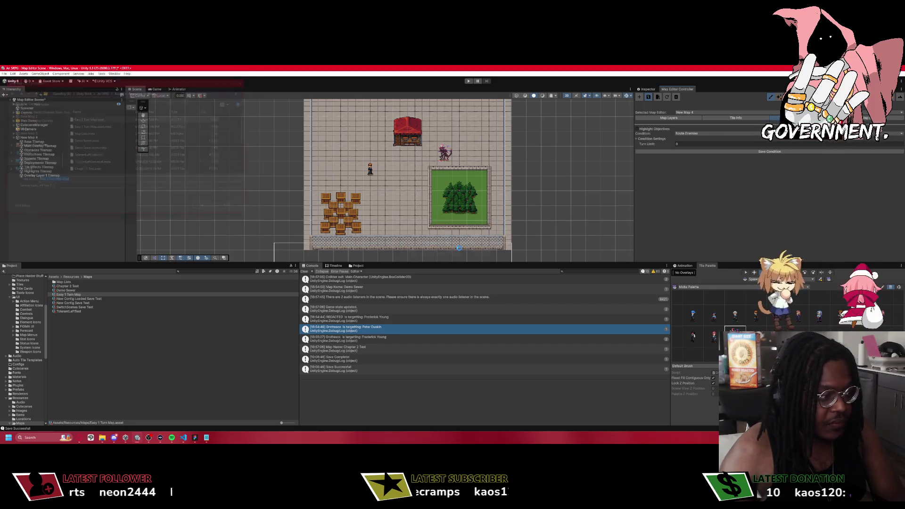
left_click(304, 271)
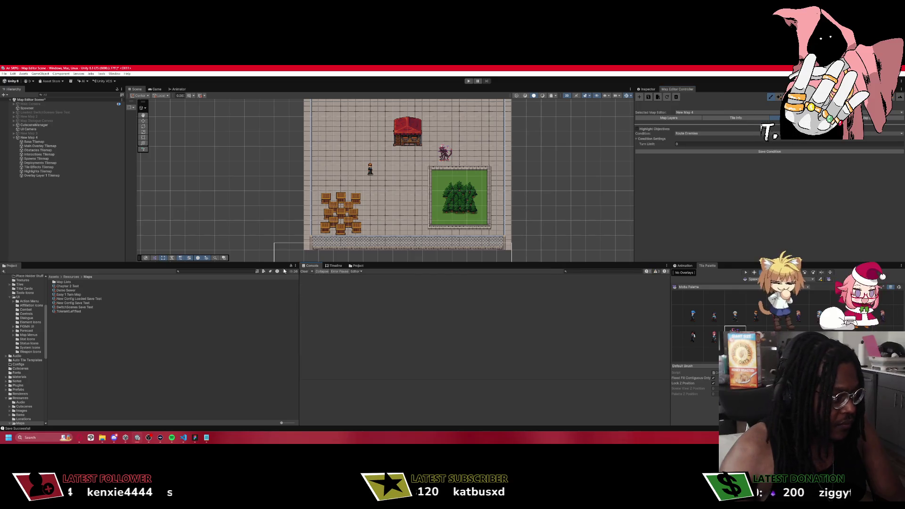
Select Easy 1 Turn Map and look over its spawn data entries.
left_click(71, 295)
left_click(648, 90)
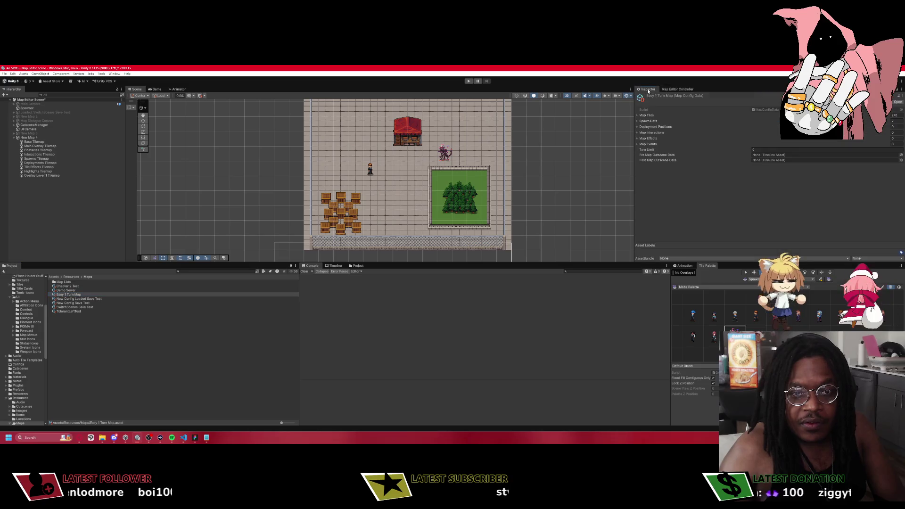
left_click(638, 121)
left_click(638, 121)
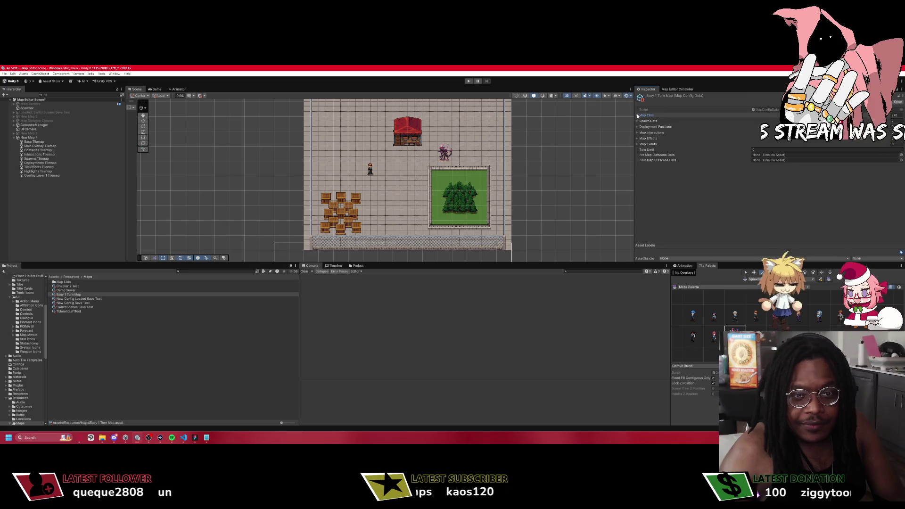
Set Demo Map List's Element 0 to Easy 1 Turn Map, searching 'easy' in the picker.
double_click(63, 282)
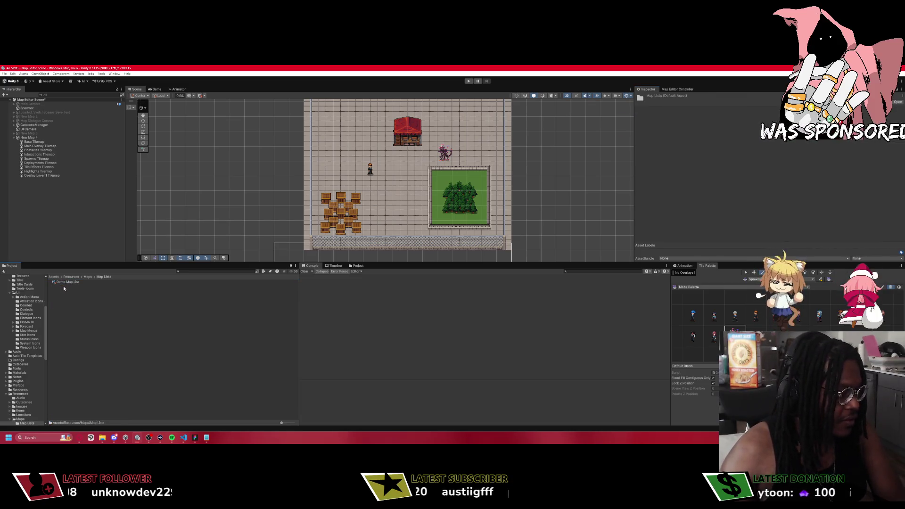
left_click(71, 283)
left_click(654, 121)
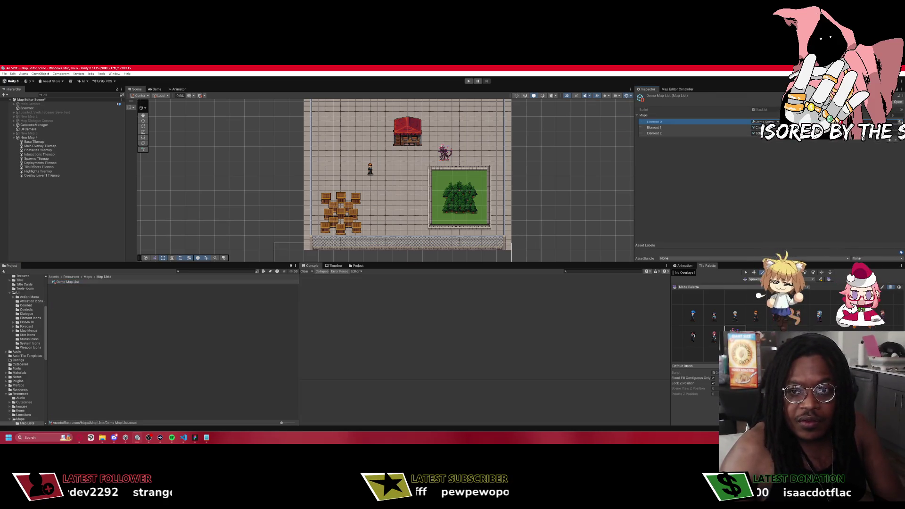
left_click(899, 122)
type("easy")
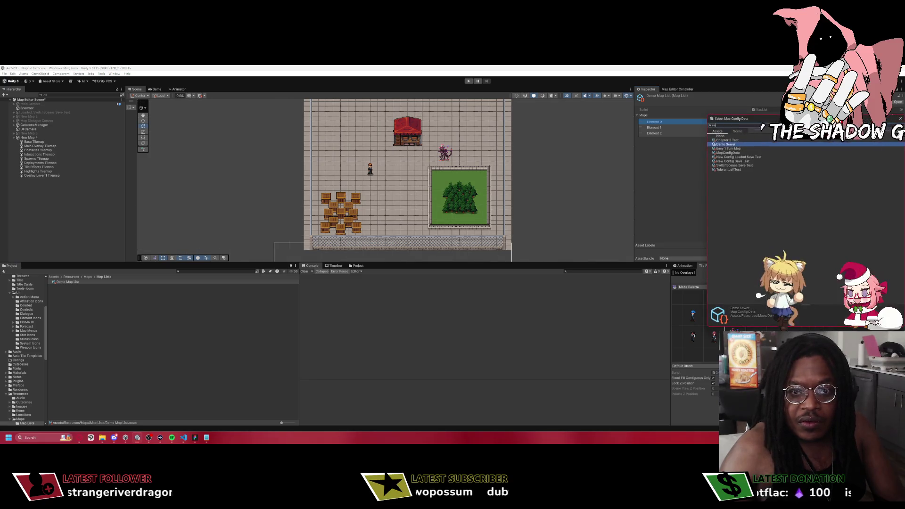
double_click(728, 140)
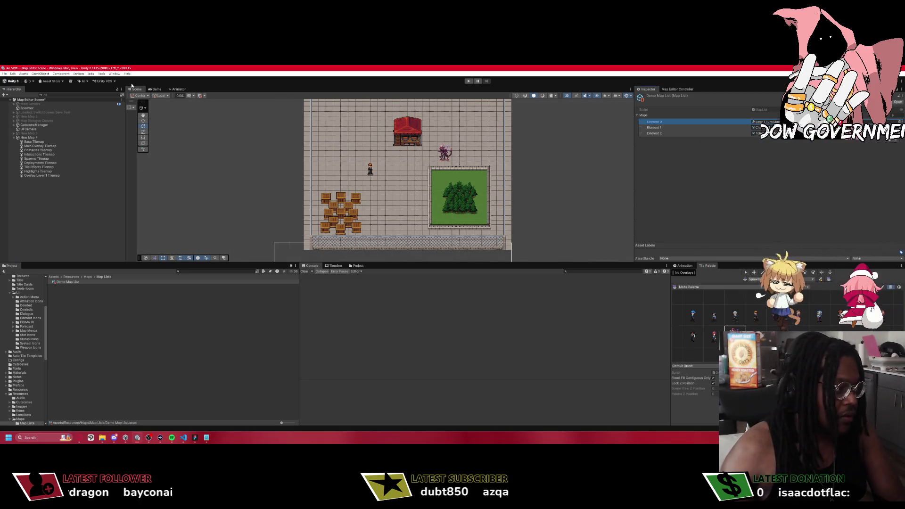
Close the Map Editor panel and open the Assets/Scenes folder.
left_click(677, 89)
right_click(680, 89)
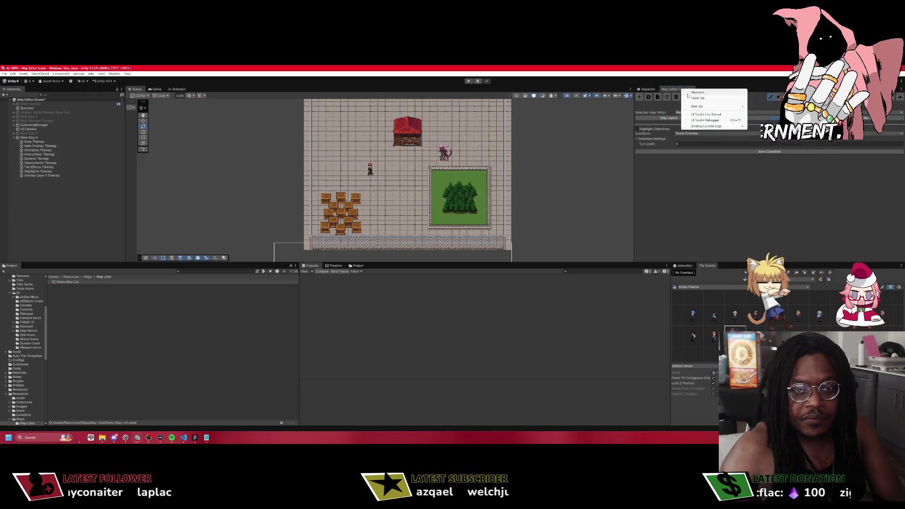
left_click(696, 98)
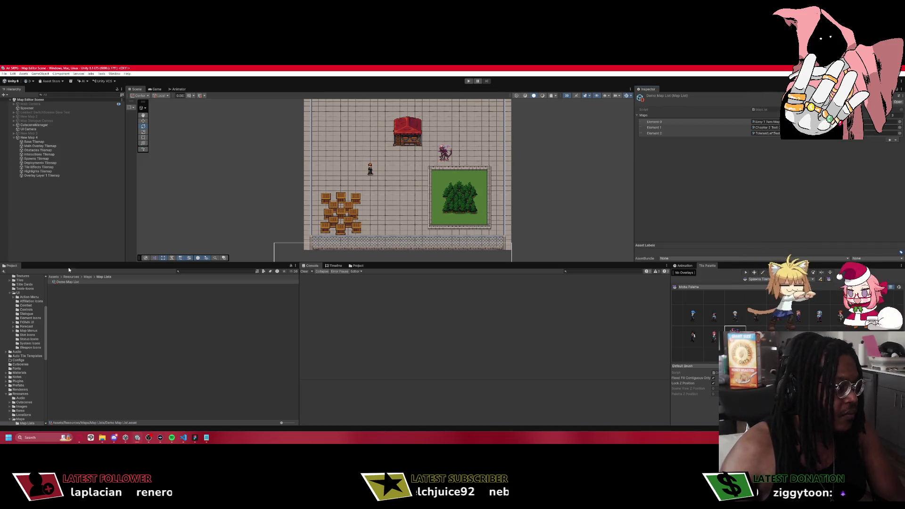
left_click(88, 277)
left_click(52, 277)
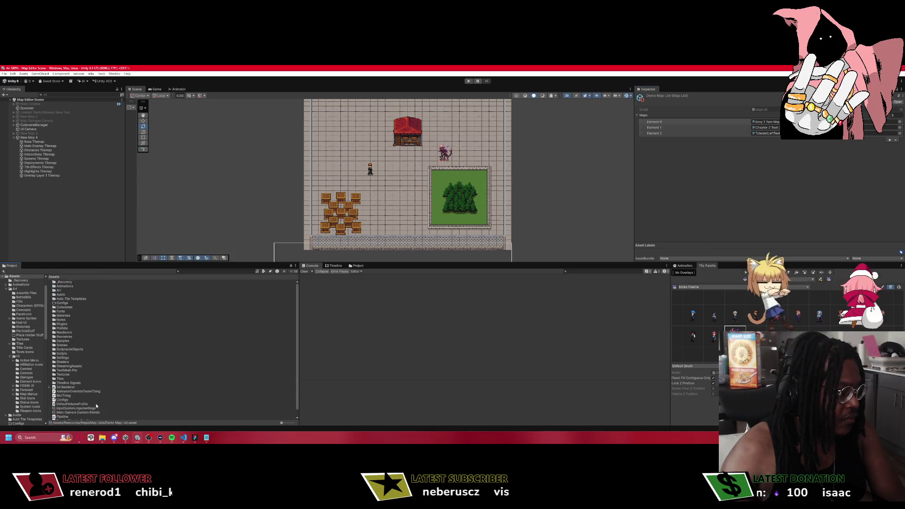
double_click(75, 345)
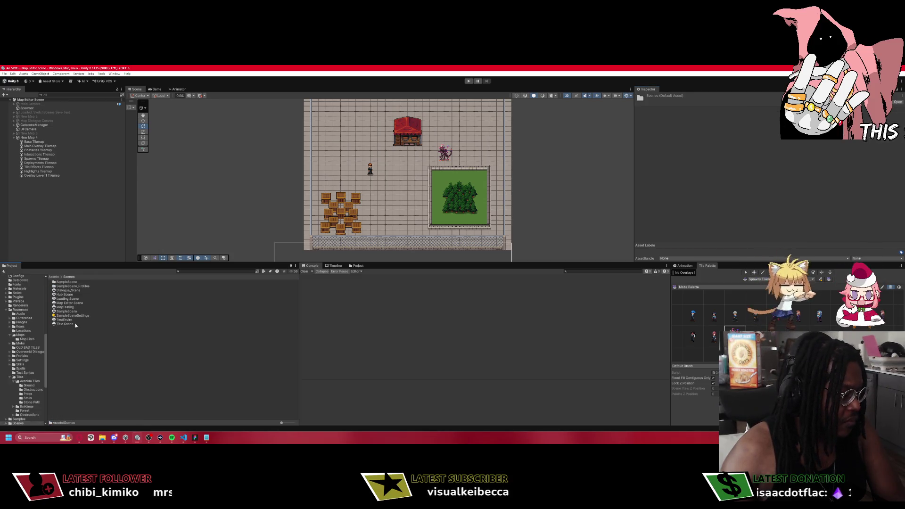
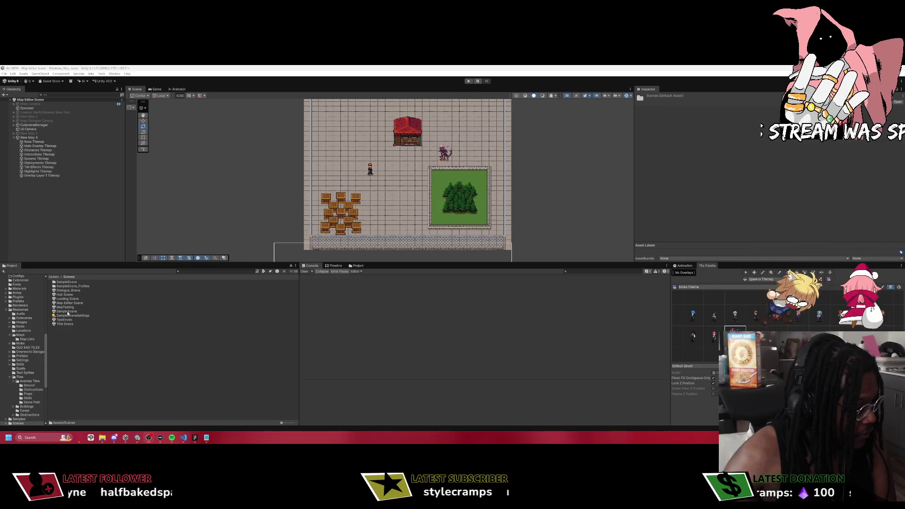
Open the Title Scene and start Play mode.
left_click(63, 324)
double_click(63, 324)
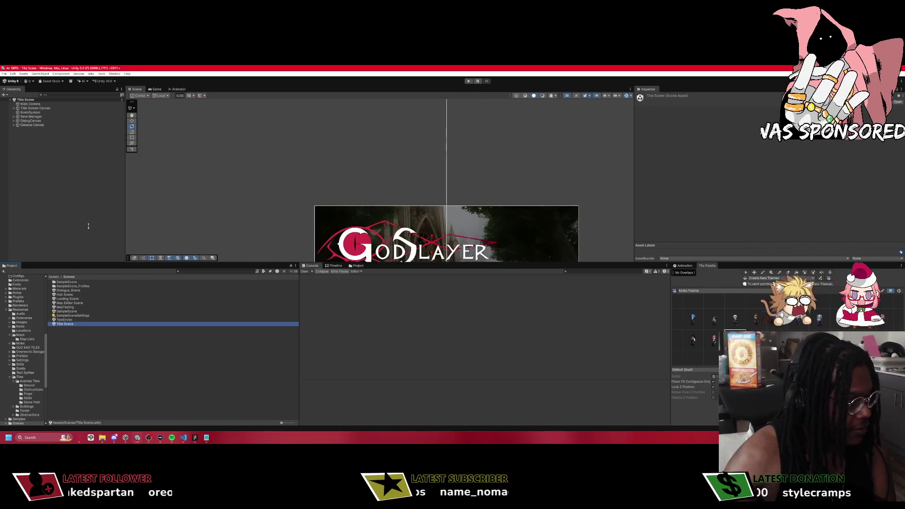
key("ctrl+p")
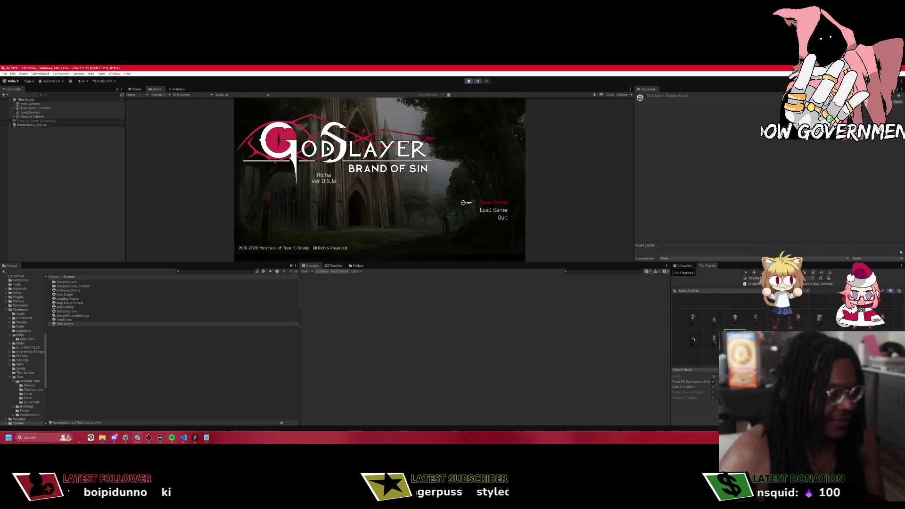
Start a new game over save slot 1, choose Begin Mission and dismiss the objectives.
key("Down")
key("Return")
key("Return")
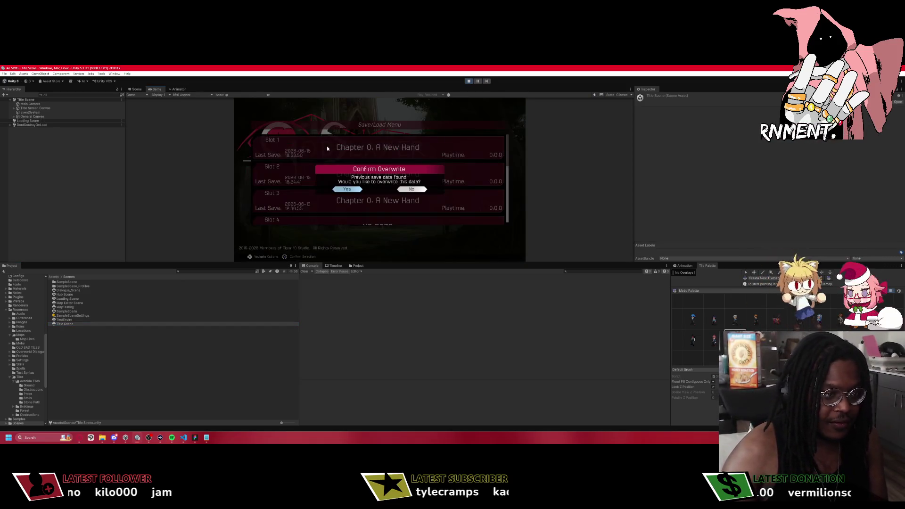
key("Return")
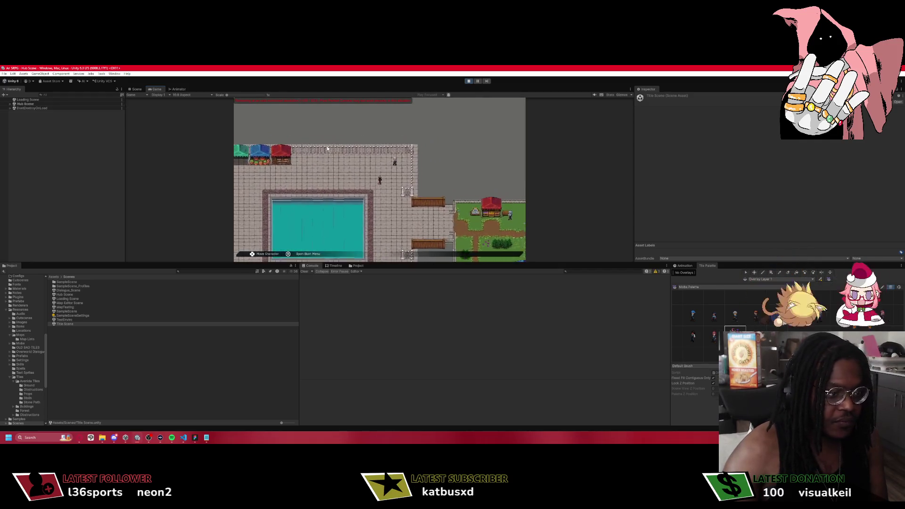
left_click(180, 95)
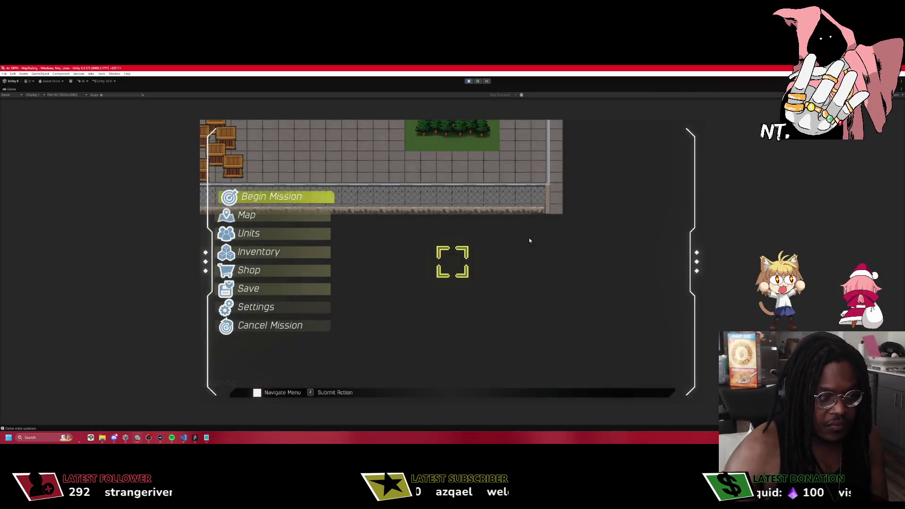
key("Down")
key("Up")
key("z")
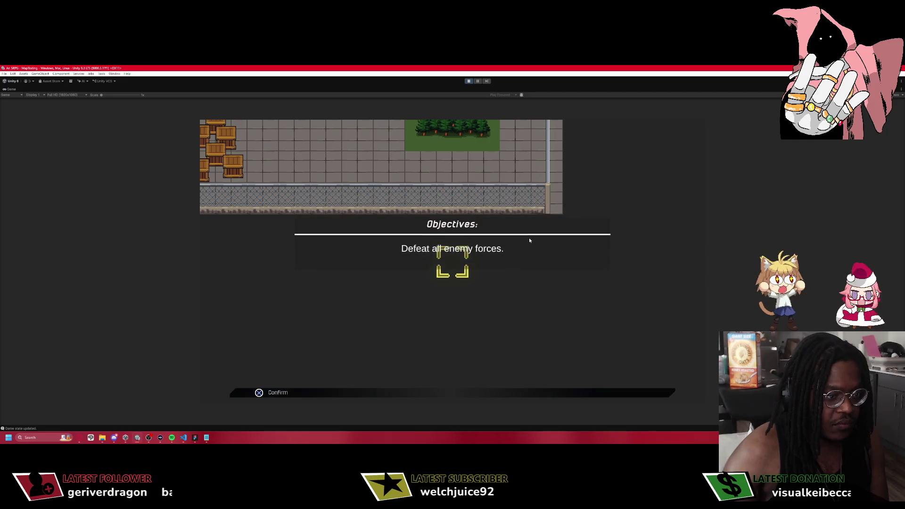
key("z")
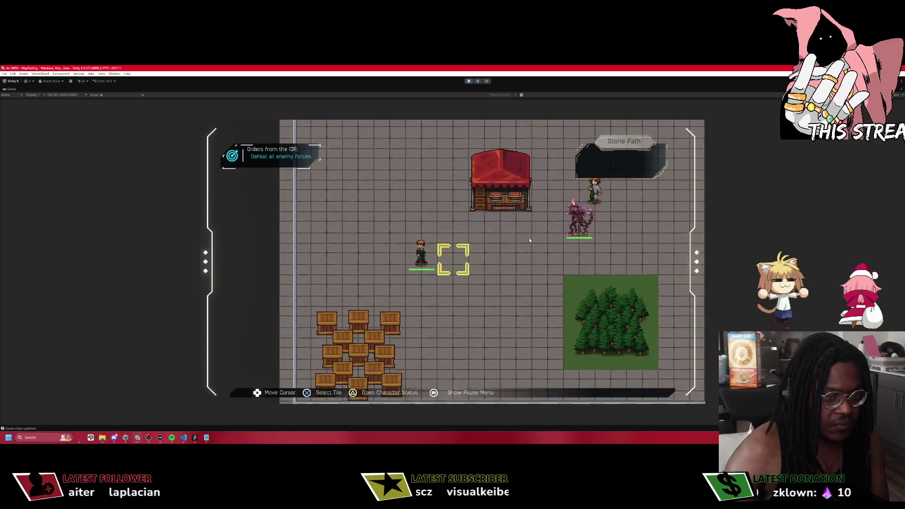
Move the map cursor across the Stone Path tiles and select the player unit to show its range.
key("Right")
key("Right")
key("Right")
key("Up")
key("Up")
key("Right")
key("Left")
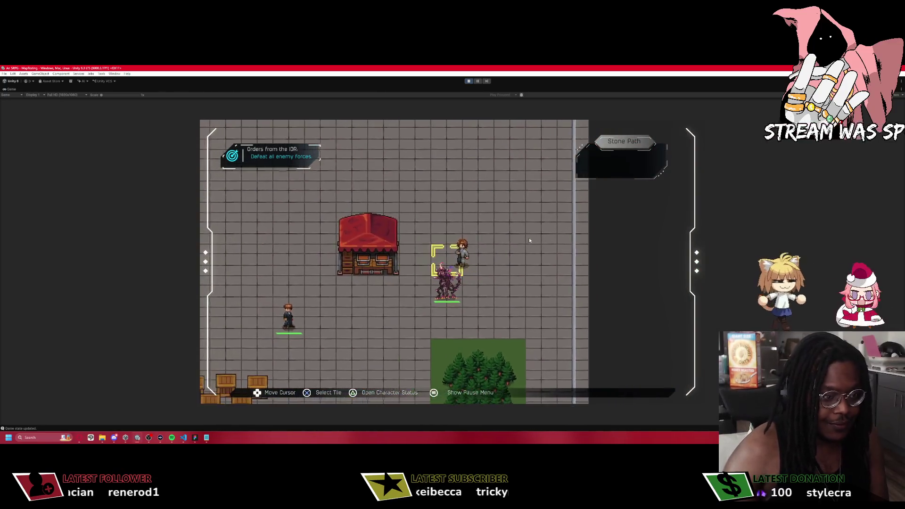
key("Left")
key("Left")
key("Left")
key("Left")
key("Left")
key("Left")
key("Down")
key("Down")
key("Down")
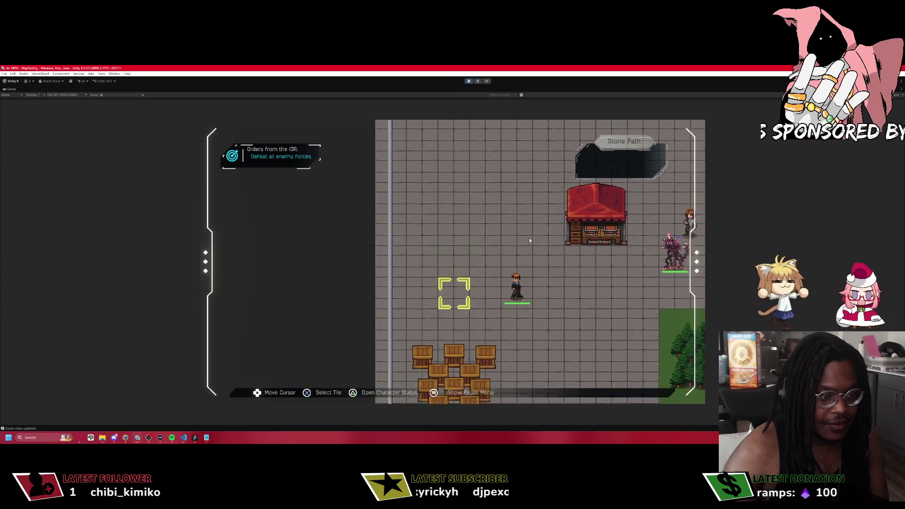
key("Right")
key("Right")
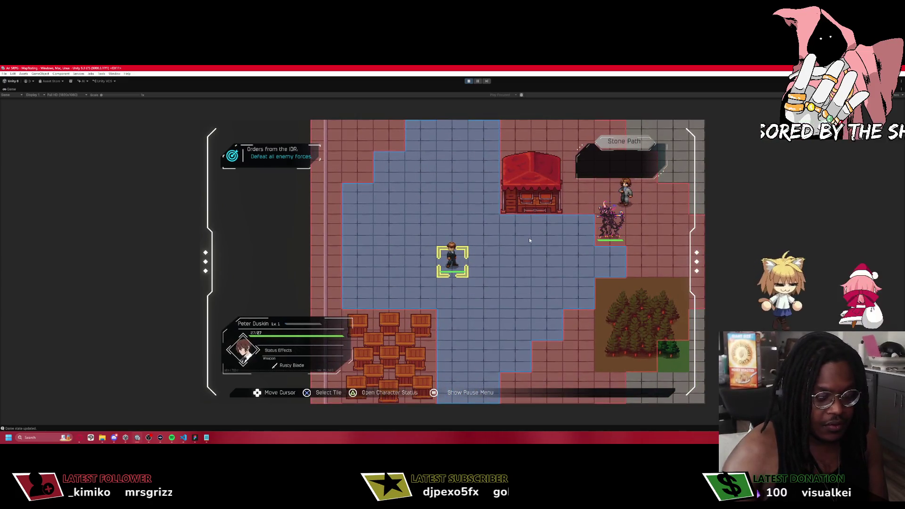
key("Right")
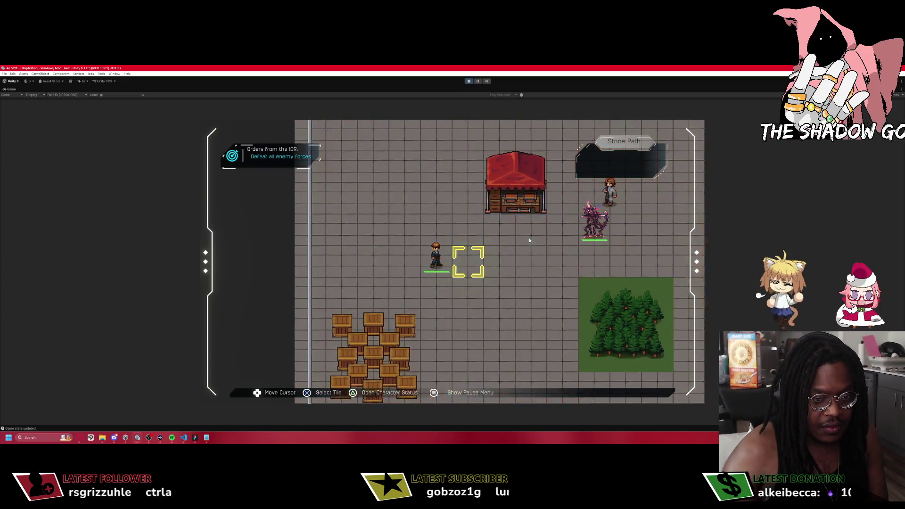
key("Left")
key("Right")
key("Right")
key("Right")
key("Right")
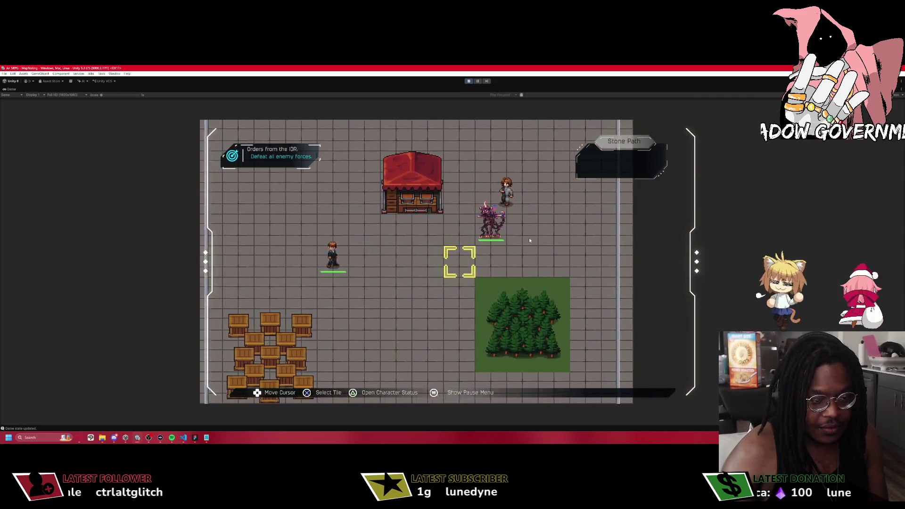
key("Right")
Check the forest and Market Stall terrain info, then un-maximize the Game view.
key("Down")
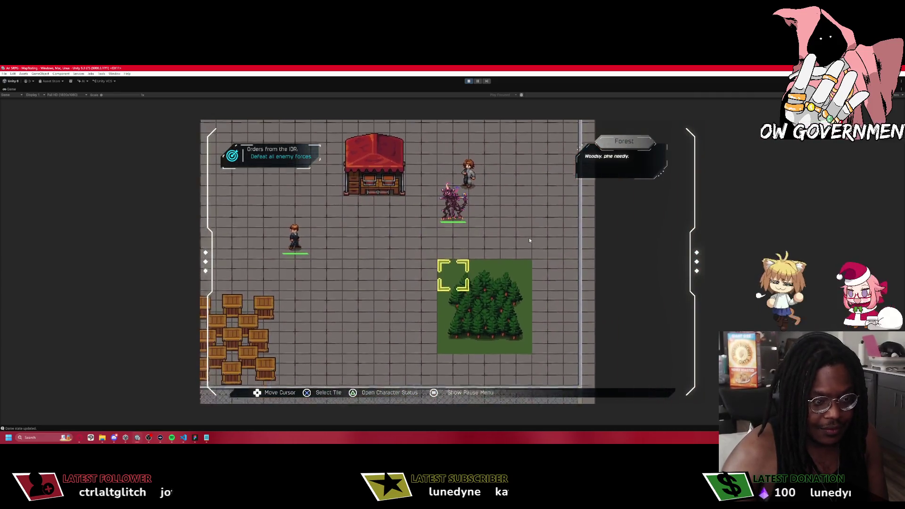
key("Down")
key("Down")
key("Down")
key("Up")
key("Up")
key("Up")
key("Up")
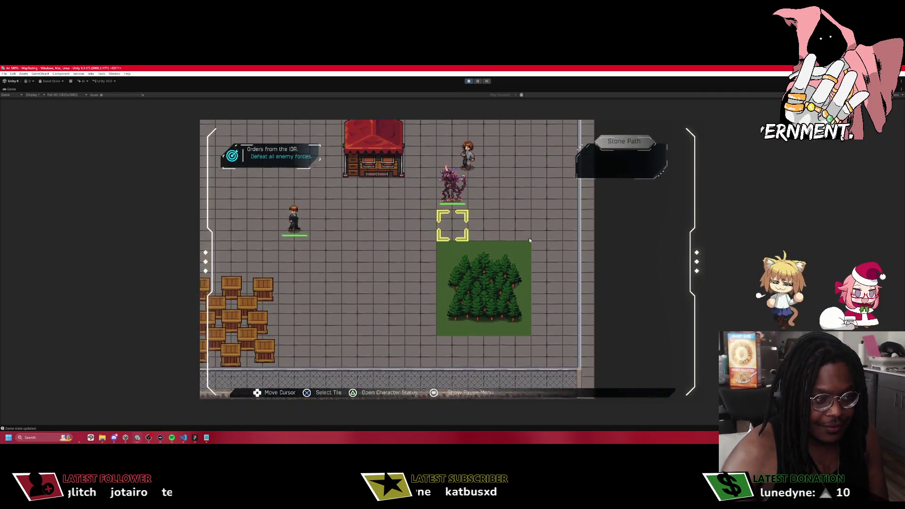
key("Left")
key("Down")
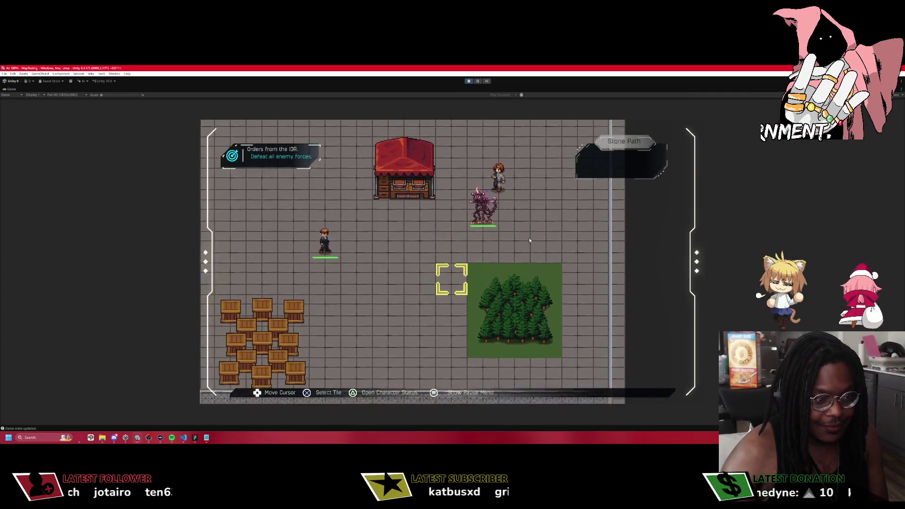
key("Up")
key("Left")
key("Left")
key("Up")
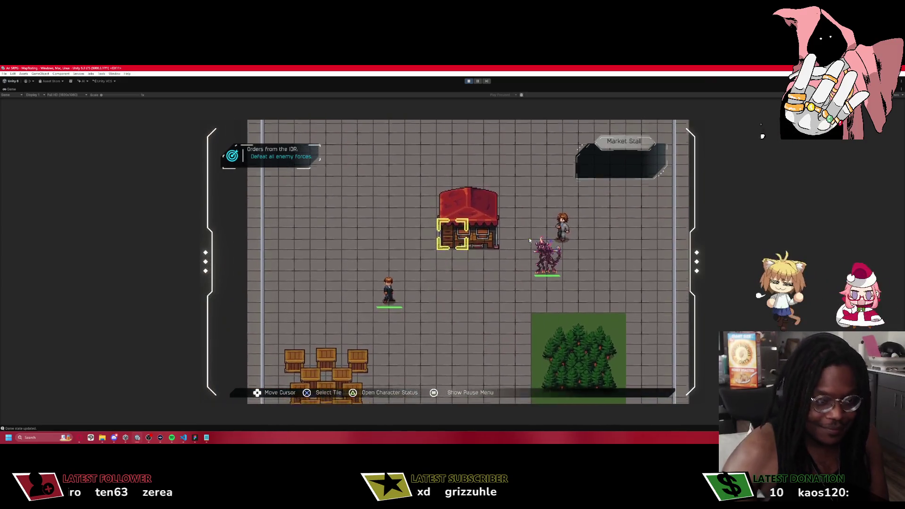
key("Up")
key("Up")
key("Up")
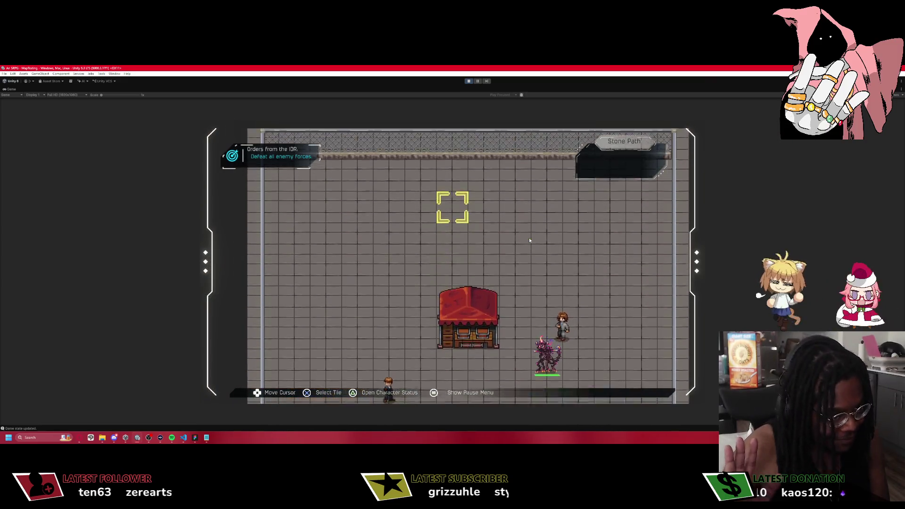
key("Down")
key("Down")
key("Down")
key("Down")
key("Down")
key("Left")
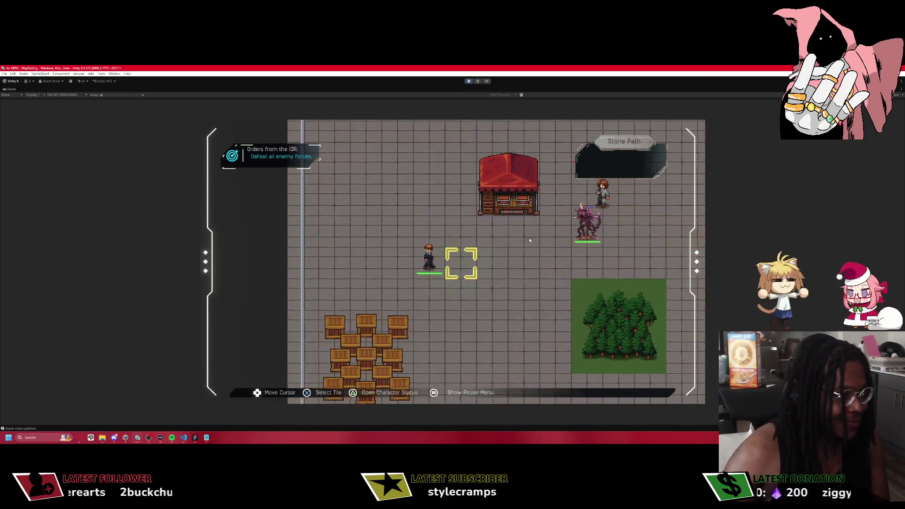
double_click(11, 90)
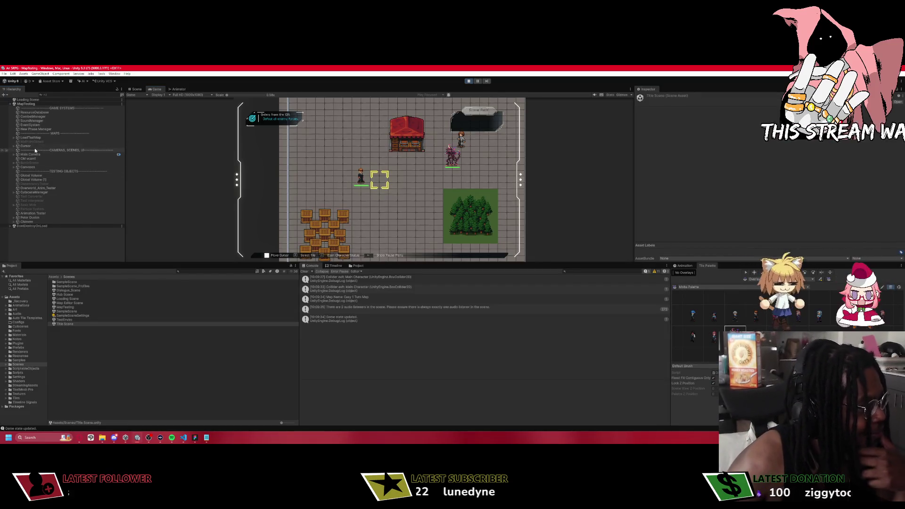
Switch Overlay 1 Tilemap's Sorting Layer to Map Layer, then back to Overlay Layer.
left_click(14, 138)
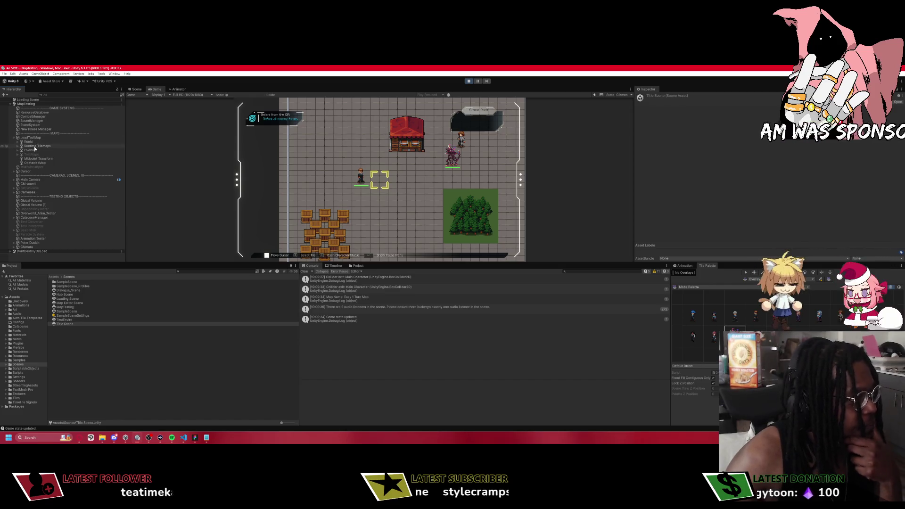
left_click(17, 150)
left_click(17, 151)
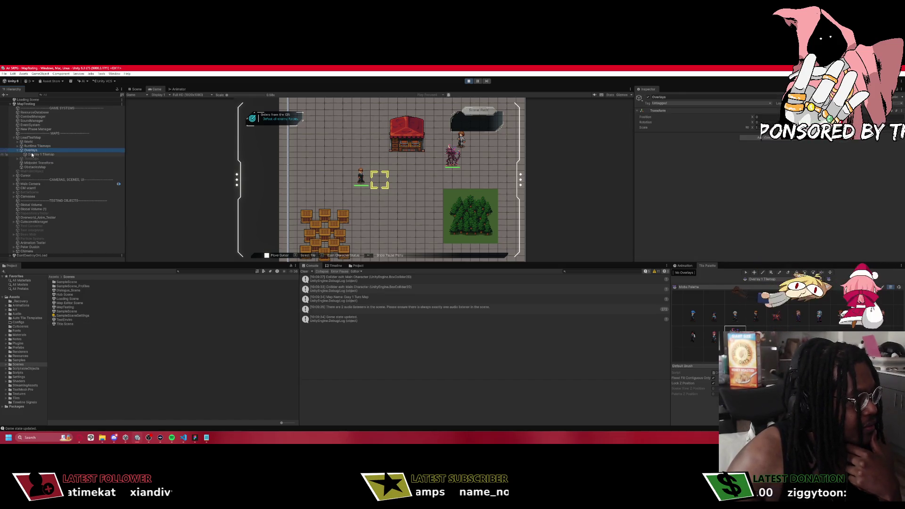
left_click(32, 155)
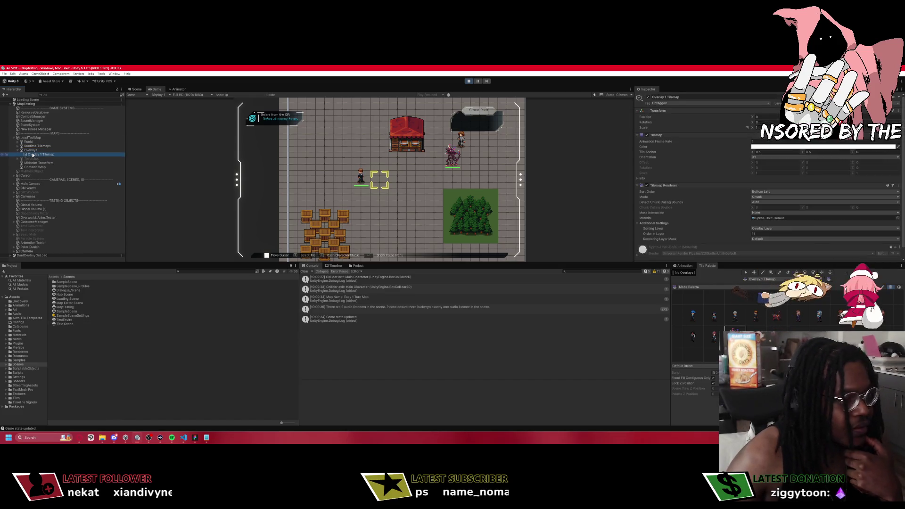
left_click(765, 239)
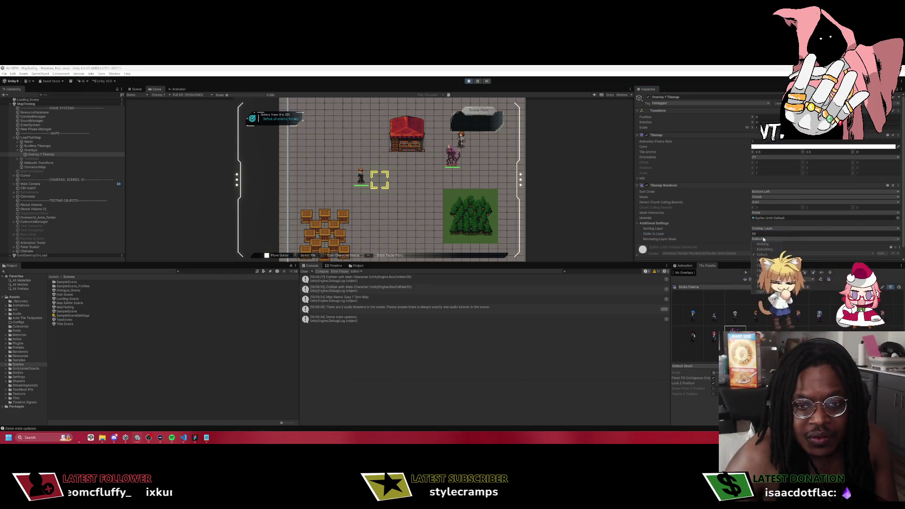
left_click(760, 229)
left_click(767, 240)
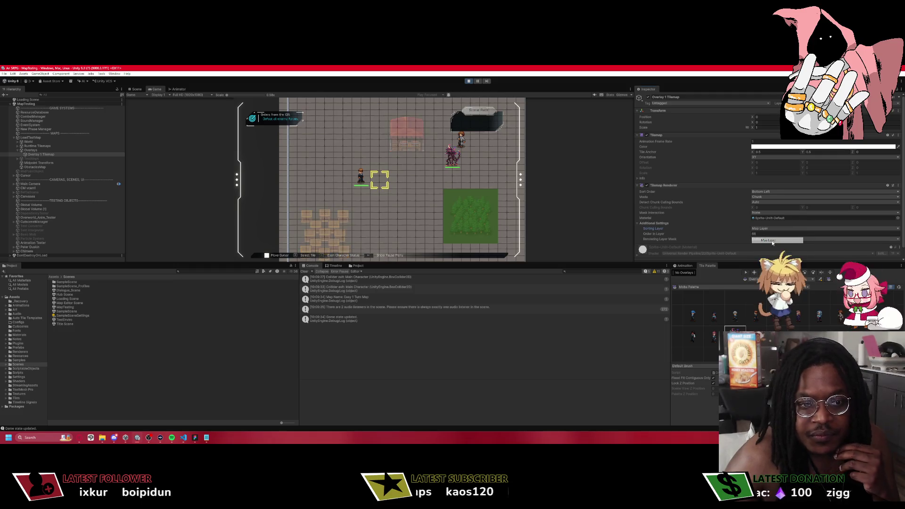
left_click(760, 229)
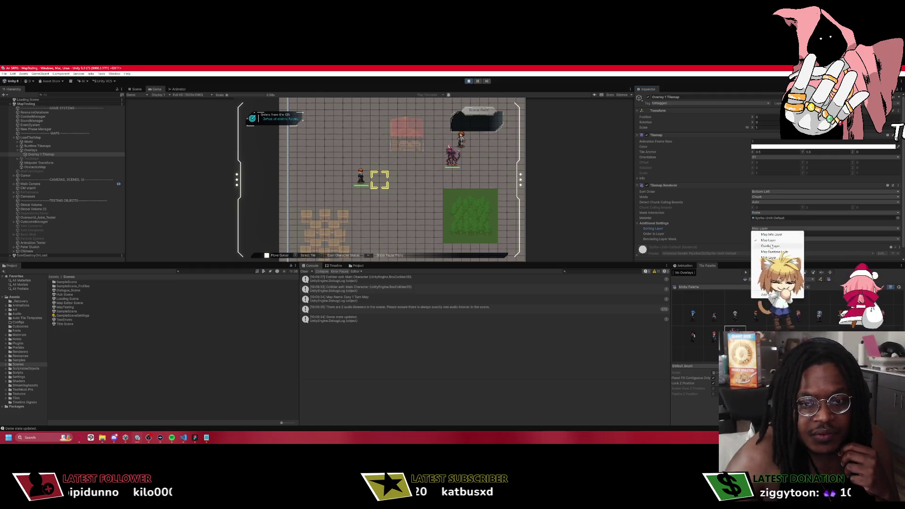
left_click(757, 234)
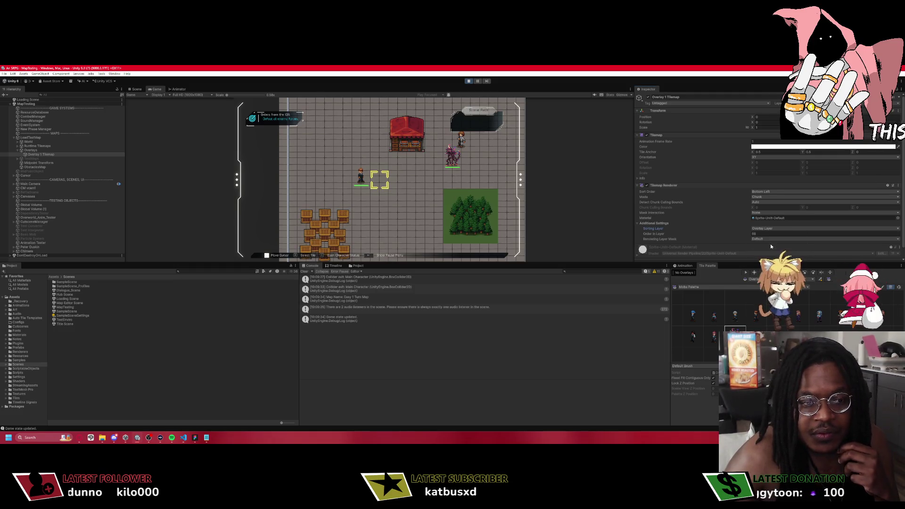
Inspect the World Overlay tilemap's Order in Layer and tint Color, leaving them unchanged.
left_click(27, 150)
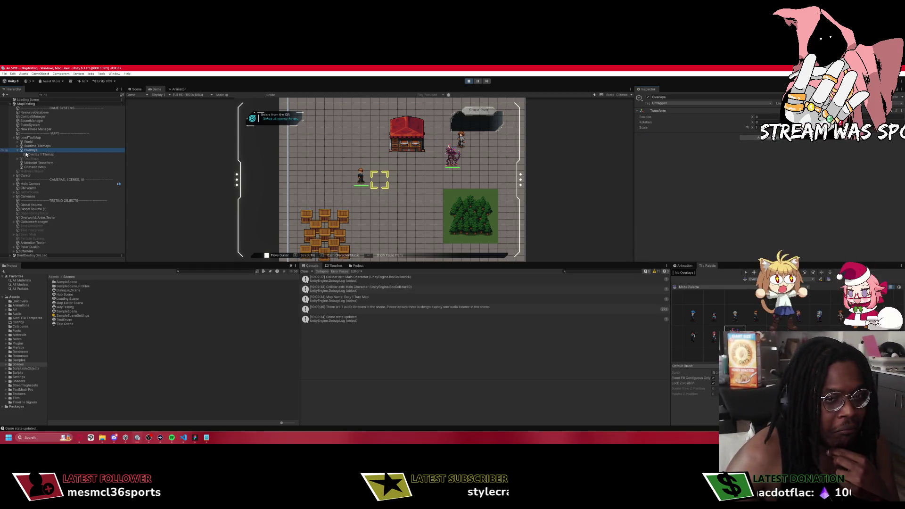
left_click(21, 146)
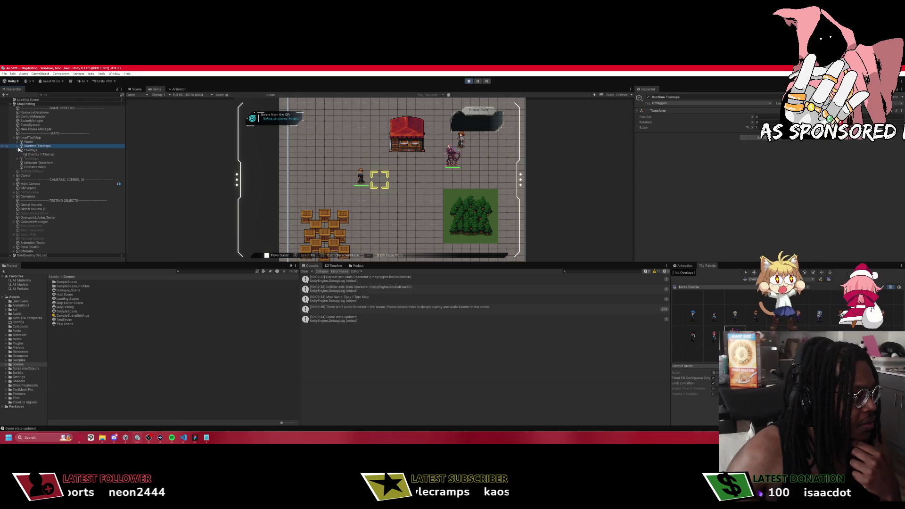
left_click(18, 147)
left_click(17, 141)
left_click(29, 147)
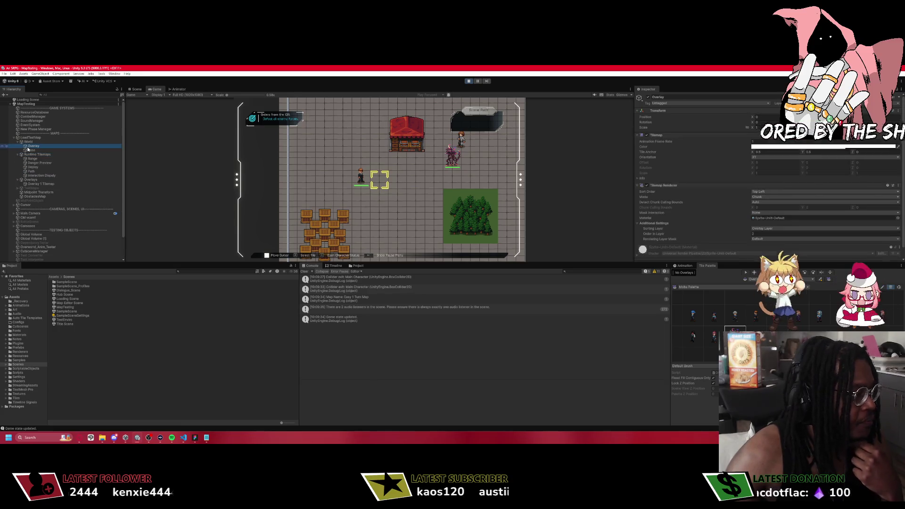
scroll(740, 236, "down", 1)
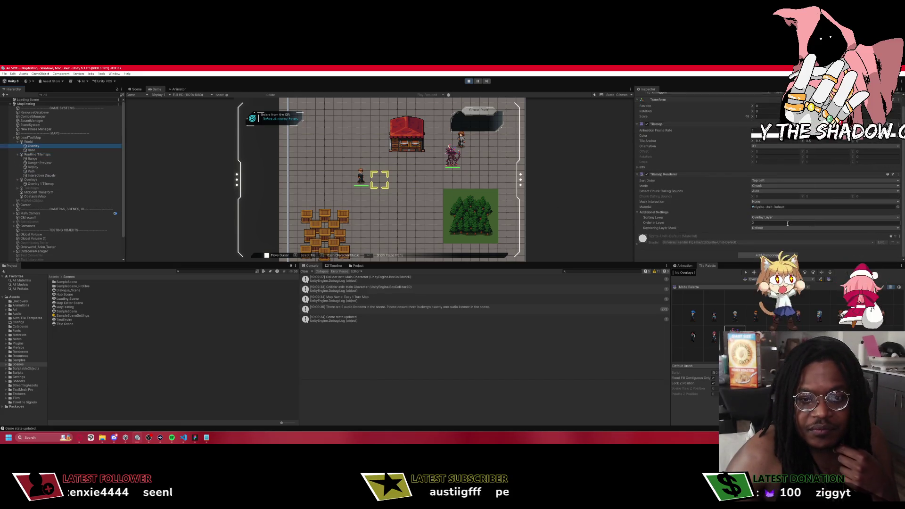
left_click(754, 222)
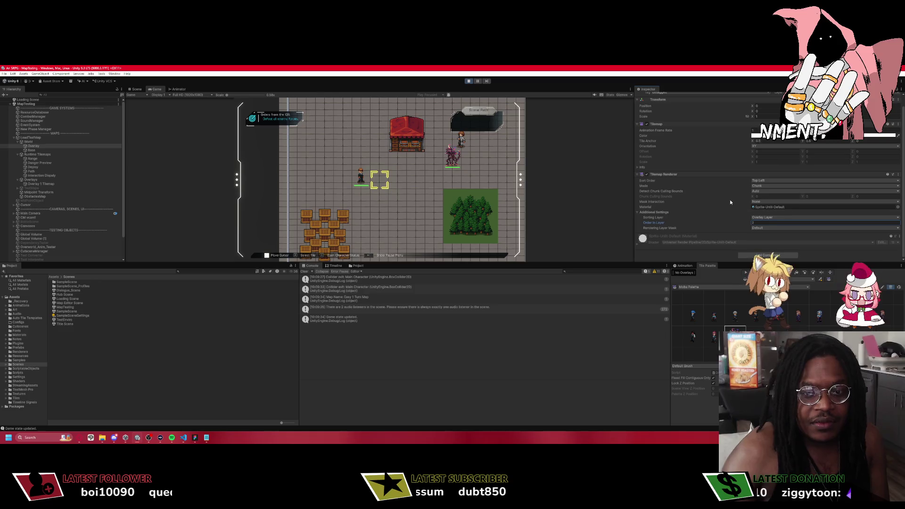
left_click(759, 136)
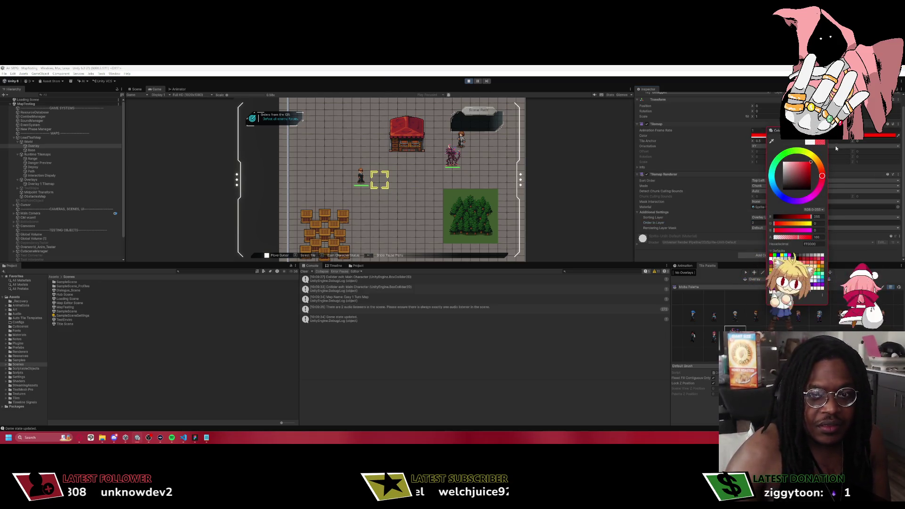
left_click(481, 182)
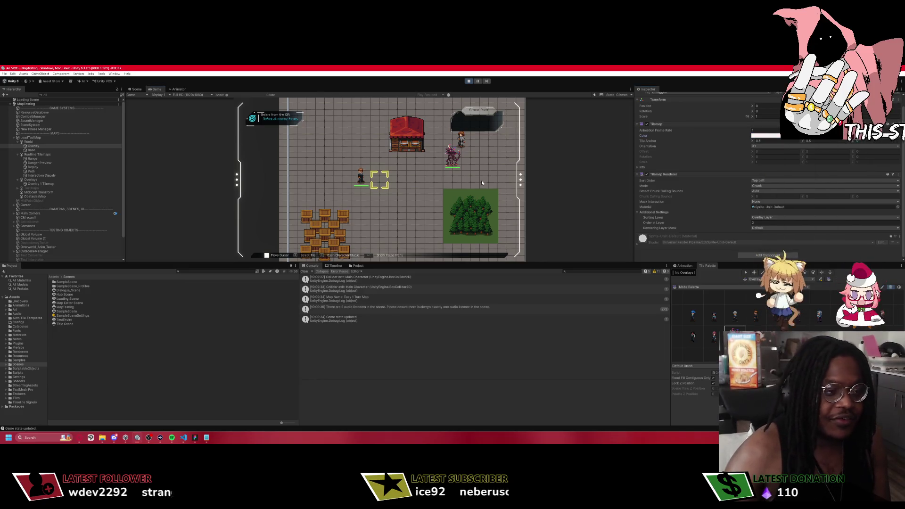
key("Return")
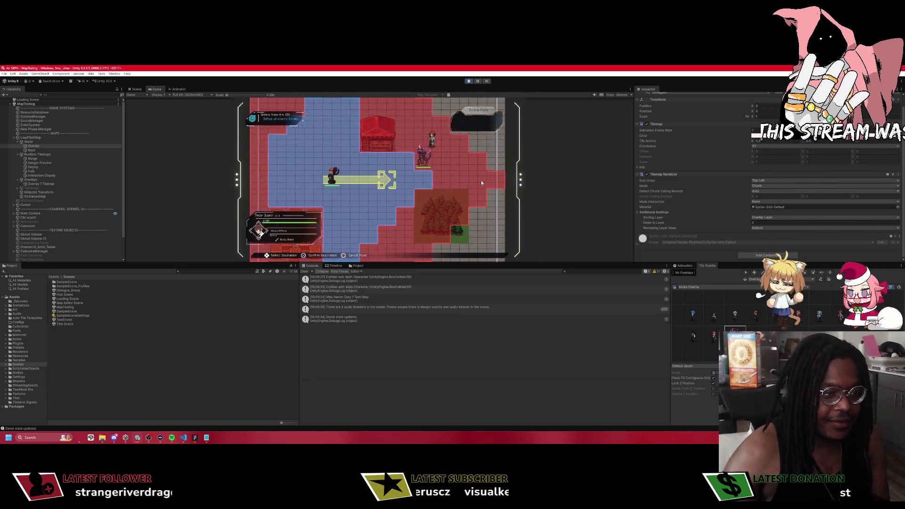
Move the unit beside the enemy, close the combat forecast, and switch to the paused debugger.
key("Return")
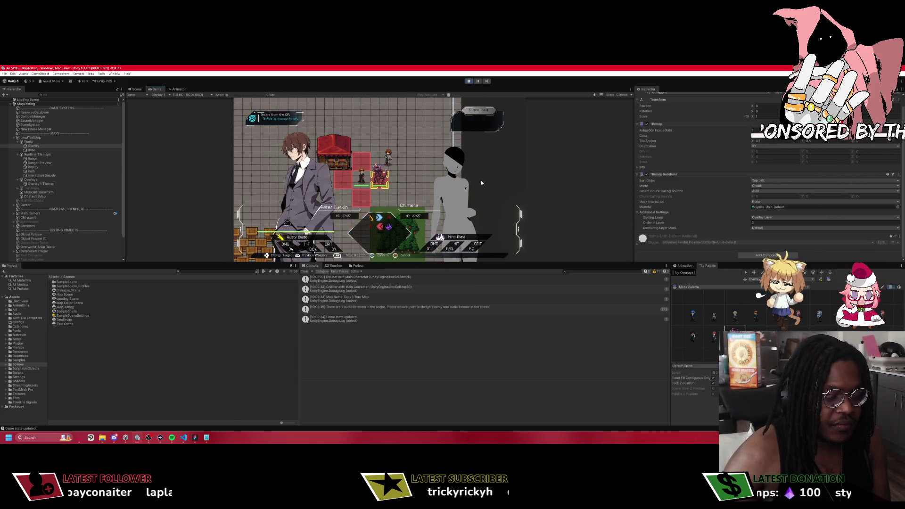
key("Return")
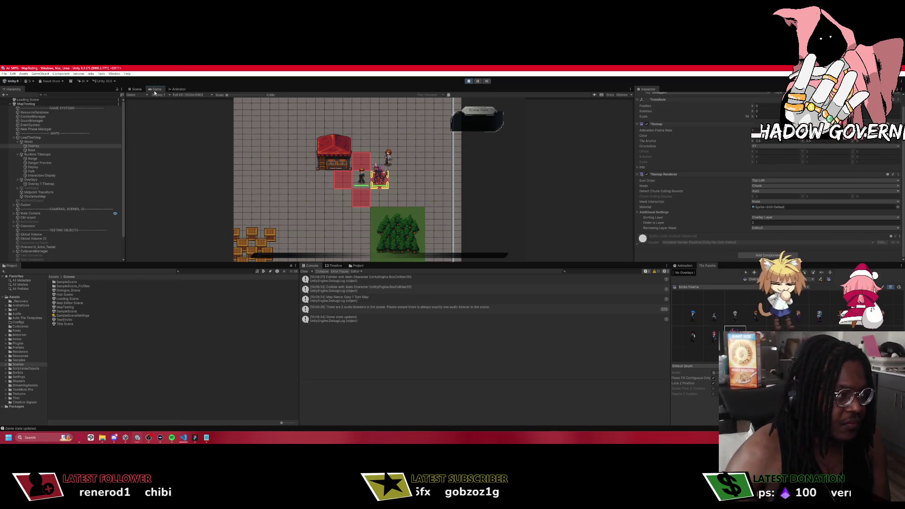
left_click(182, 438)
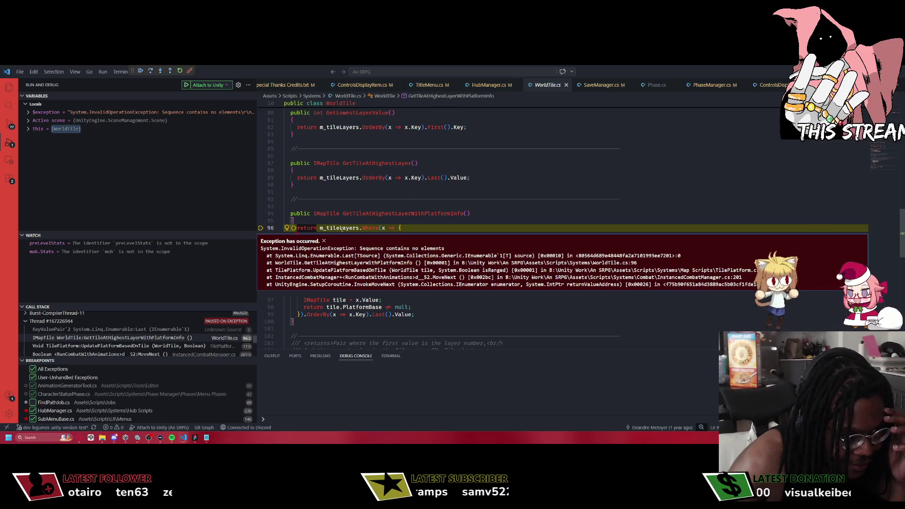
Inspect m_tileLayers at the WorldTile.cs exception, resume with F5, and return to Unity.
mouse_move(341, 228)
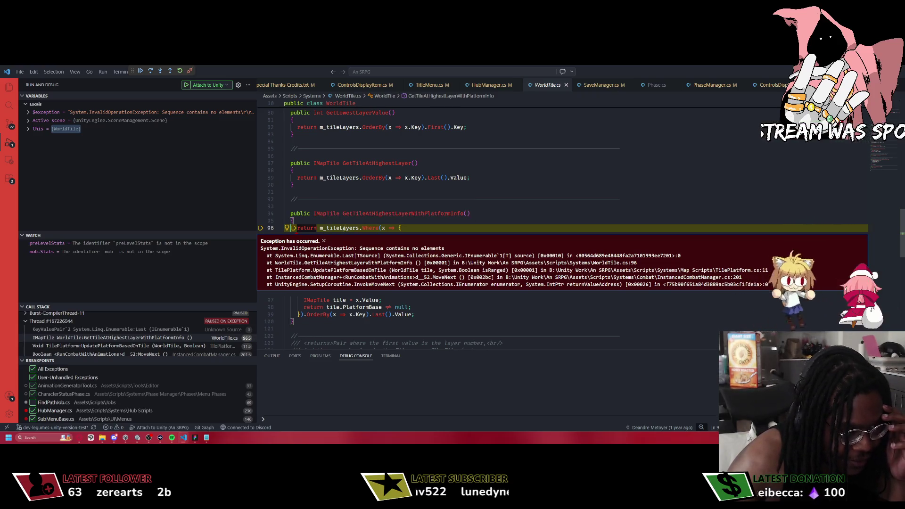
scroll(465, 185, "down", 2)
left_click(476, 151)
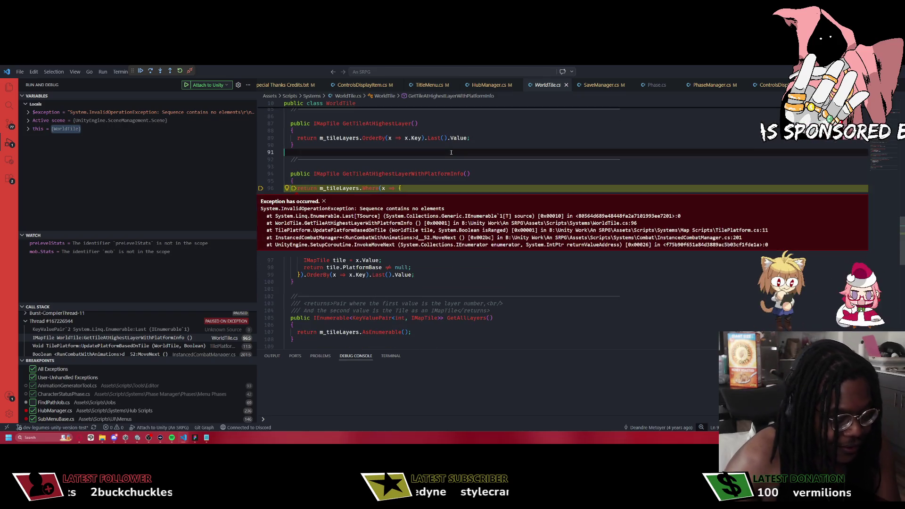
key("F5")
key("alt+Tab")
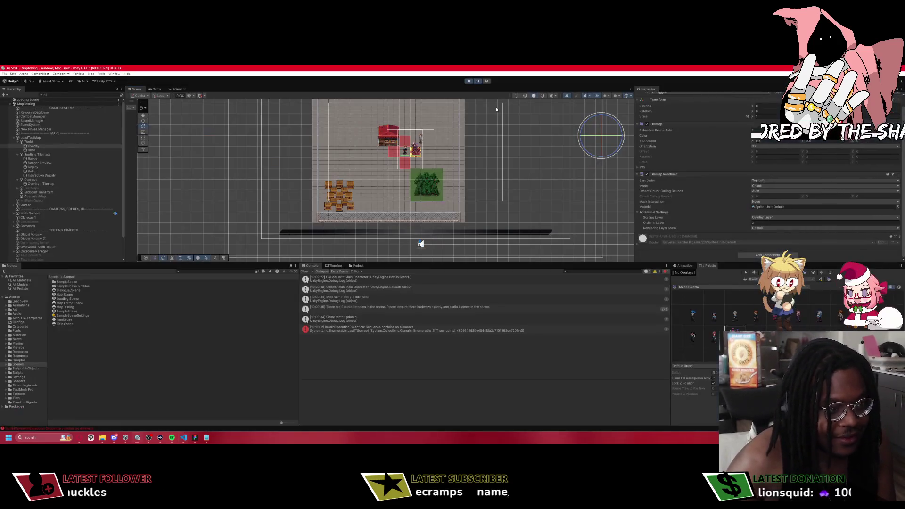
Start Play mode and browse Art > Tiles > Ground Tiles > Export_Avenida_Central > Fences, then back to Art.
left_click(469, 81)
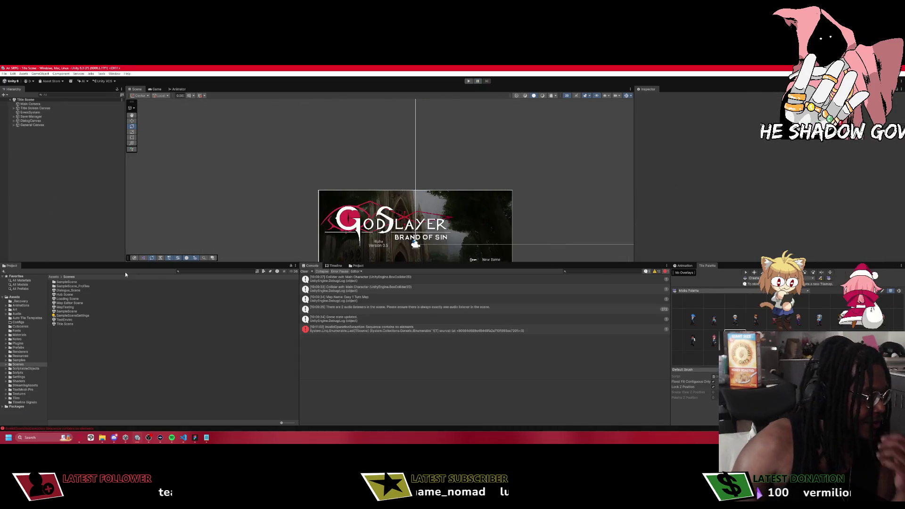
left_click(55, 277)
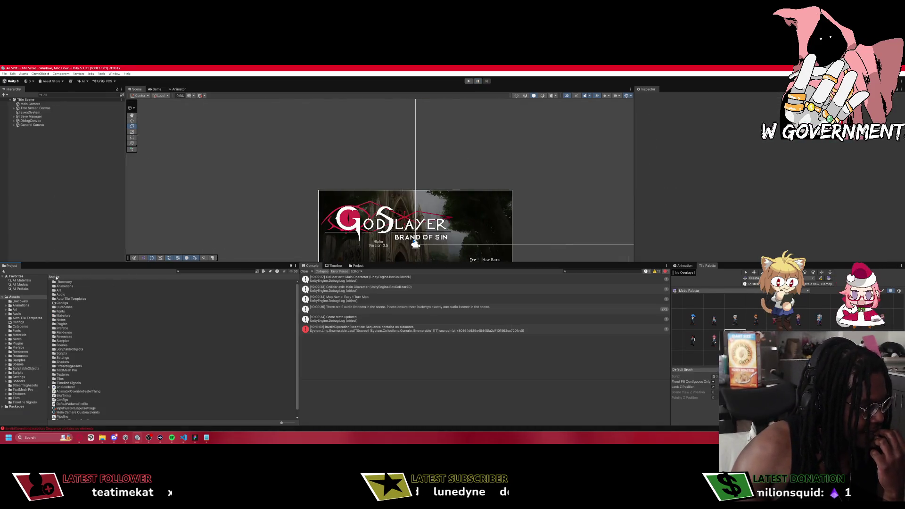
double_click(57, 290)
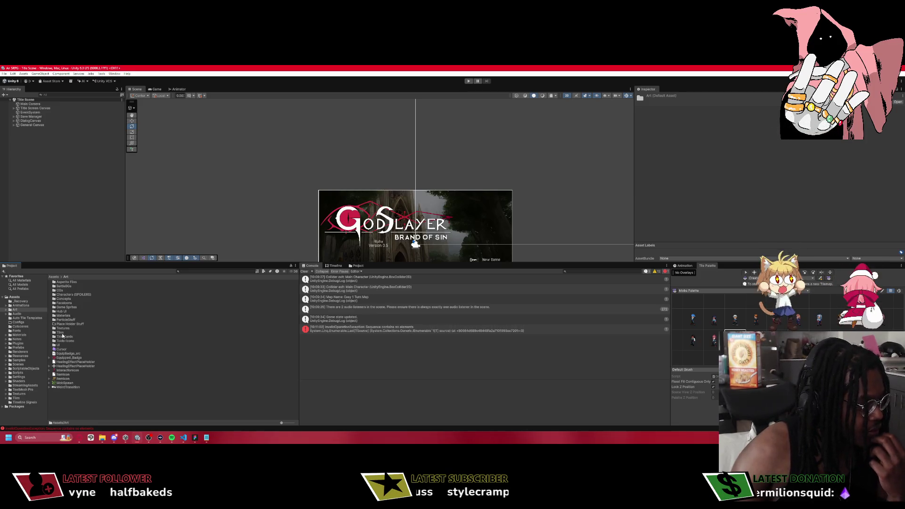
double_click(63, 335)
double_click(64, 286)
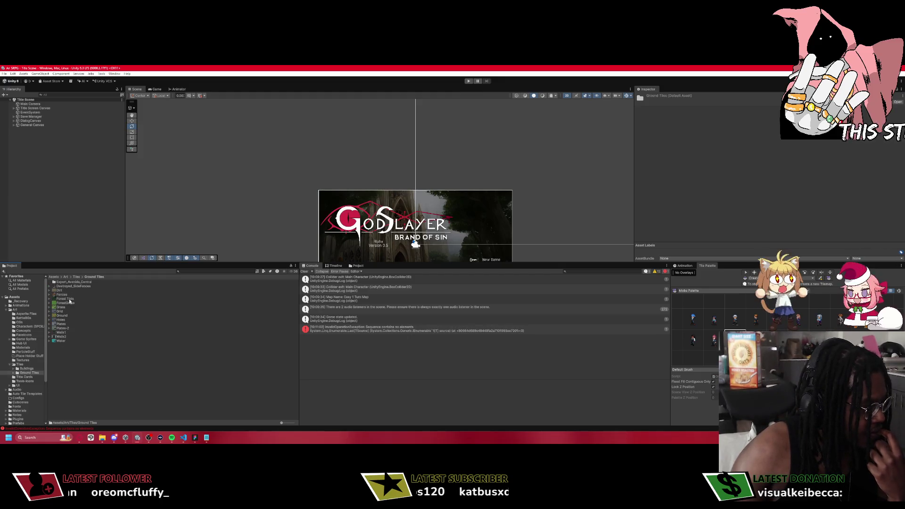
double_click(63, 283)
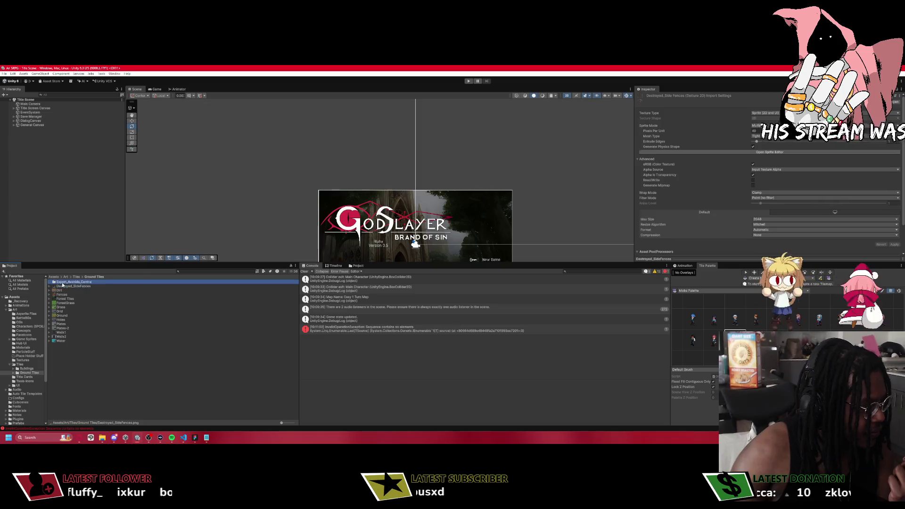
double_click(62, 282)
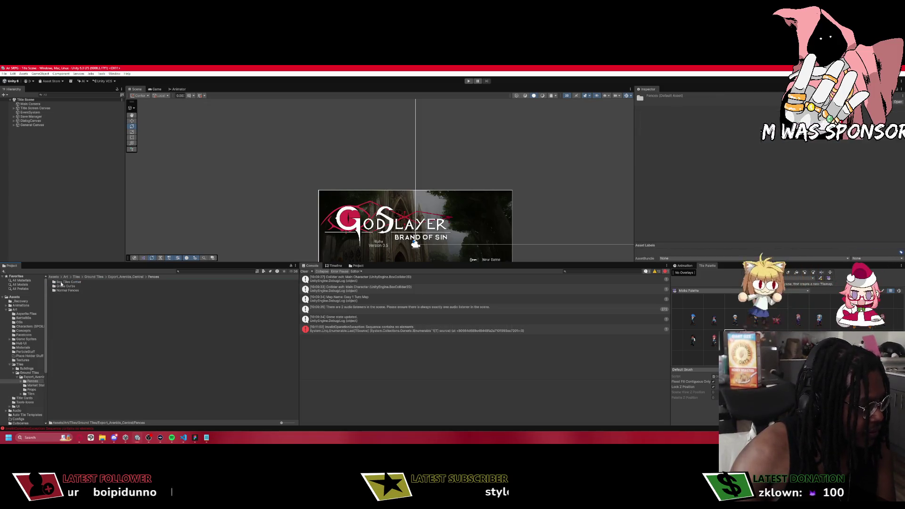
left_click(117, 278)
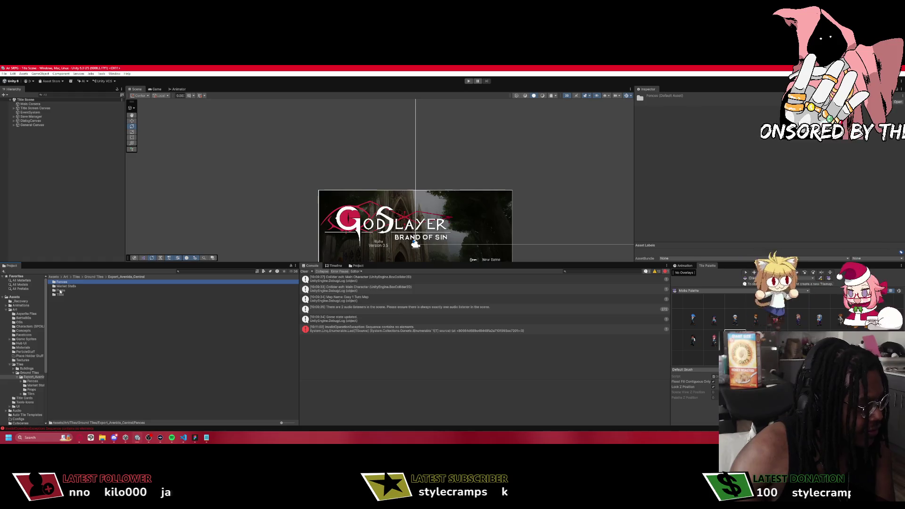
left_click(87, 277)
left_click(76, 277)
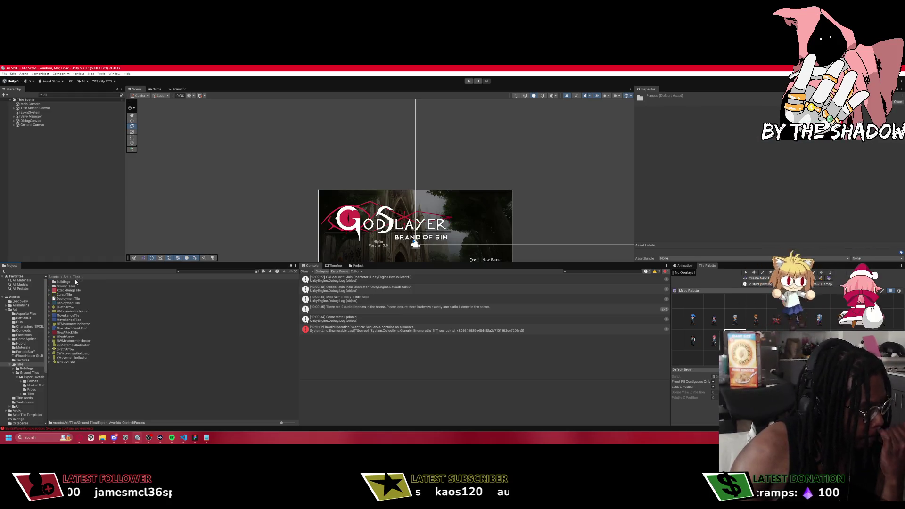
left_click(66, 277)
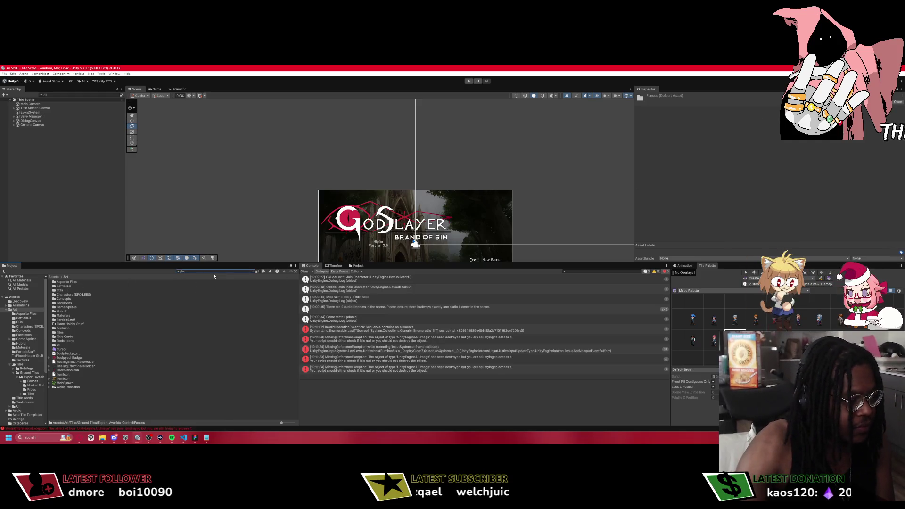
Search 'plat' in the Project window and preview the Platform_Iron sprite.
type("plat")
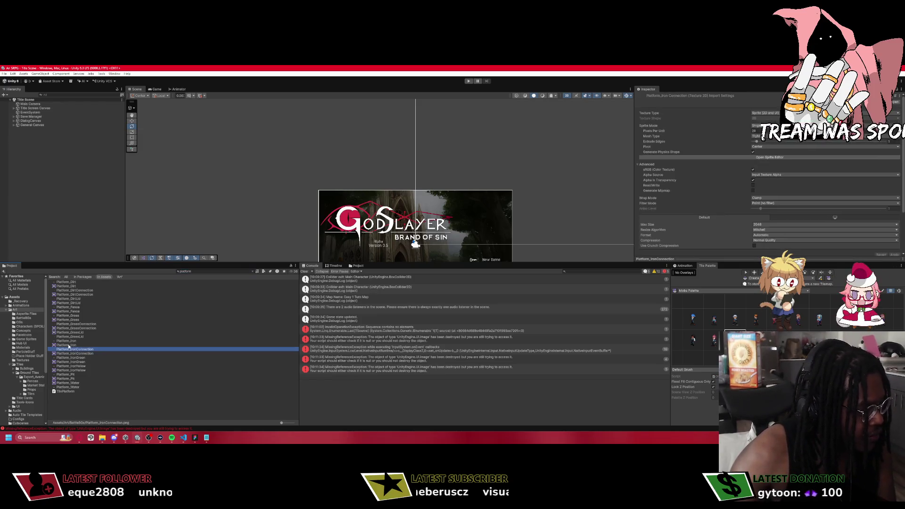
double_click(66, 345)
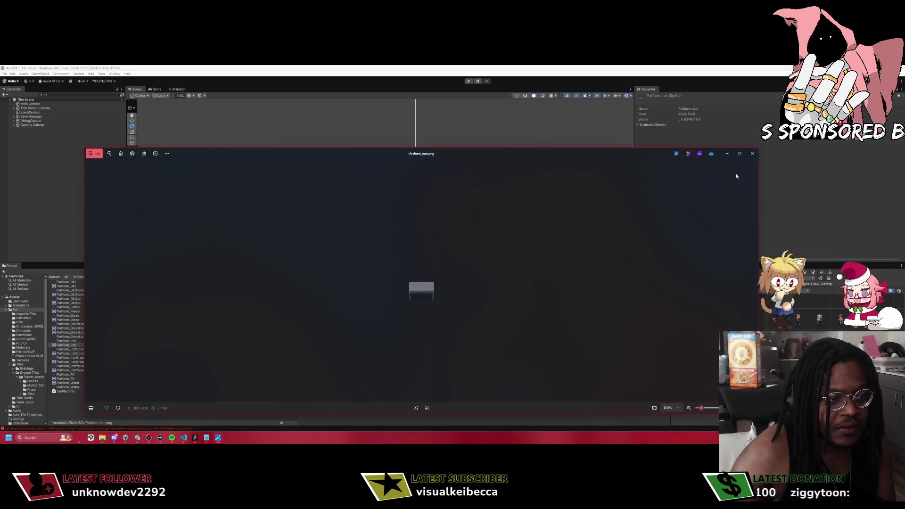
left_click(751, 154)
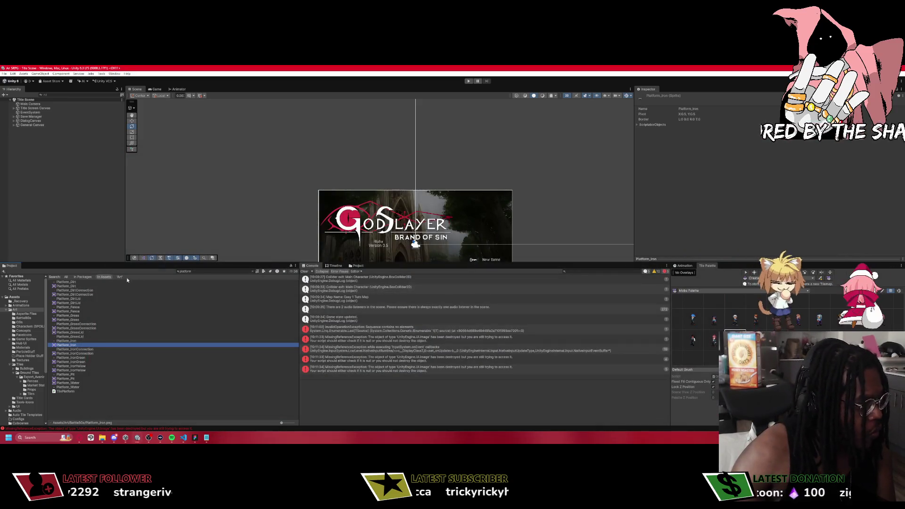
Search 'grass' and select the Grass Map Tile asset to view it in the Inspector.
left_click(203, 271)
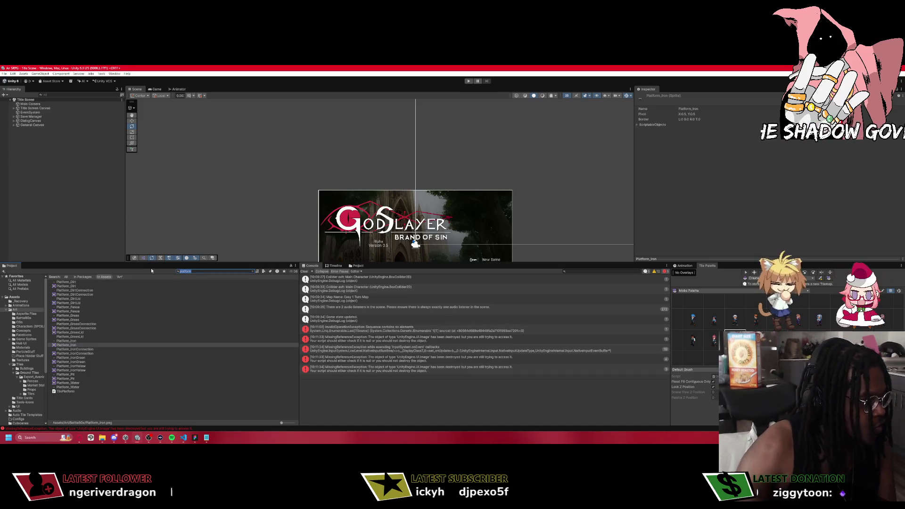
key("BackSpace")
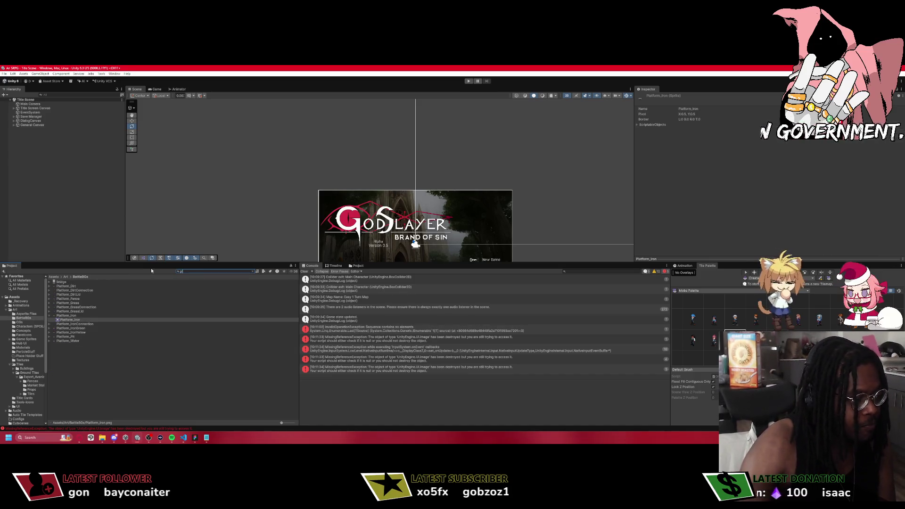
type("grass")
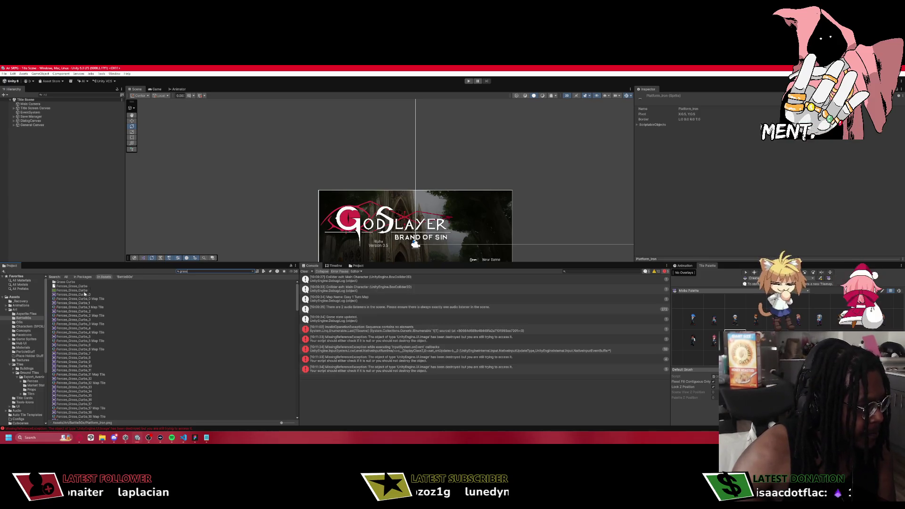
left_click(70, 294)
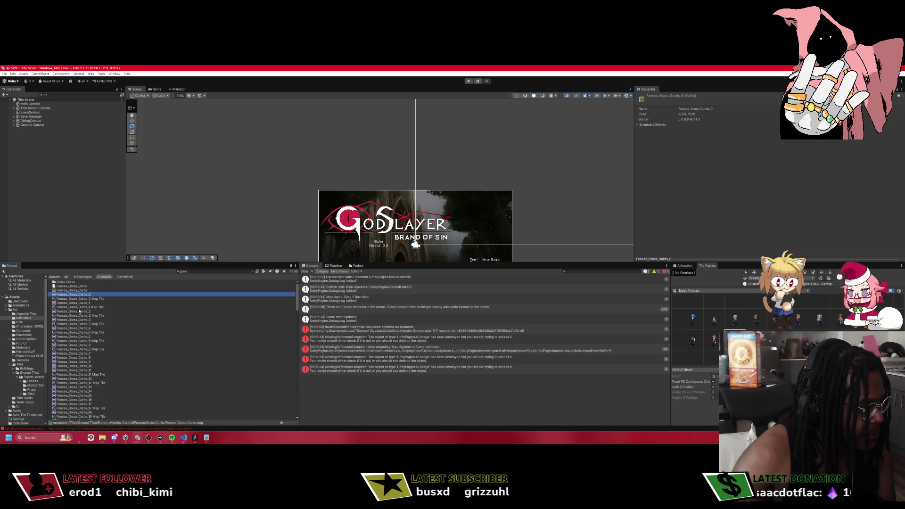
left_click(76, 292)
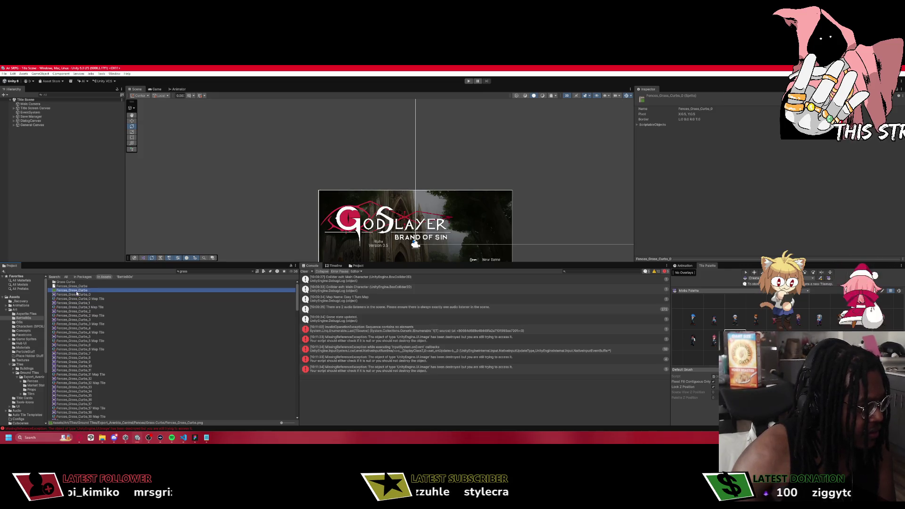
scroll(75, 358, "down", 10)
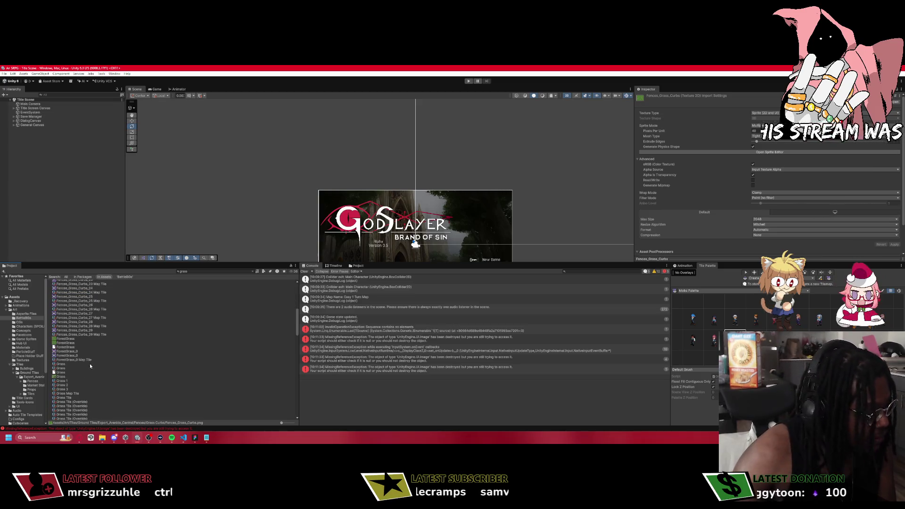
left_click(71, 398)
left_click(71, 393)
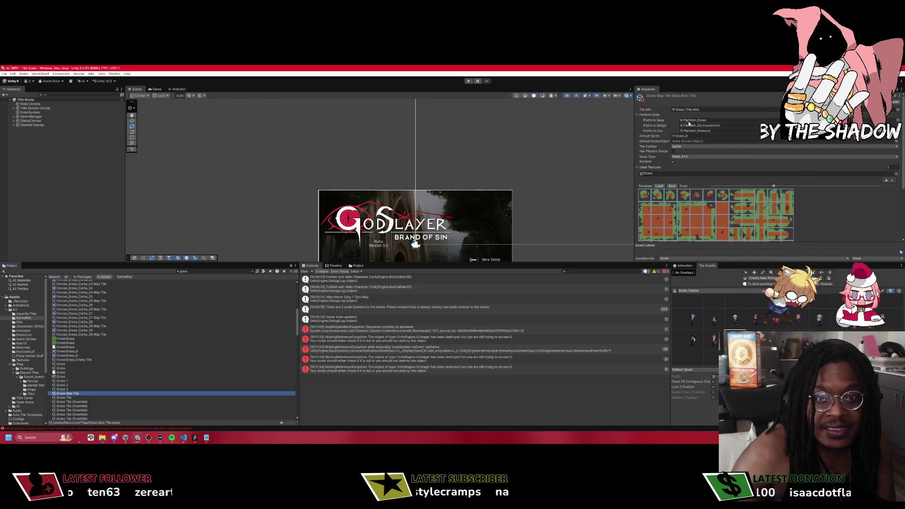
Ping the Platform_Grass sprite from the Platform Base field, then open Downloads in File Explorer.
left_click(689, 121)
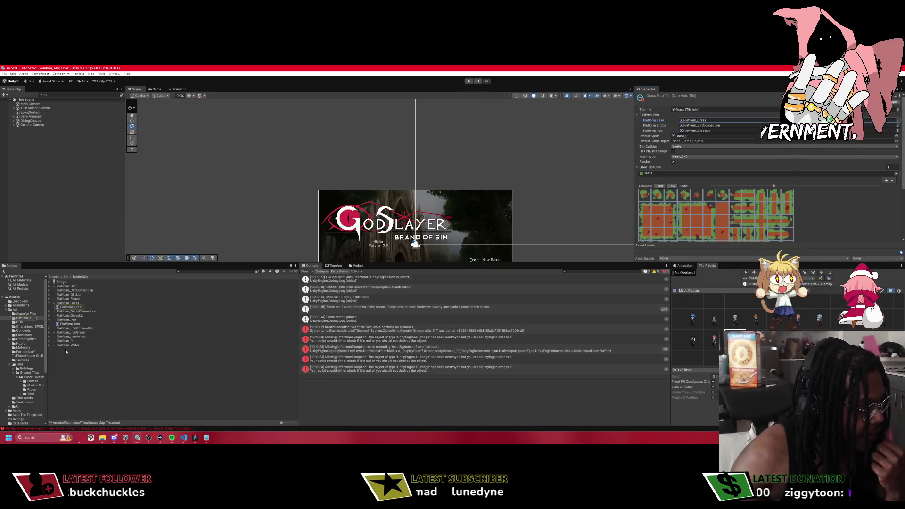
left_click(53, 303)
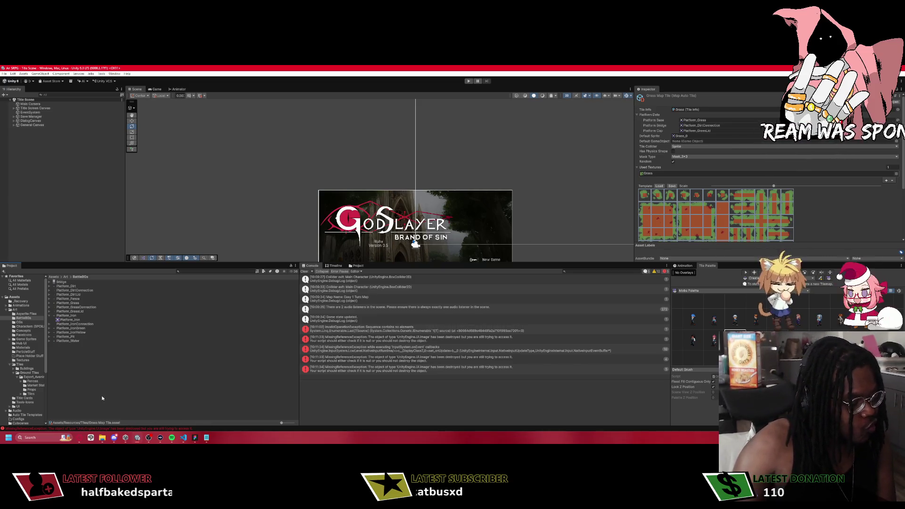
left_click(102, 438)
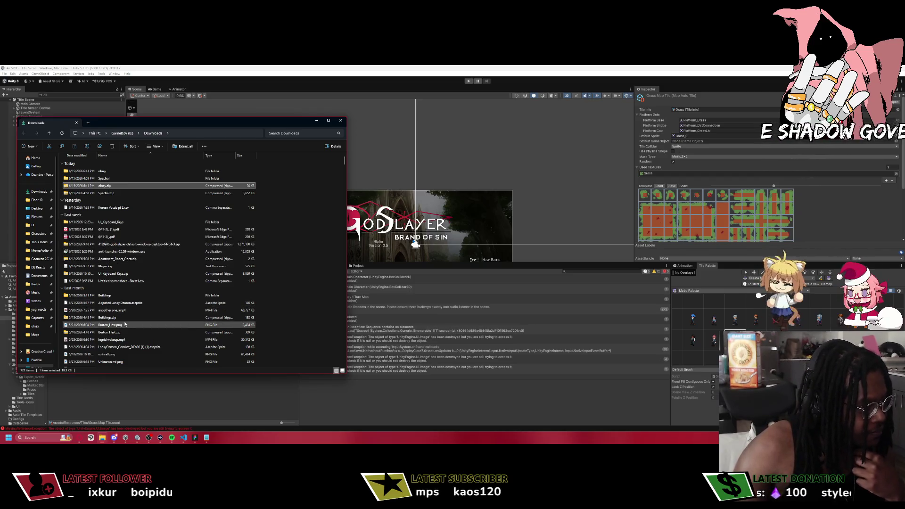
Scroll through the Downloads folder's recent files, then minimize the window.
scroll(134, 329, "down", 3)
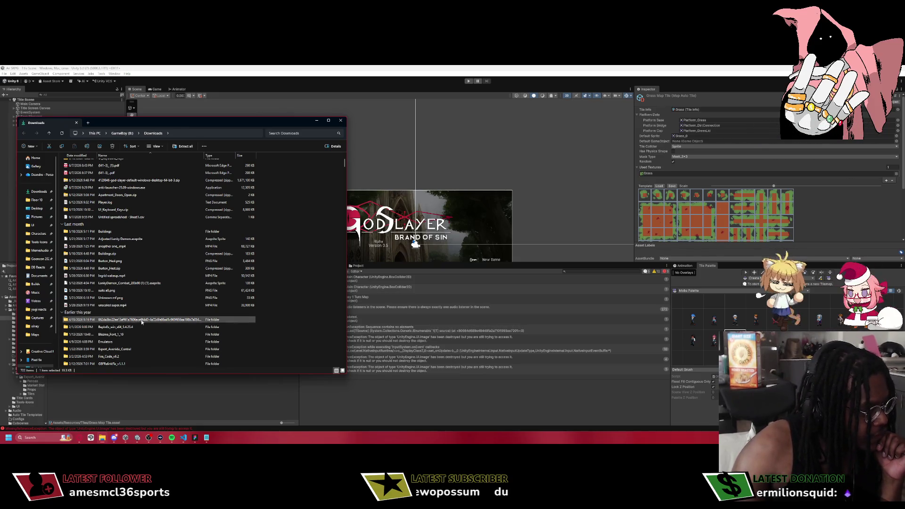
scroll(138, 325, "down", 5)
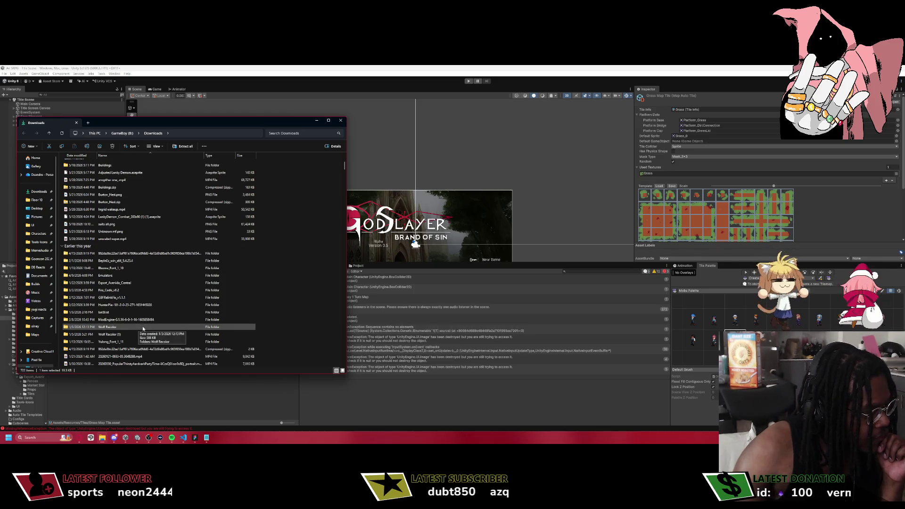
scroll(161, 329, "down", 2)
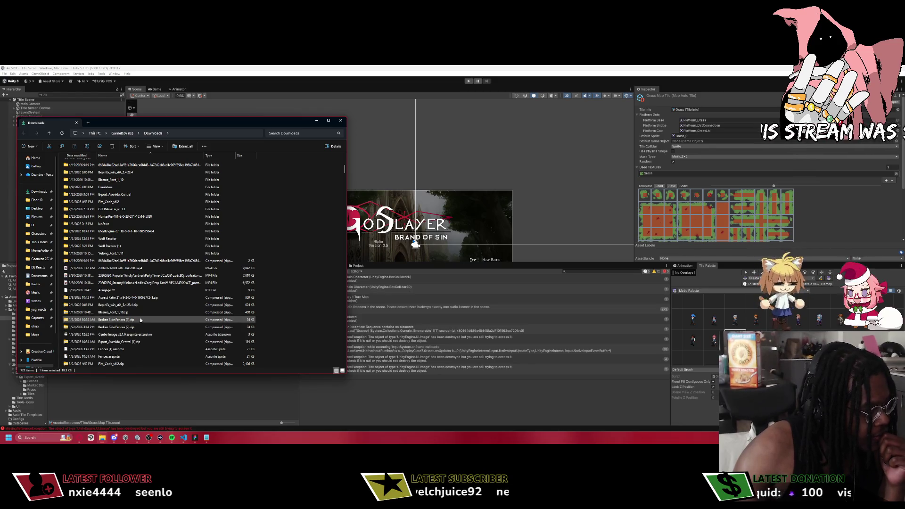
scroll(139, 320, "down", 4)
scroll(141, 309, "down", 2)
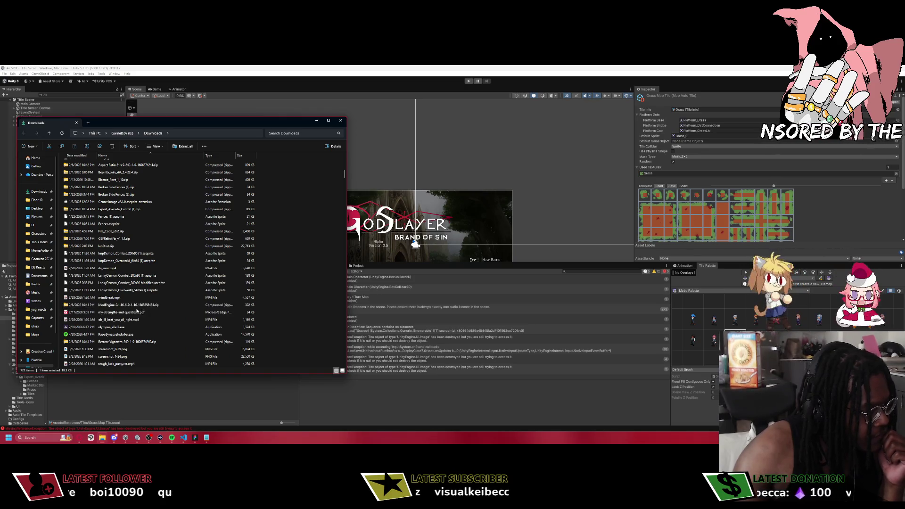
scroll(167, 334, "down", 2)
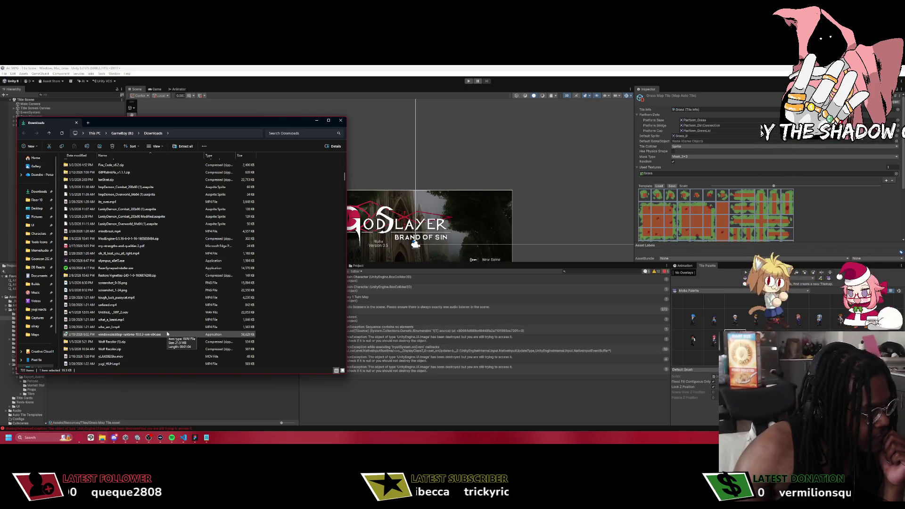
scroll(165, 332, "down", 3)
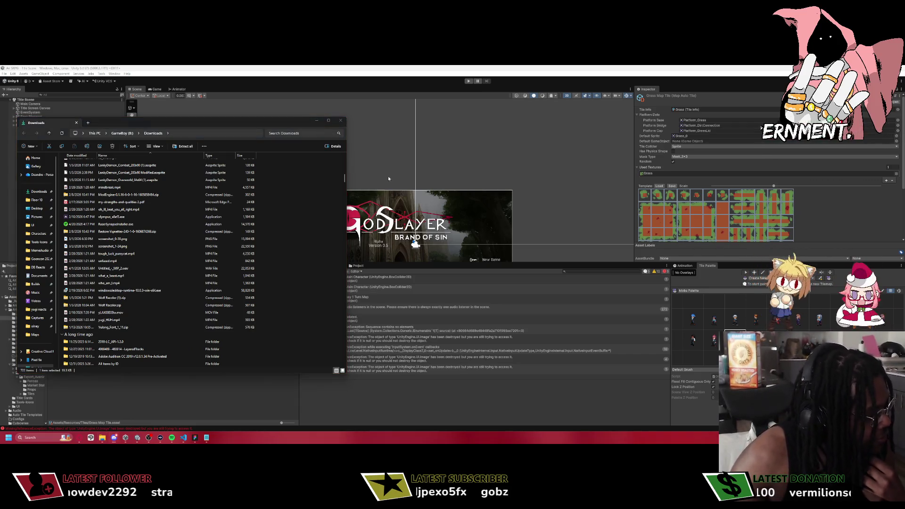
left_click(316, 120)
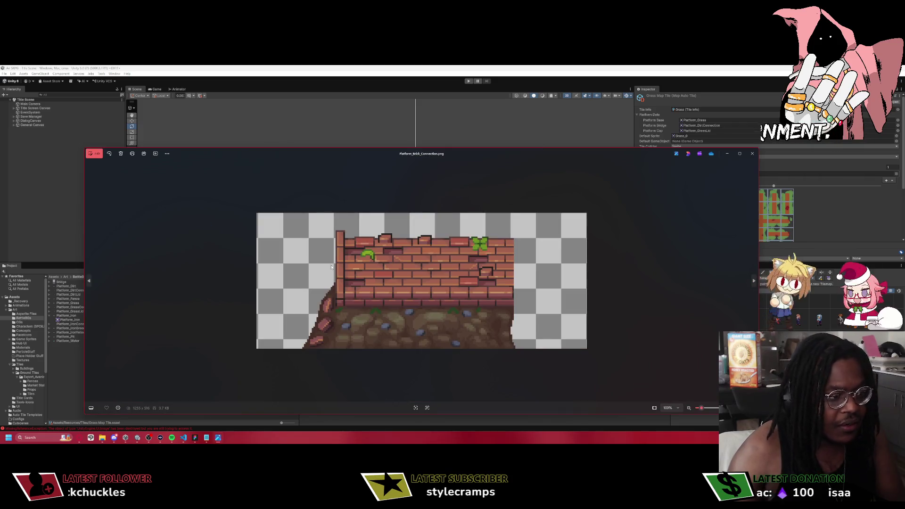
Close the Platform_Brick_Connection.png image preview to return to Unity.
left_click(752, 154)
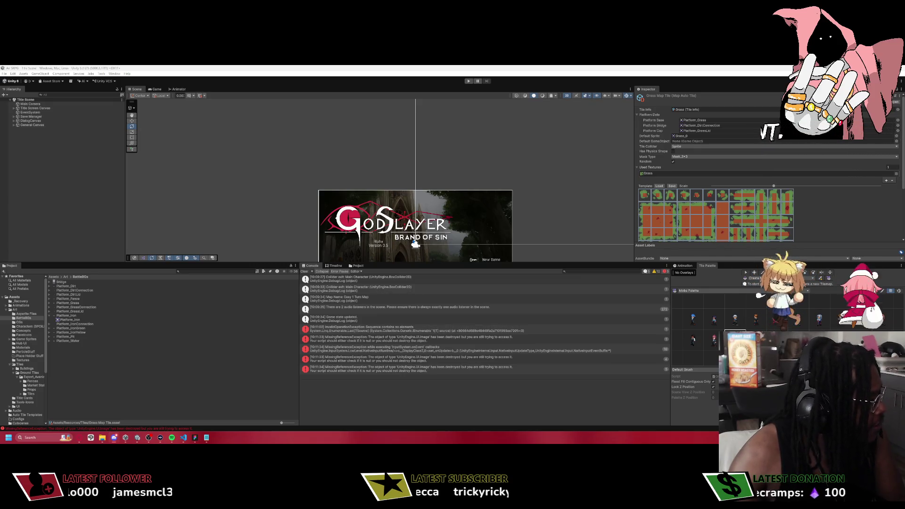
Extract Battle Platform.zip in the Downloads folder.
key("alt+Tab")
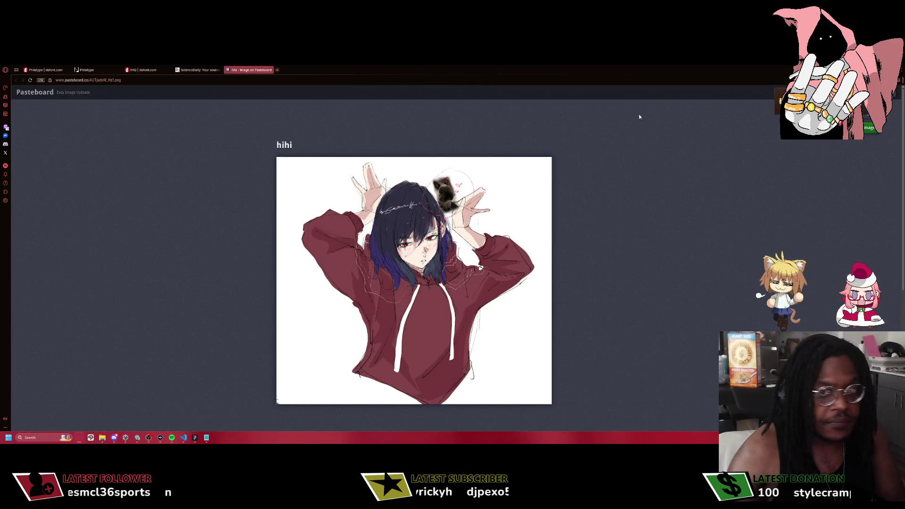
key("alt+Tab")
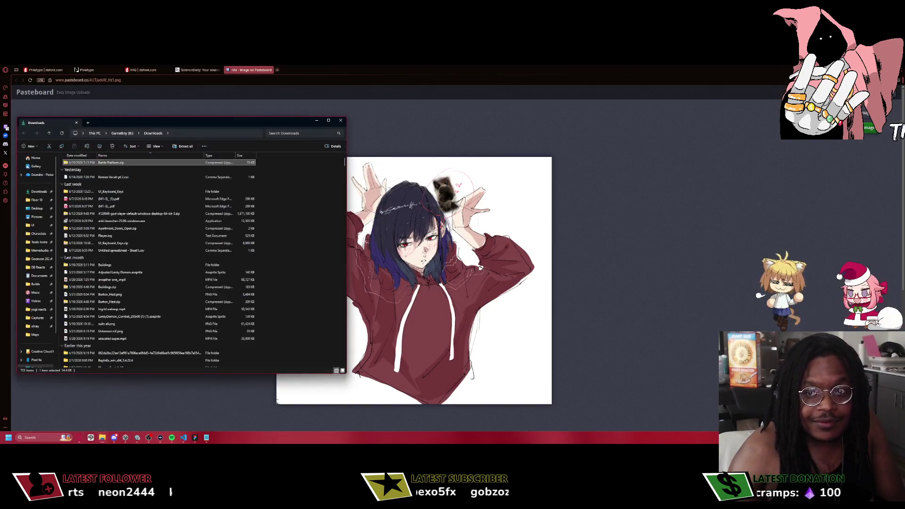
double_click(114, 164)
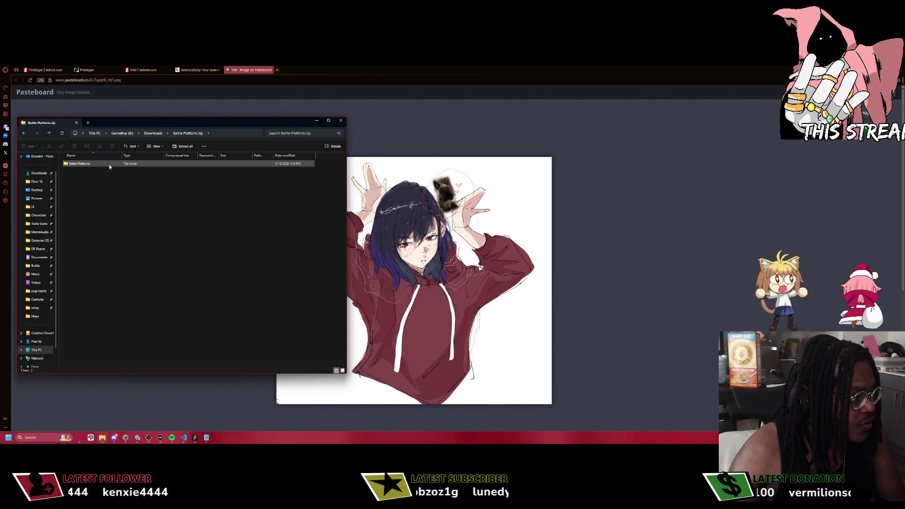
right_click(109, 165)
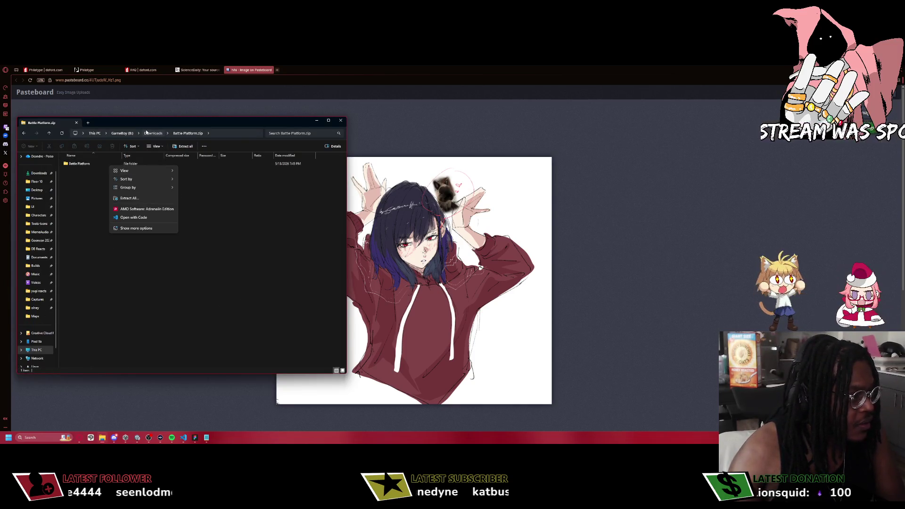
left_click(153, 133)
right_click(108, 186)
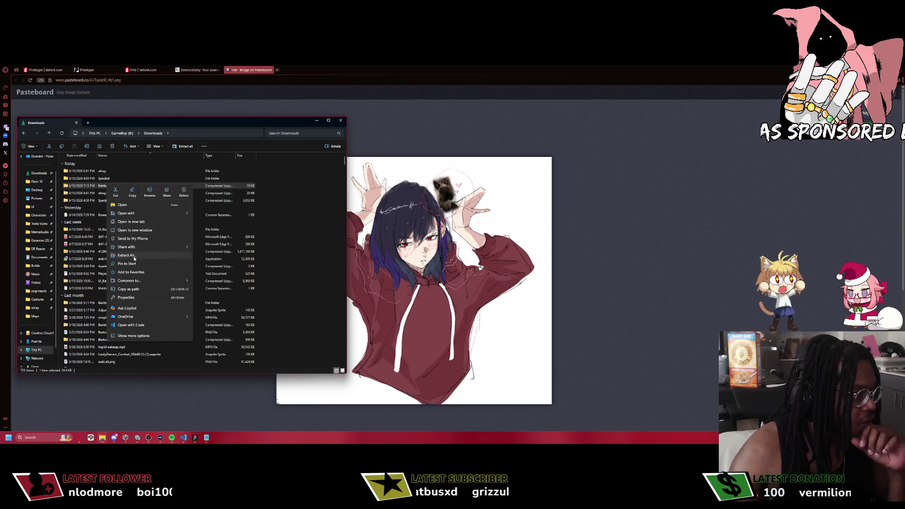
left_click(125, 224)
left_click(500, 301)
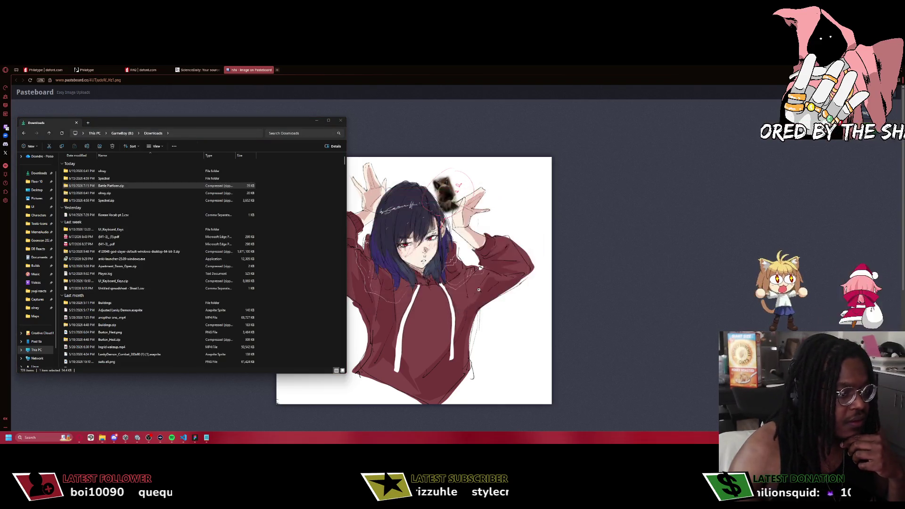
Open the Bricks Battle Platform folder and preview Bricks_Platform.png and Bricks_Platform_Lids.png.
double_click(110, 185)
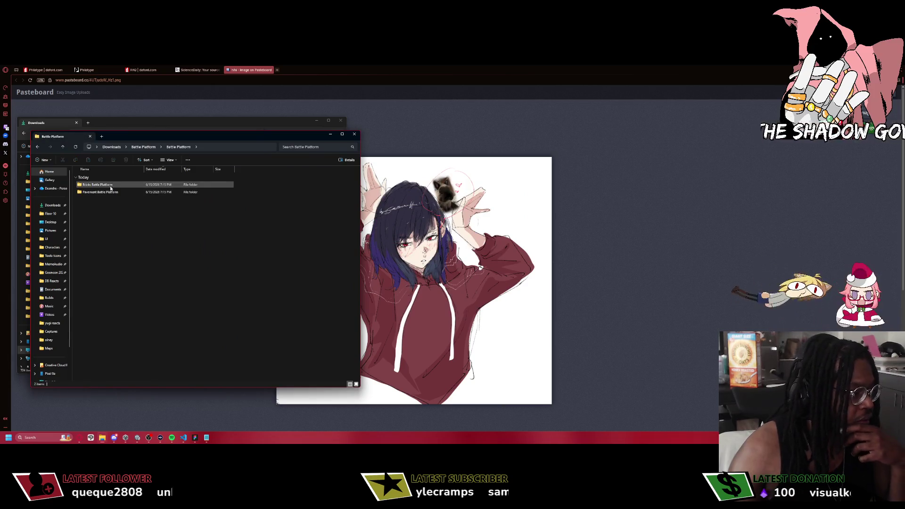
double_click(110, 186)
double_click(97, 192)
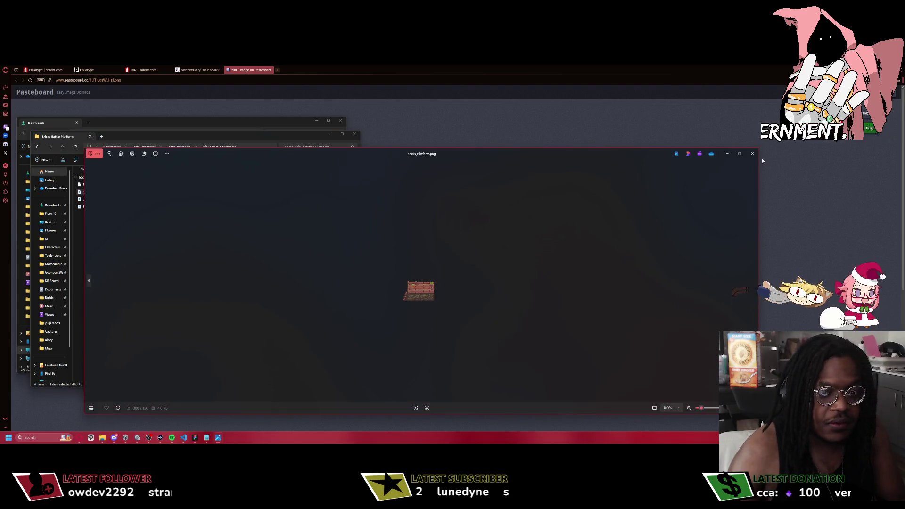
left_click(752, 153)
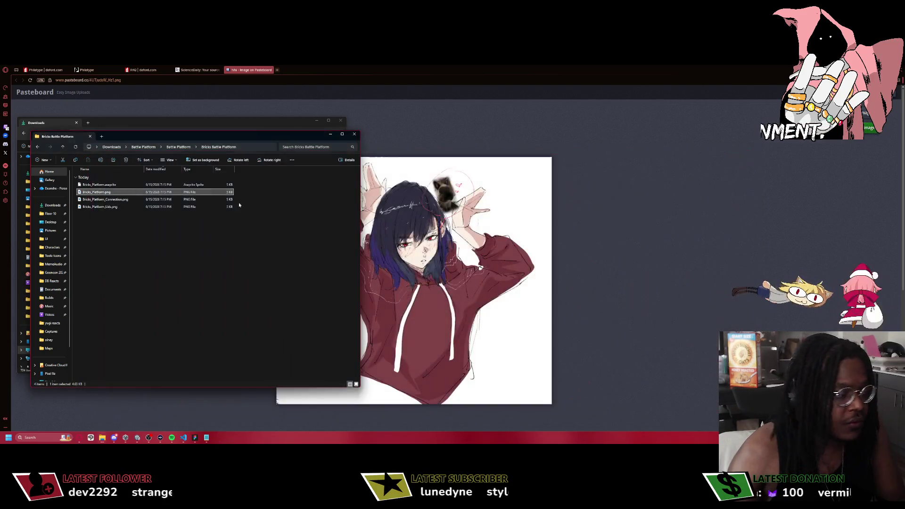
key("Up")
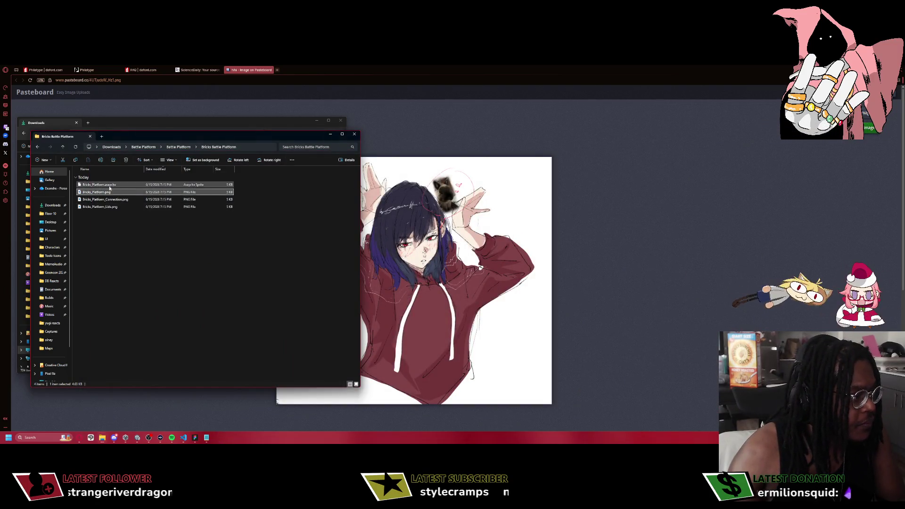
key("Down")
key("Down")
key("Down")
key("Return")
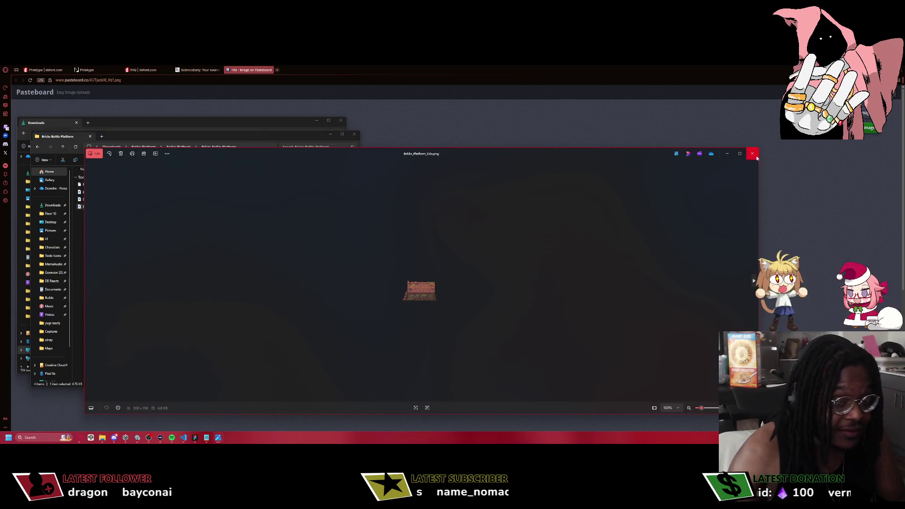
left_click(752, 153)
Preview Bricks_Platform_Connection.png, recheck Bricks_Platform.png, and select all three PNG files.
left_click(90, 193)
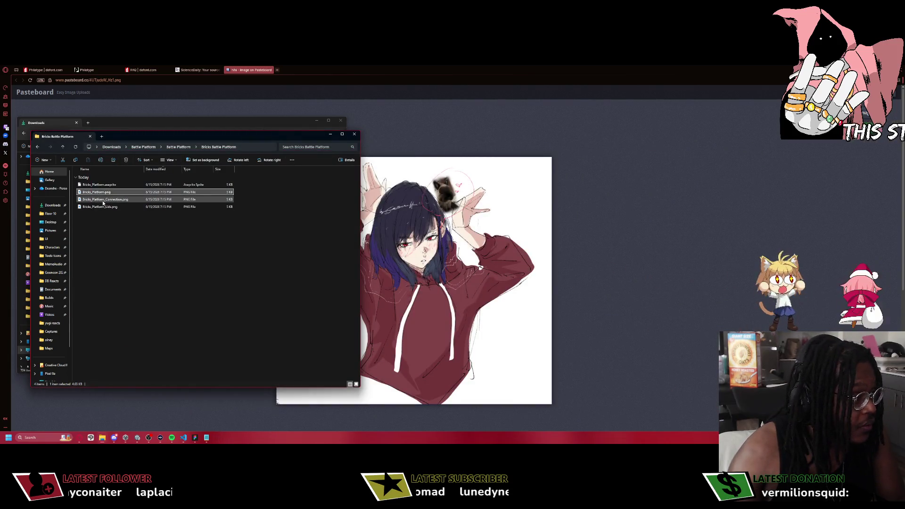
double_click(103, 201)
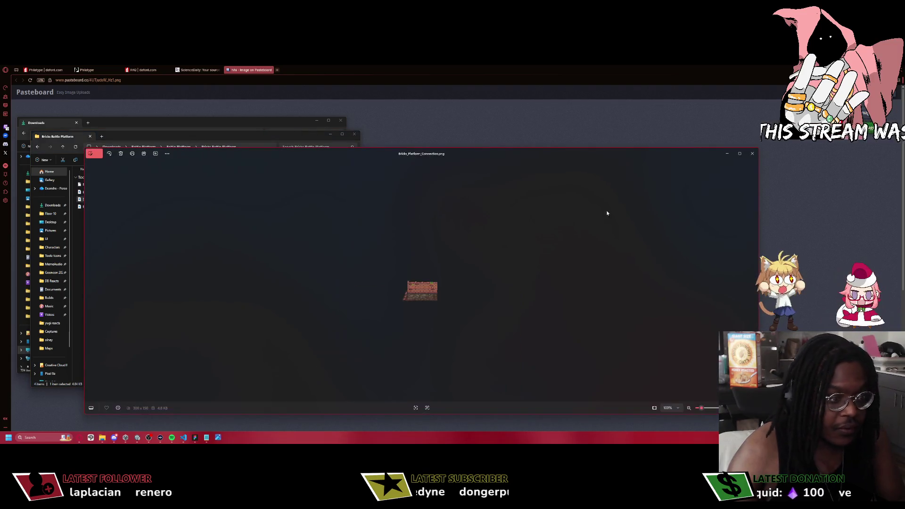
left_click(752, 153)
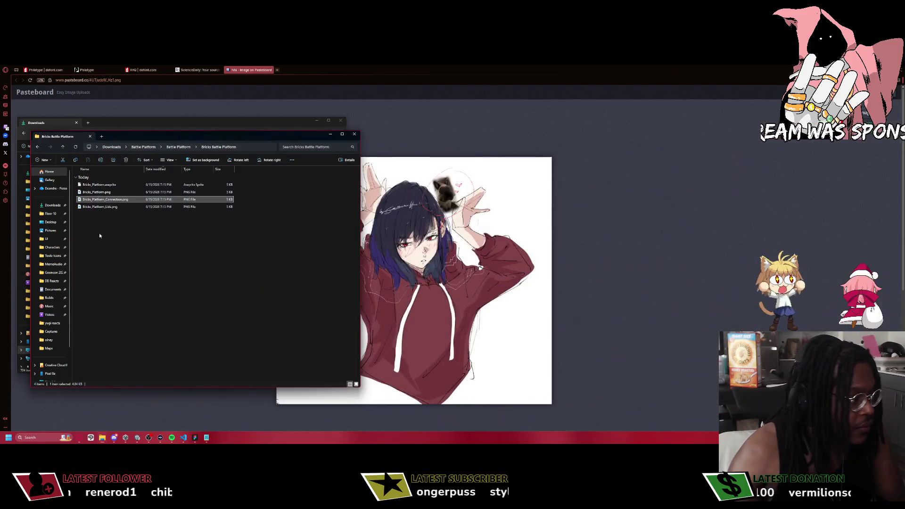
double_click(99, 192)
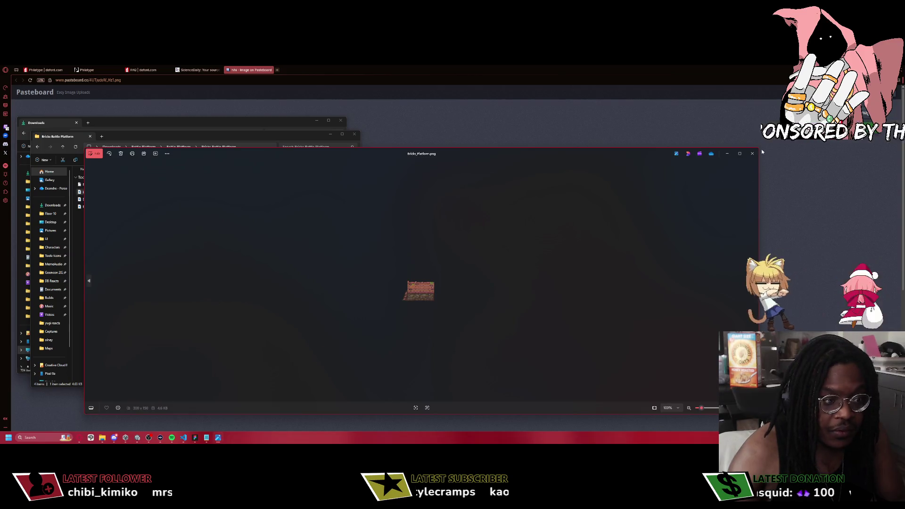
left_click(752, 153)
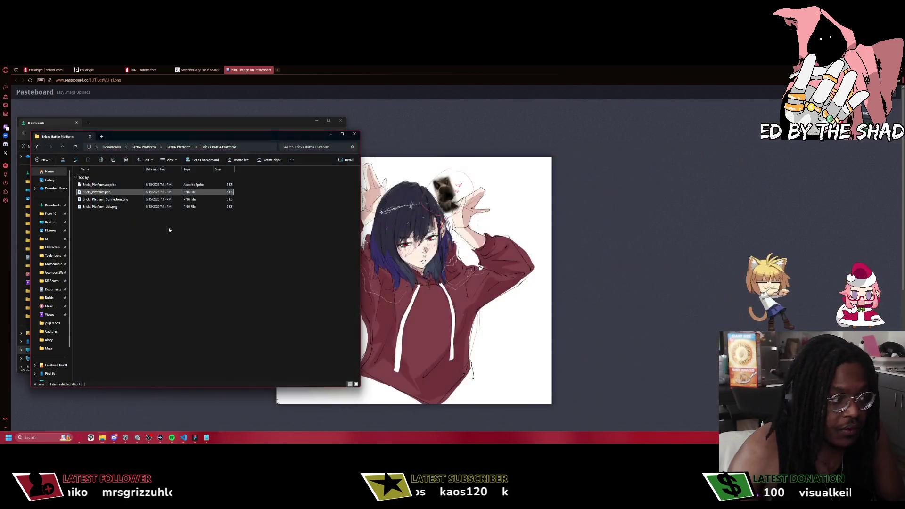
left_click(106, 207, "shift")
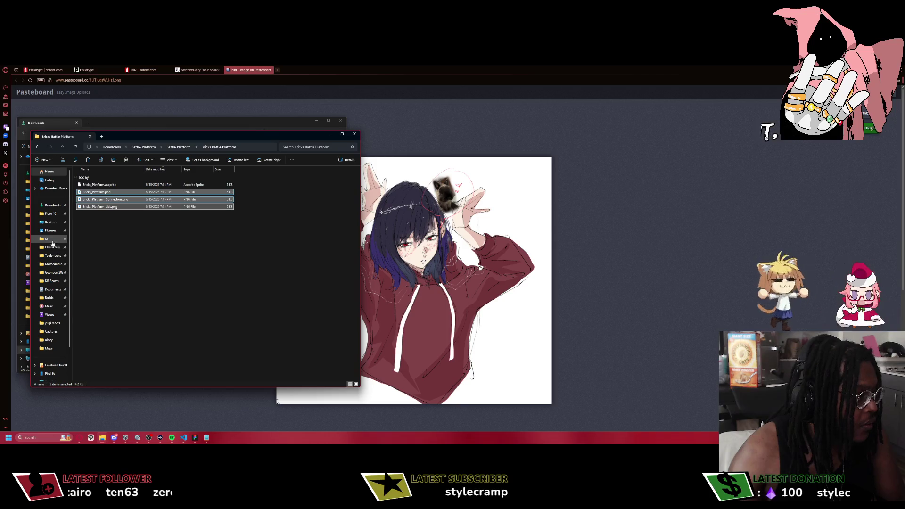
In BattleBGs, delete the old Platform_Brick_Connection.png and paste the three Bricks_Platform PNGs.
left_click(53, 242)
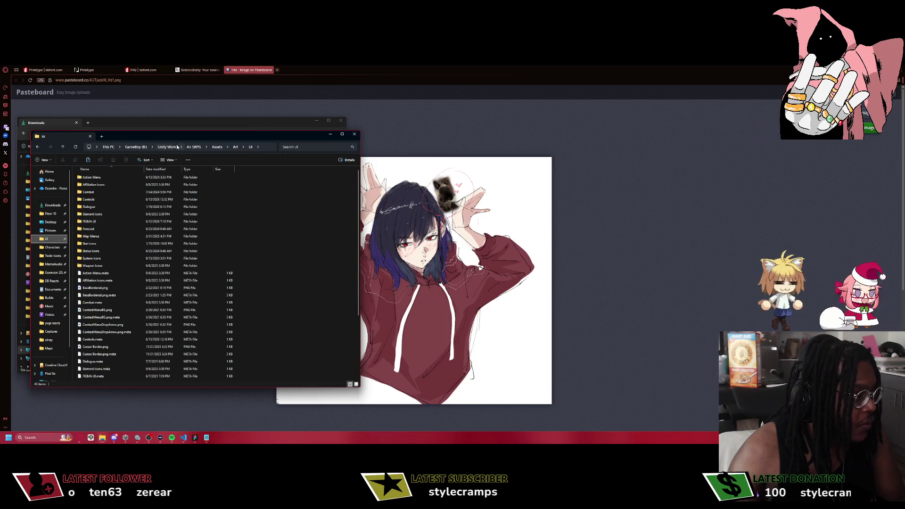
left_click(235, 147)
double_click(119, 183)
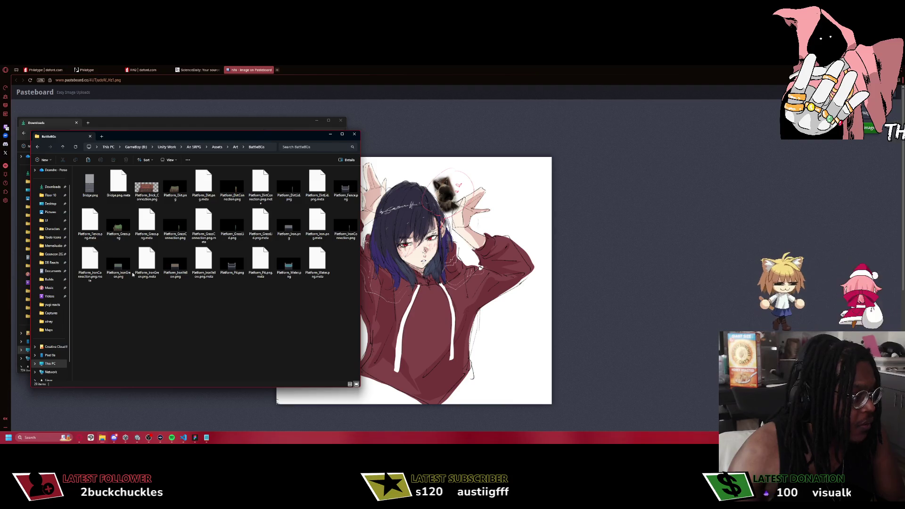
left_click(150, 179)
key("shift+Delete")
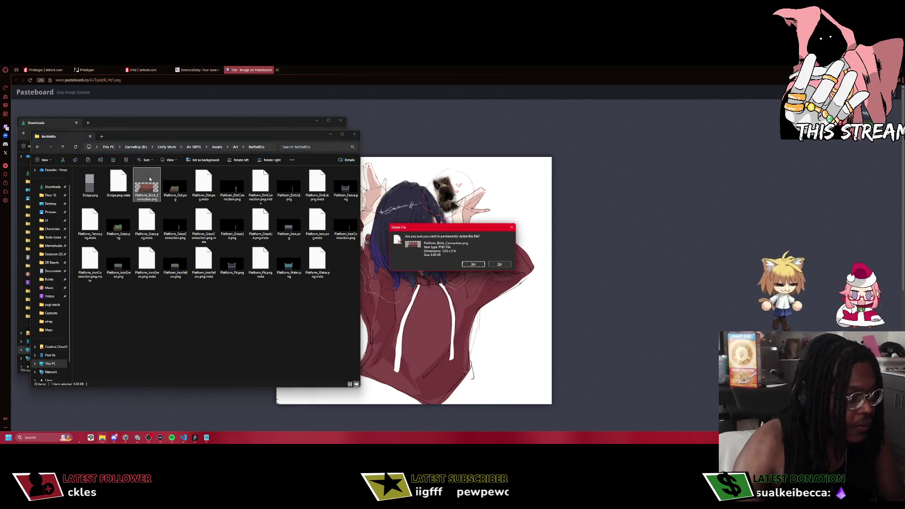
key("Return")
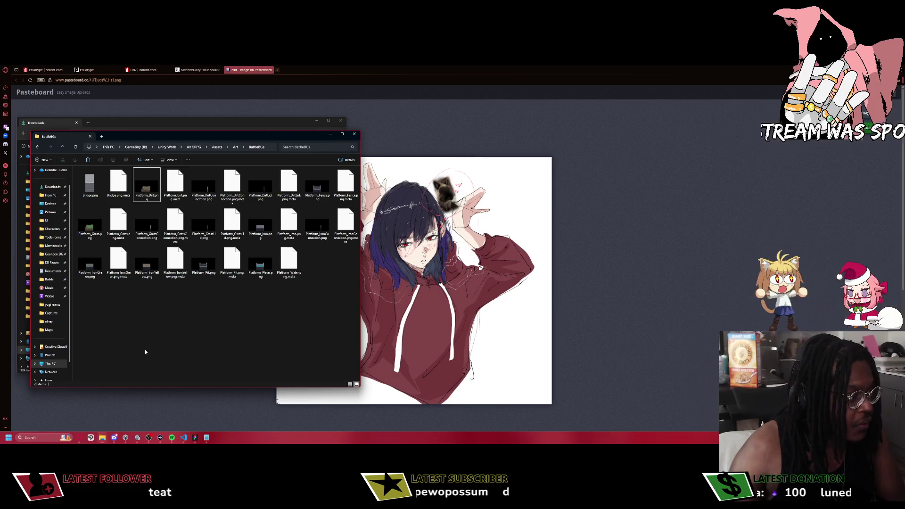
key("ctrl+v")
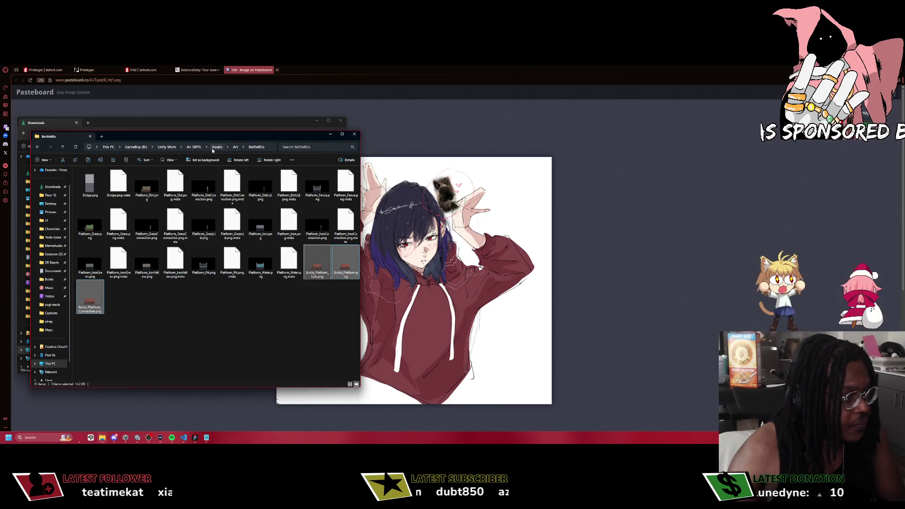
Copy the three Pavement platform PNGs from the downloaded Pavement Battle Platform folder.
key("alt+Up")
double_click(204, 286)
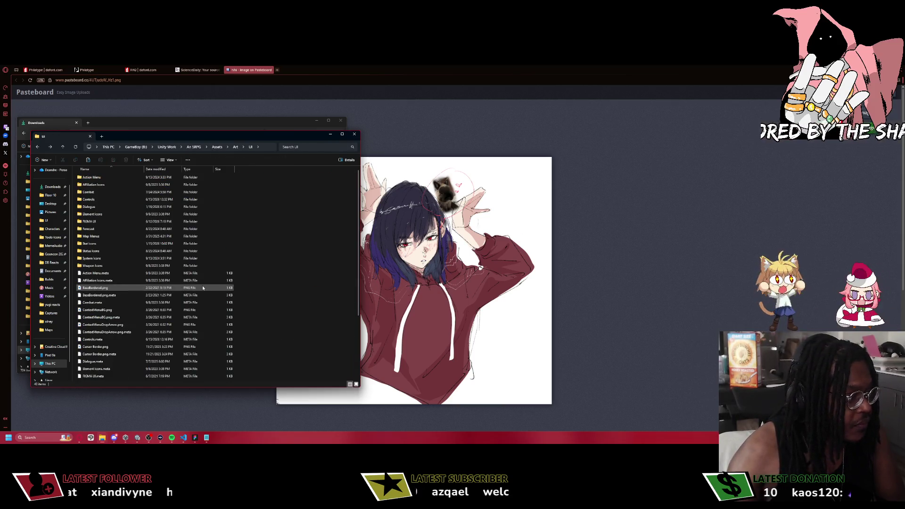
key("alt+Left")
key("alt+Left")
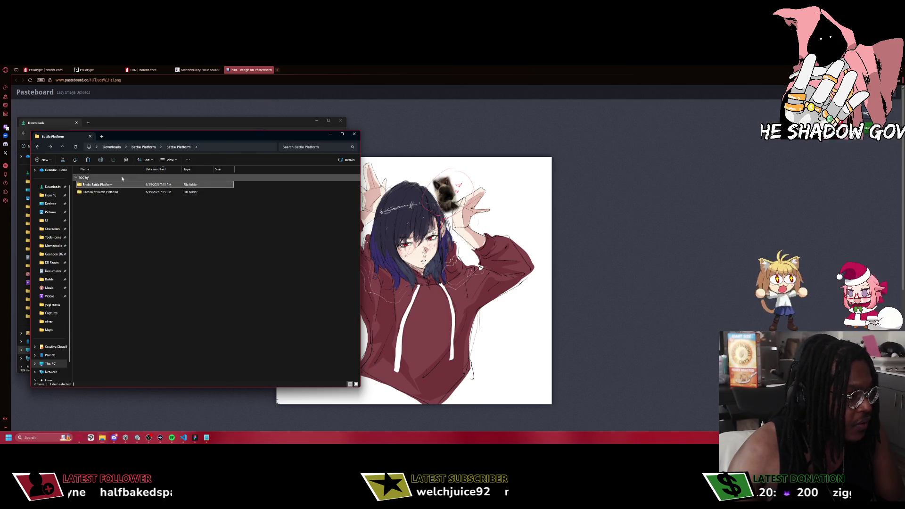
left_click(93, 194)
double_click(93, 193)
left_click(110, 193)
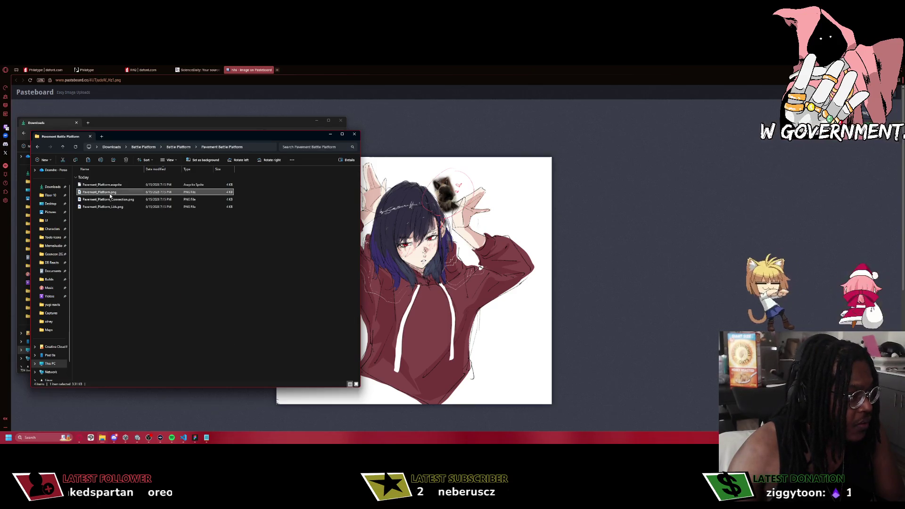
left_click(111, 208, "shift")
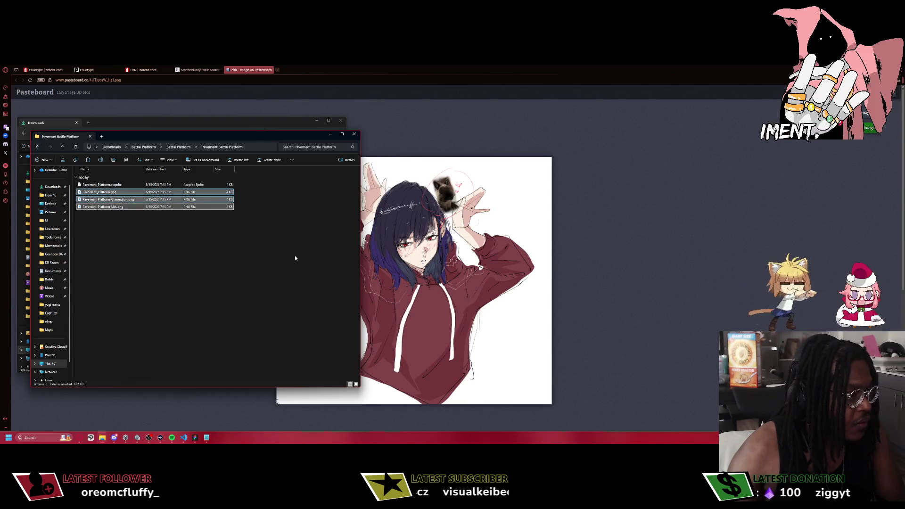
scroll(47, 221, "up", 1)
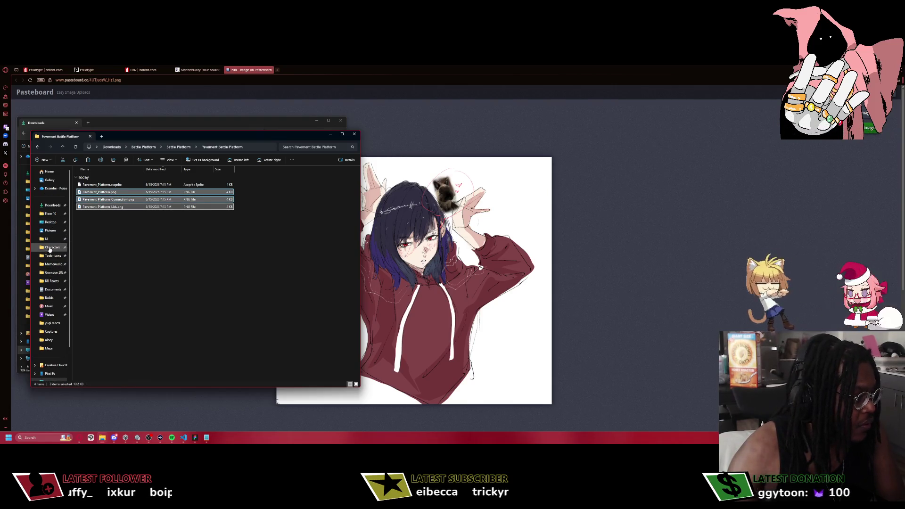
Paste the three pavement sprites into the project's Art/BattleBGs folder and return to Unity.
left_click(46, 239)
left_click(235, 146)
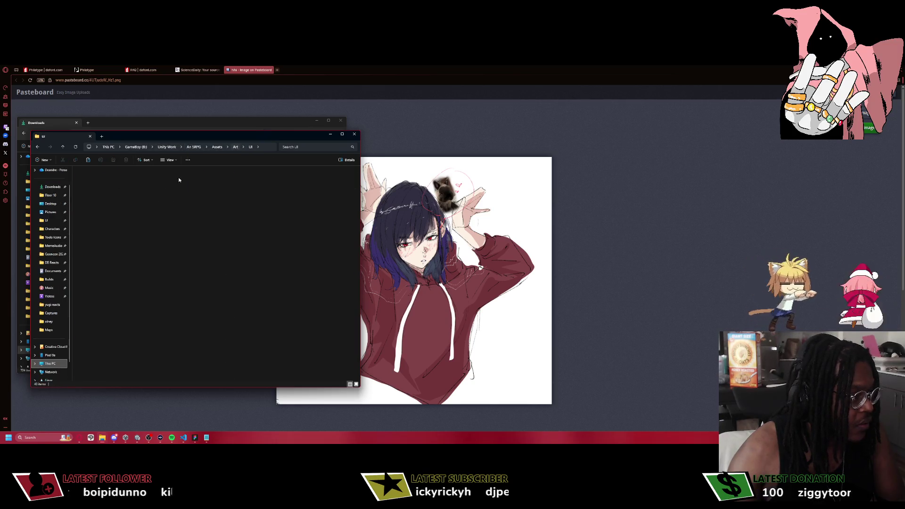
double_click(118, 185)
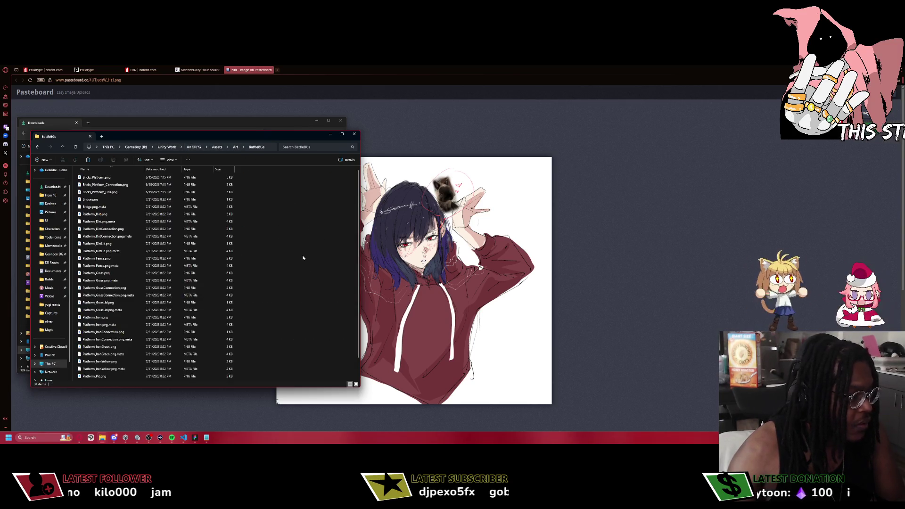
key("ctrl+v")
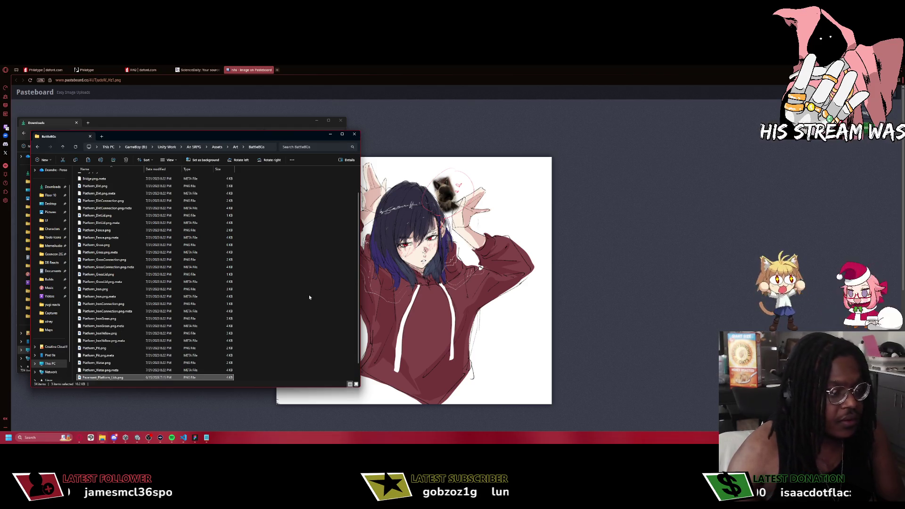
left_click(172, 438)
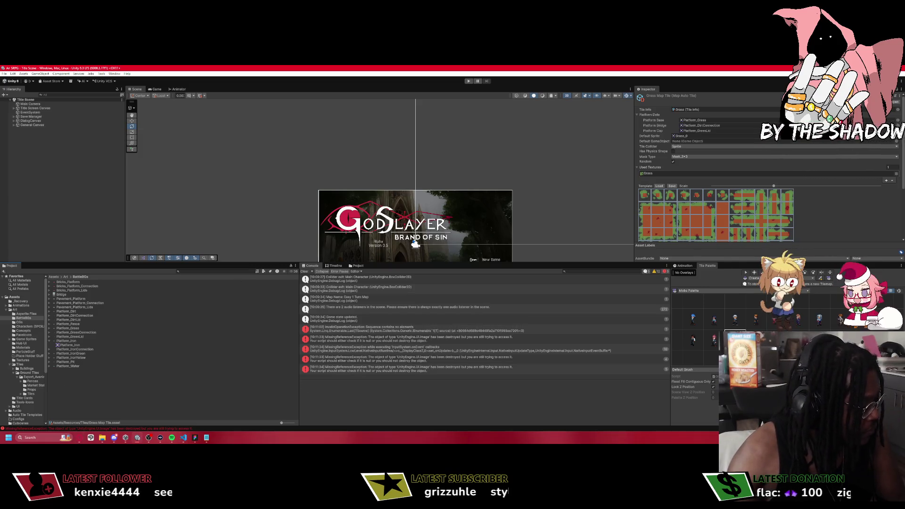
Compare the pavement and dirt import settings, then select all six brick and pavement textures.
left_click(73, 303)
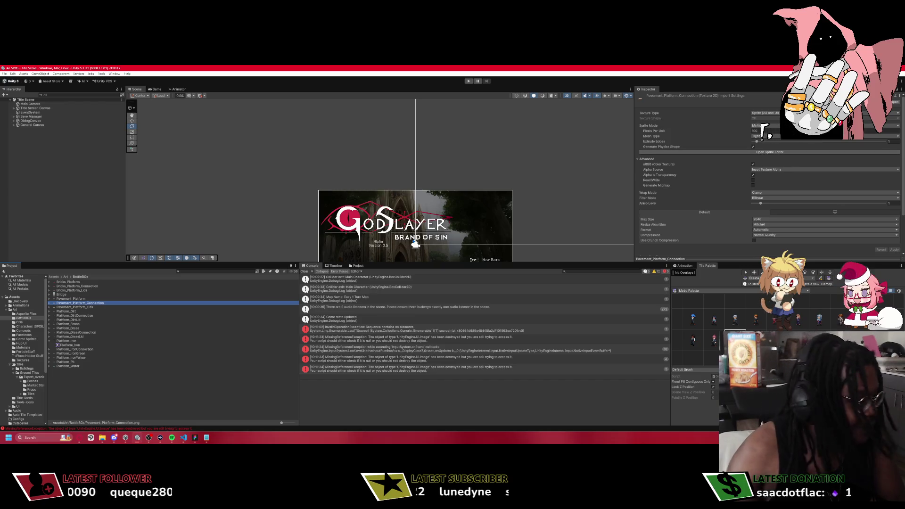
left_click(71, 319)
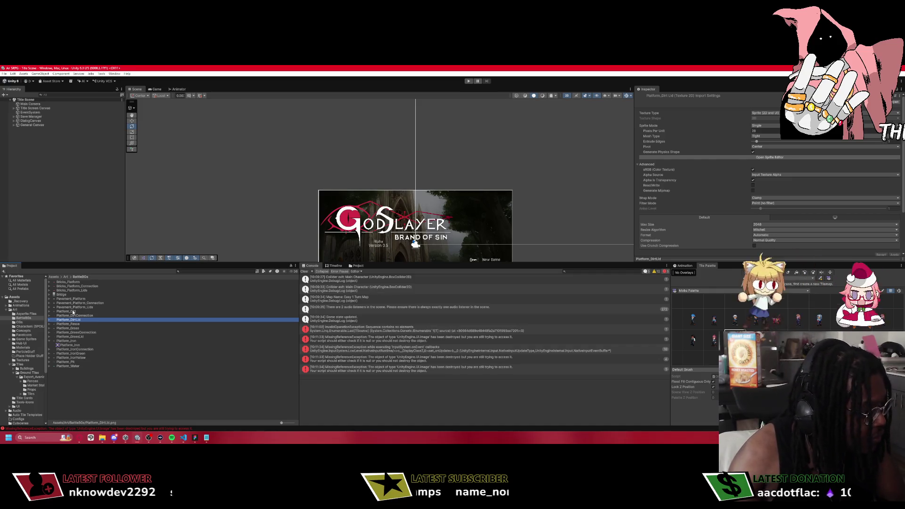
left_click(73, 307)
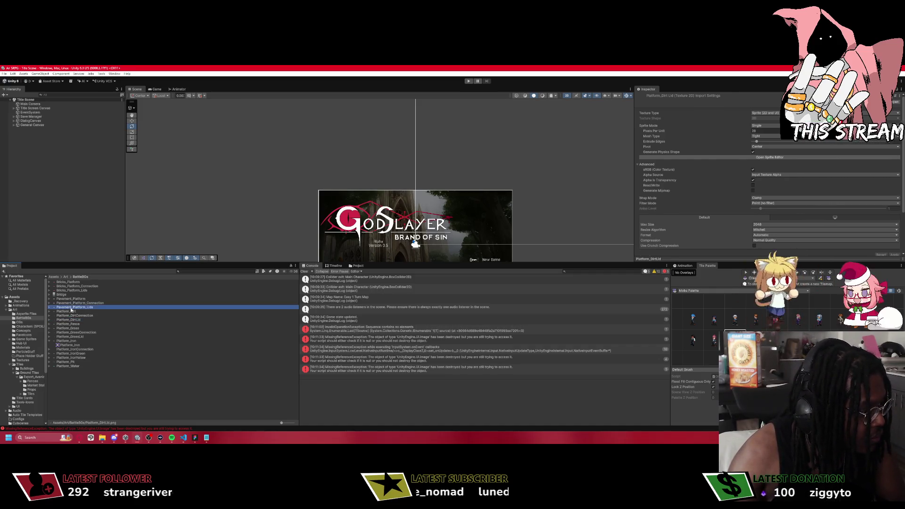
left_click(73, 303, "shift")
left_click(71, 299, "ctrl")
left_click(70, 290, "ctrl")
left_click(68, 282, "ctrl")
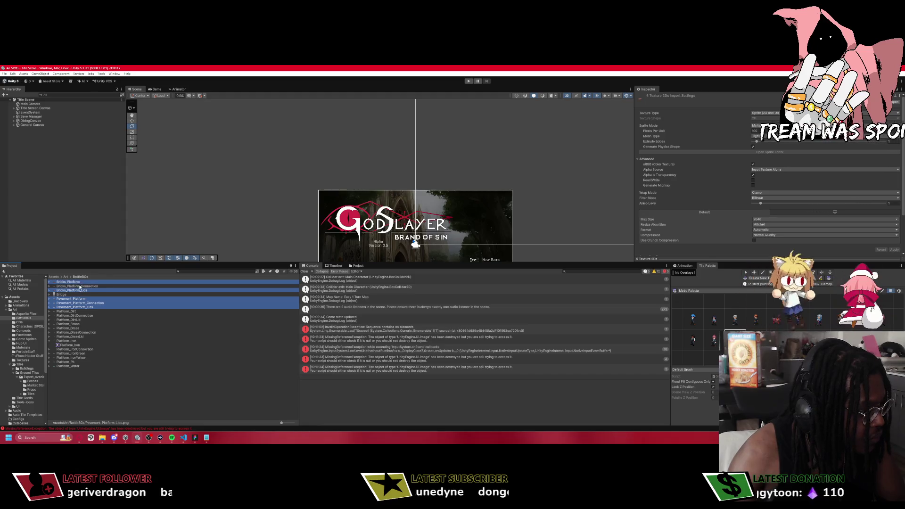
left_click(73, 286, "ctrl")
Give the six textures 32 pixels per unit, no compression and Point filtering, and apply.
left_click(754, 131)
type("32")
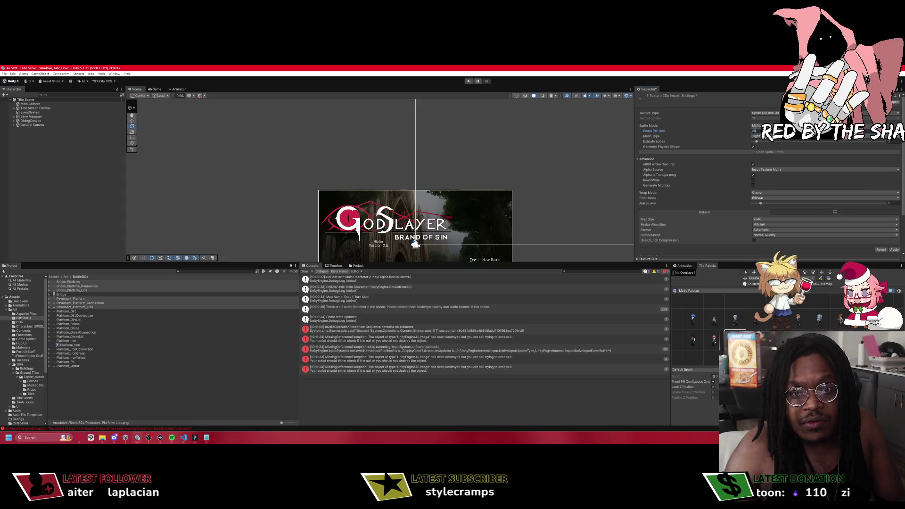
left_click(763, 125)
left_click(760, 137)
scroll(766, 190, "down", 3)
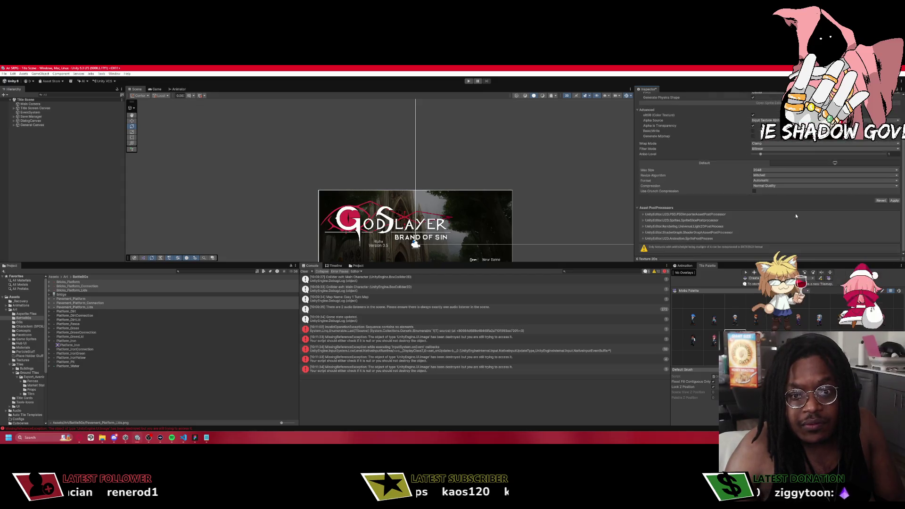
left_click(765, 186)
left_click(759, 193)
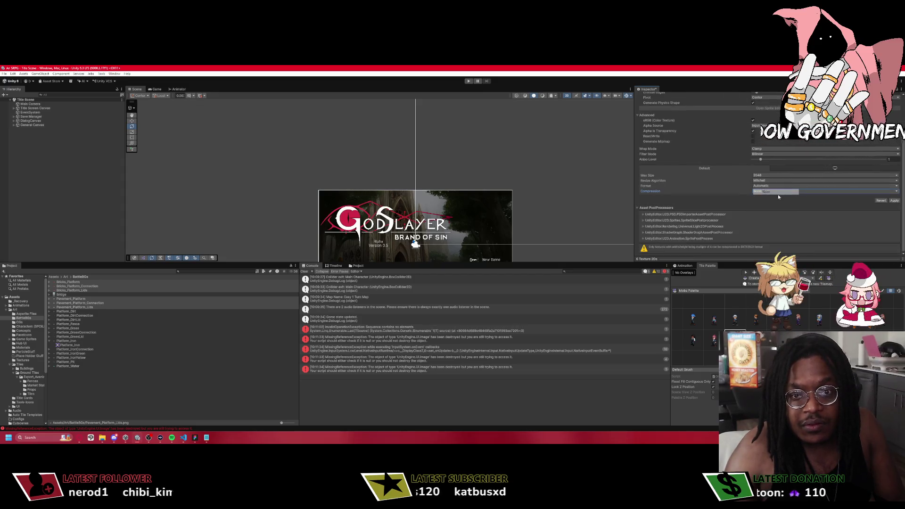
left_click(894, 200)
left_click(777, 165)
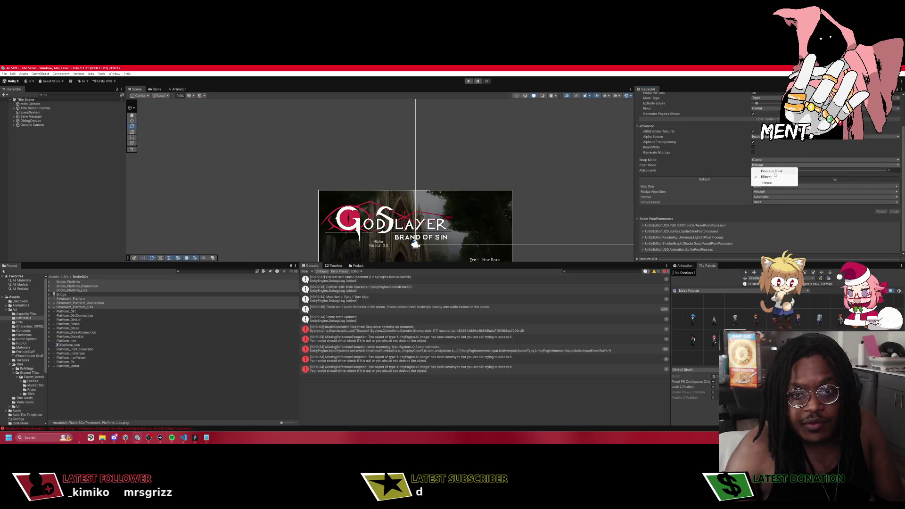
left_click(763, 170)
left_click(896, 212)
Open Bricks_Platform alone in the Sprite Editor.
scroll(790, 143, "up", 3)
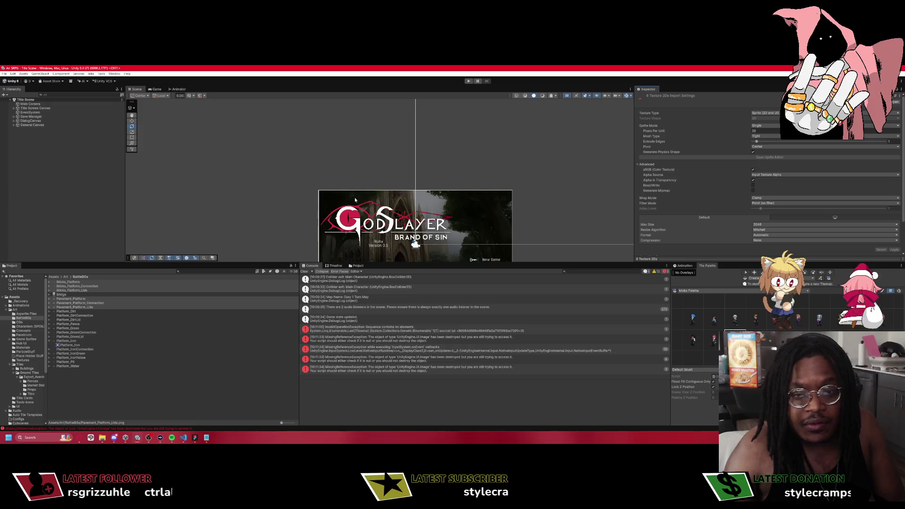
left_click(68, 282)
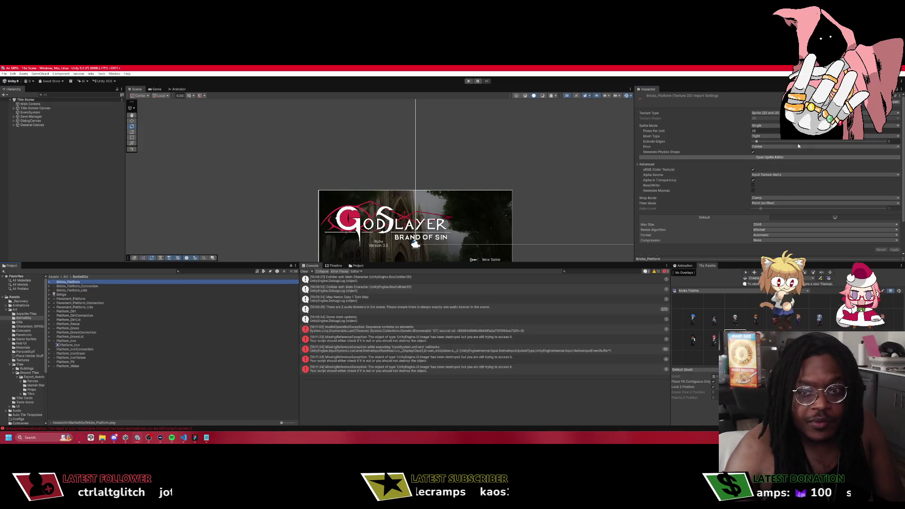
left_click(782, 157)
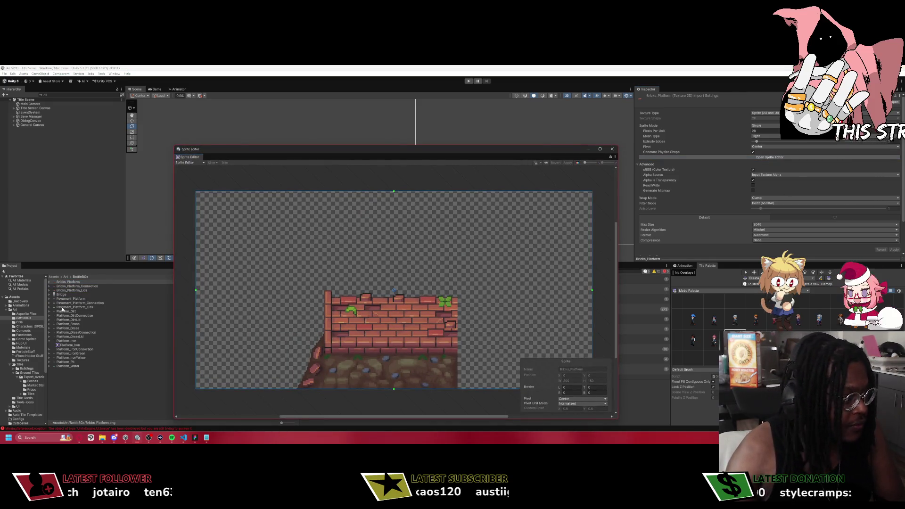
Preview the pavement, dirt connection, fence and grass platform sprites in the Sprite Editor.
left_click(71, 299)
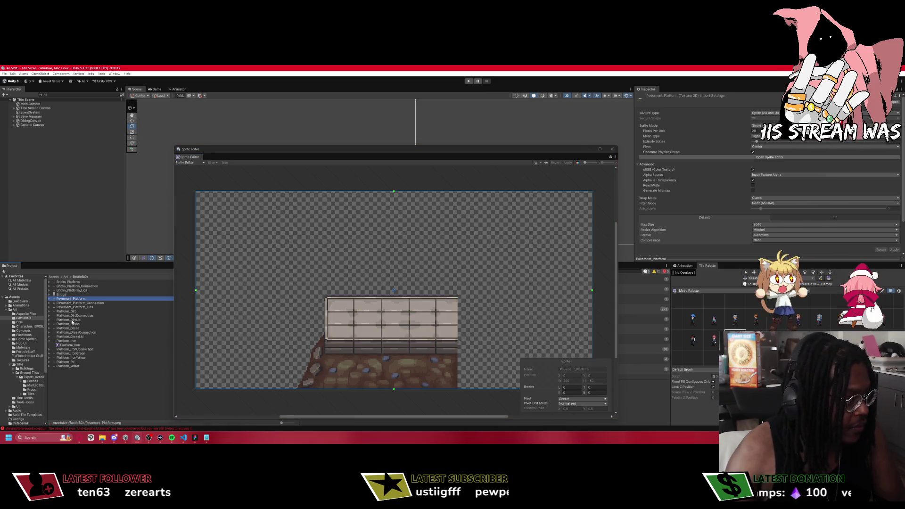
left_click(73, 315)
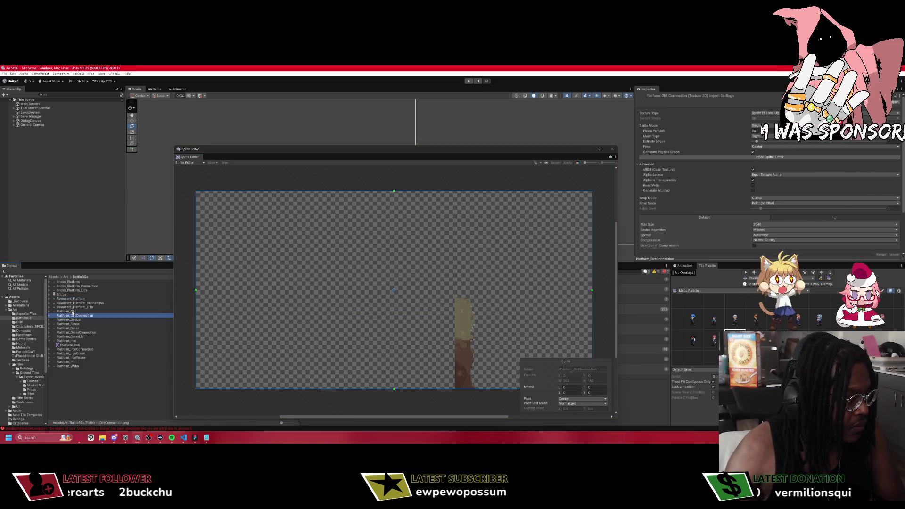
left_click(83, 303)
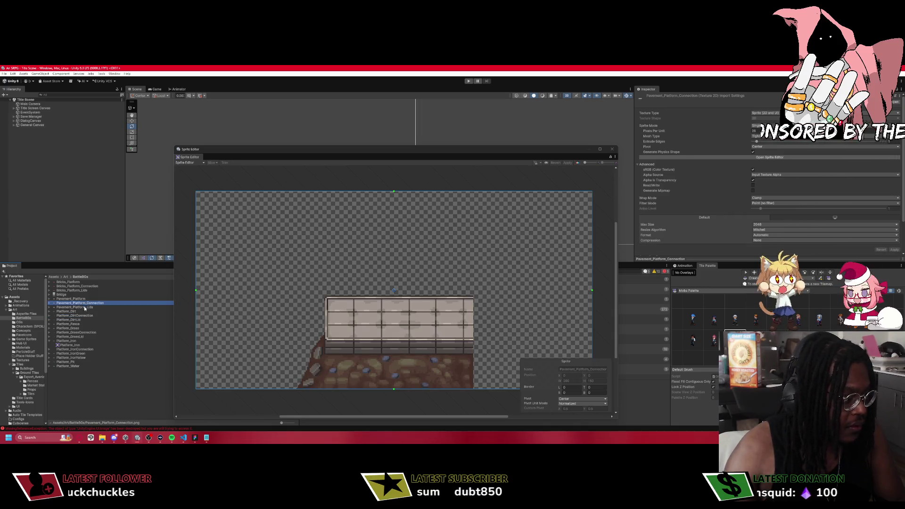
key("Down")
key("Down")
key("Down")
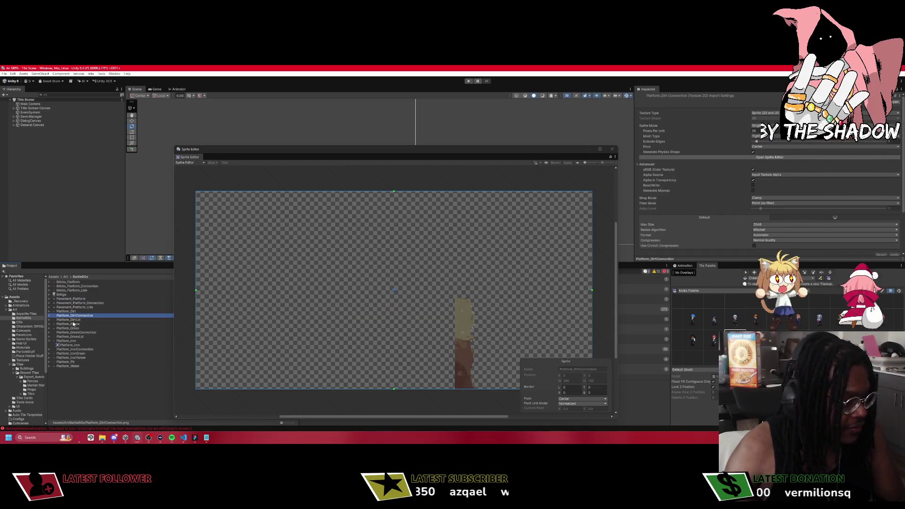
left_click(73, 324)
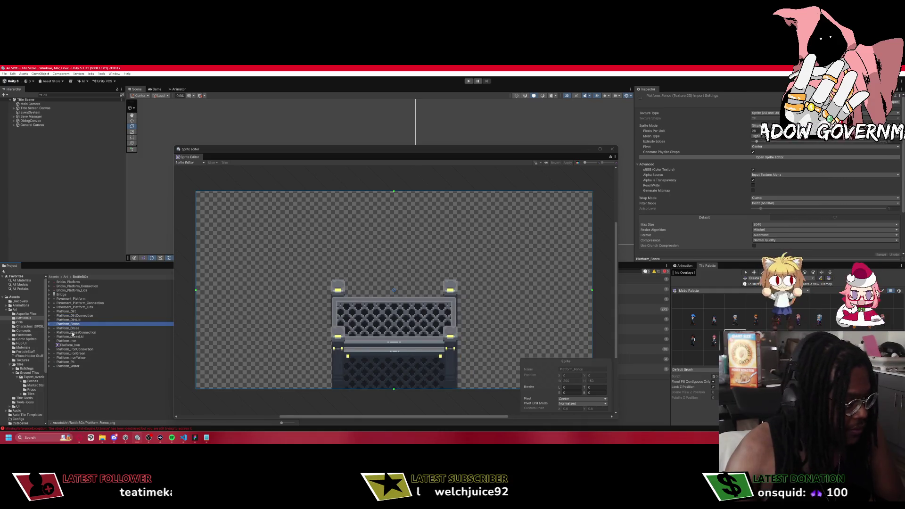
key("Down")
key("Home")
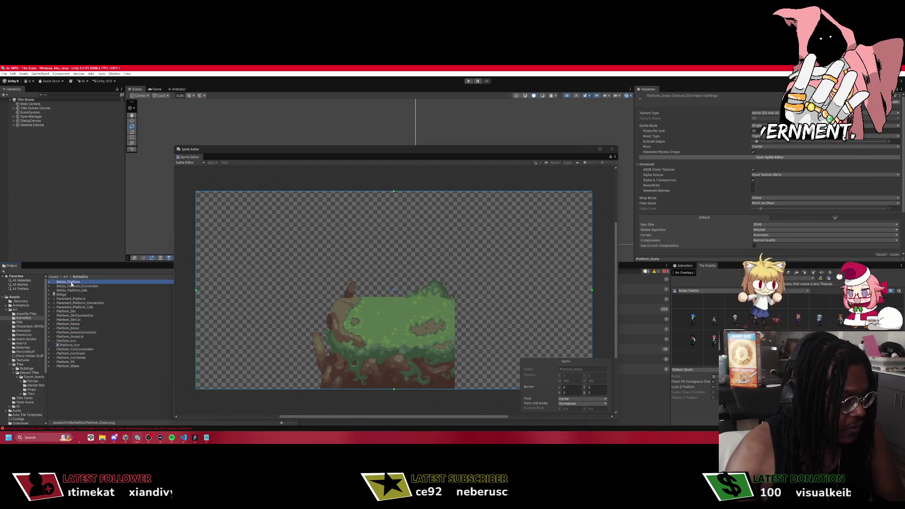
Compare the Bricks_Platform, connection and lids sprites against the matching pavement and dirt sprites.
left_click(78, 286)
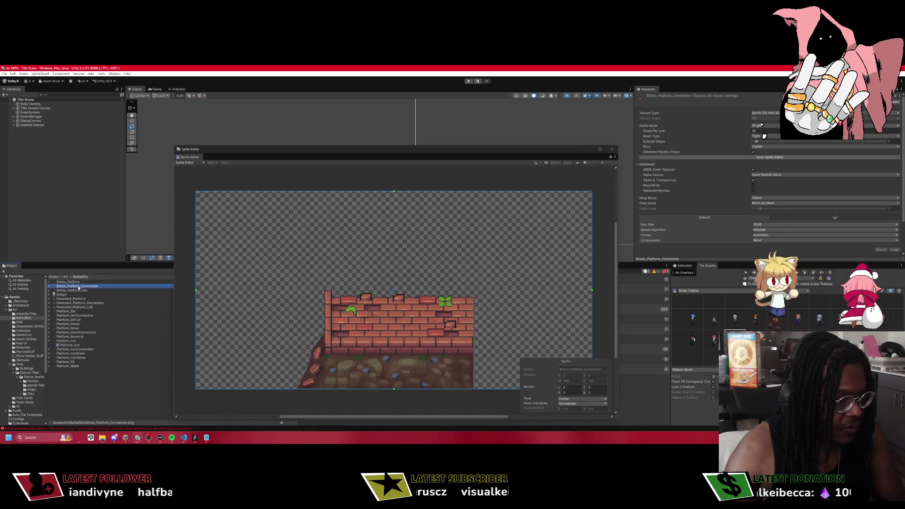
left_click(77, 283)
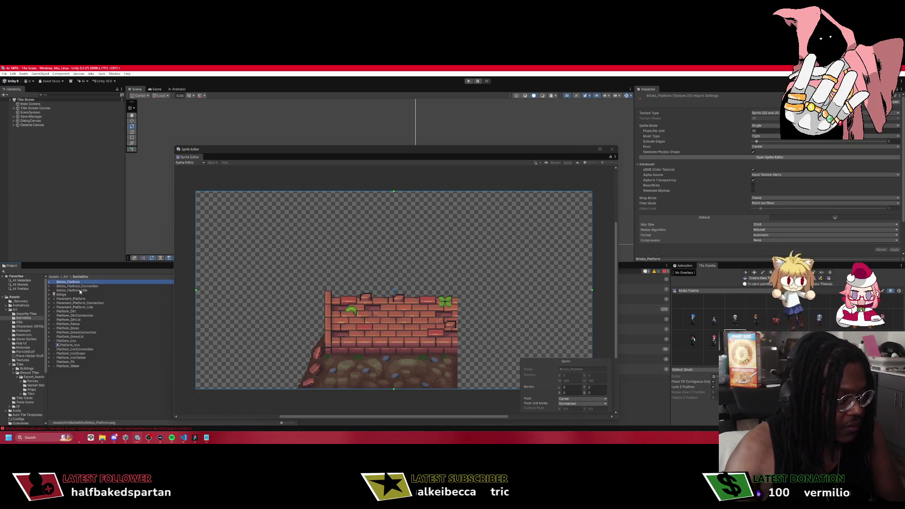
left_click(81, 289)
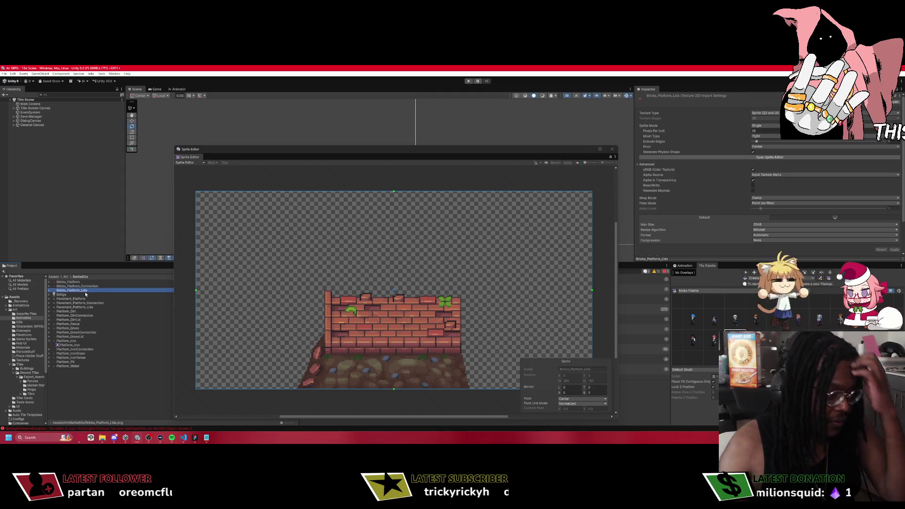
left_click(93, 307)
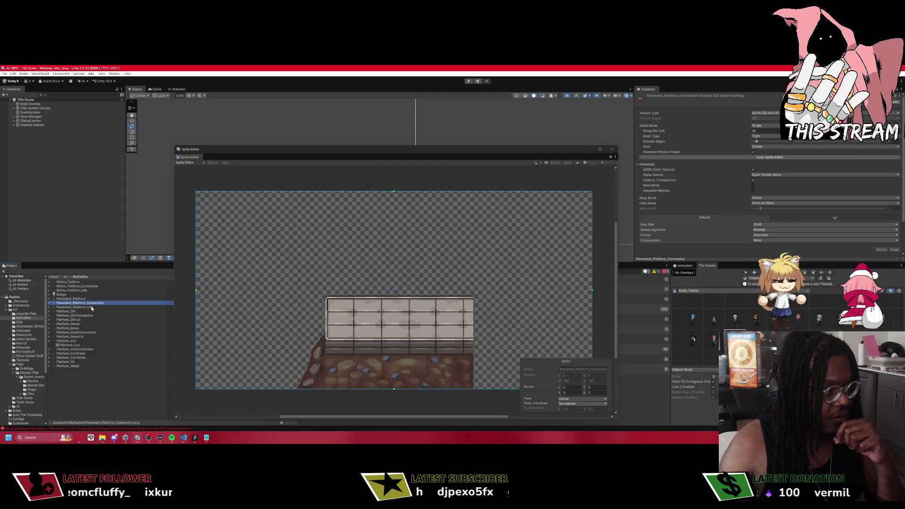
left_click(89, 316)
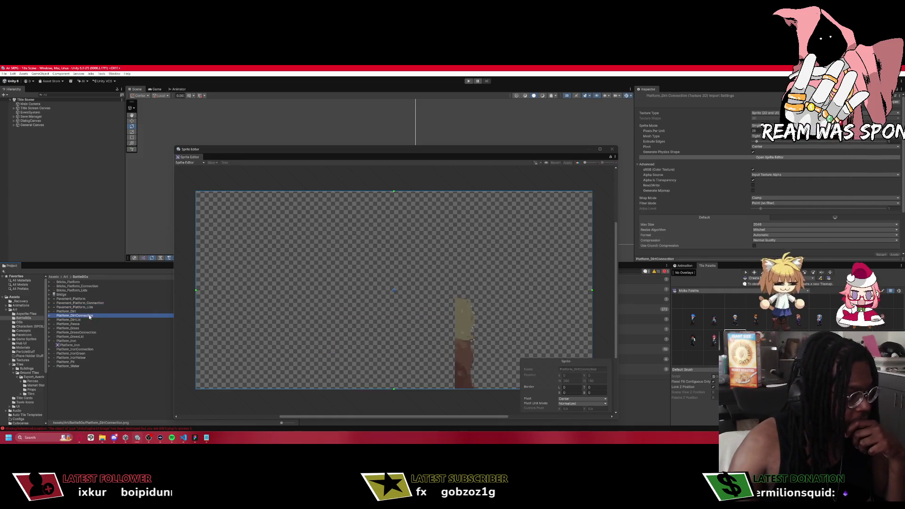
left_click(84, 321)
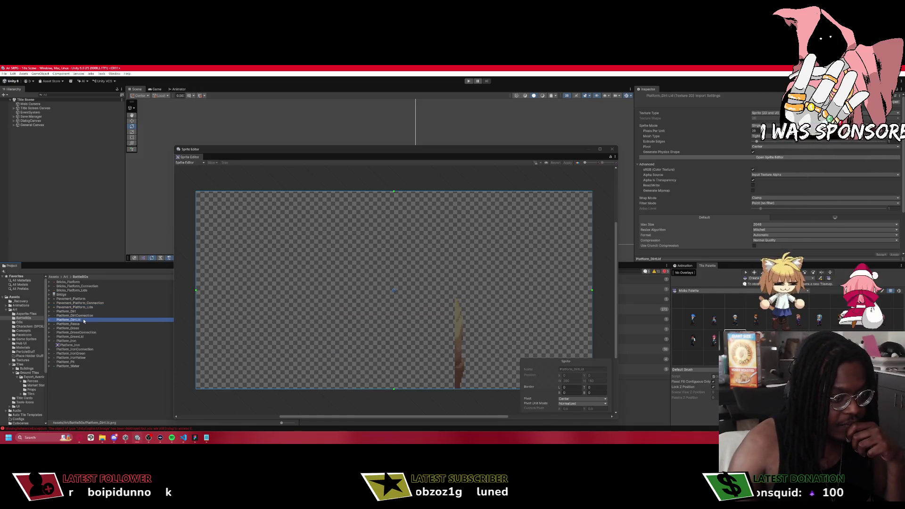
left_click(85, 286)
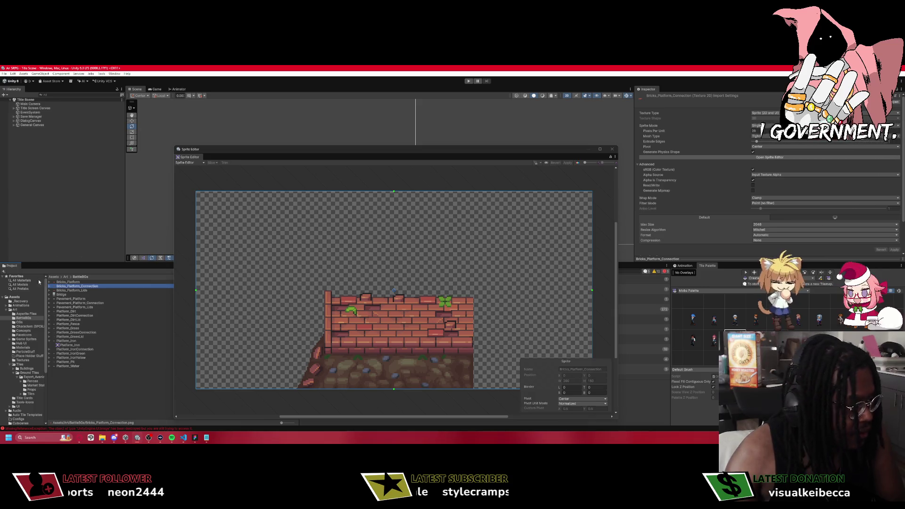
left_click(68, 282)
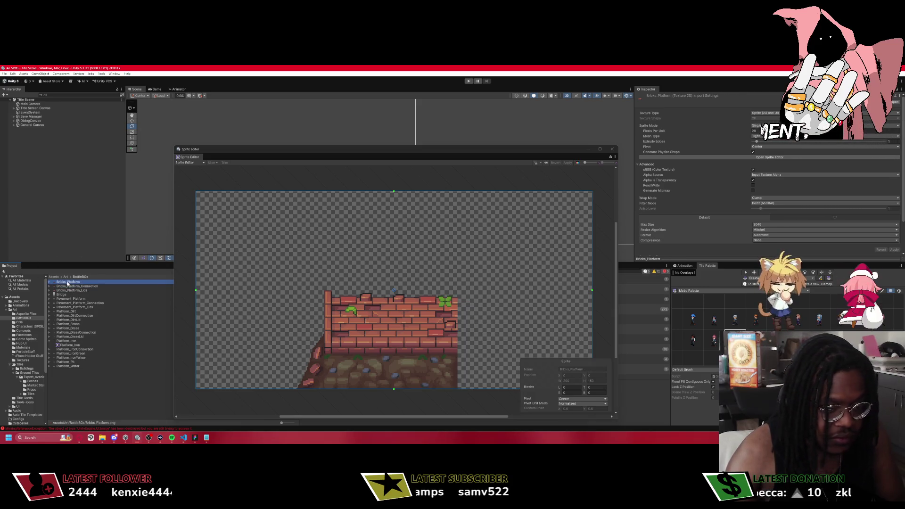
left_click(67, 291)
Bring File Explorer forward at the project's Art folder.
left_click(66, 277)
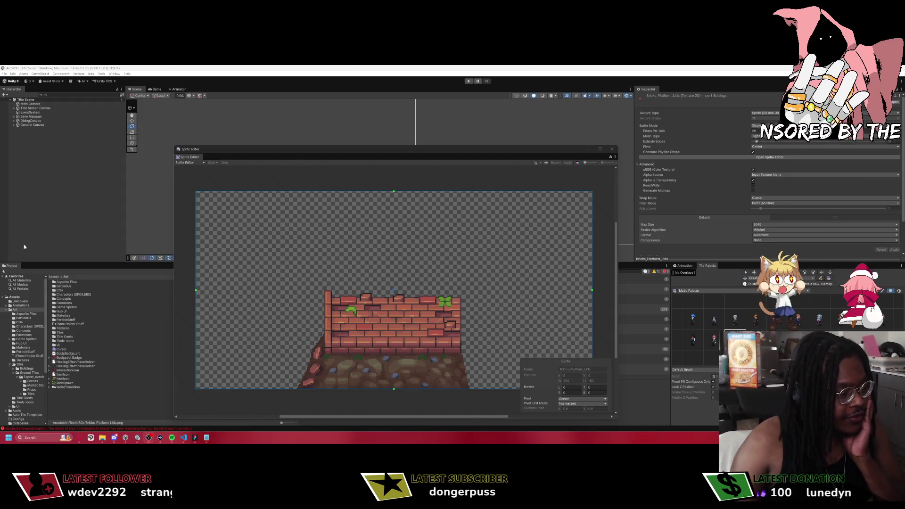
mouse_move(104, 438)
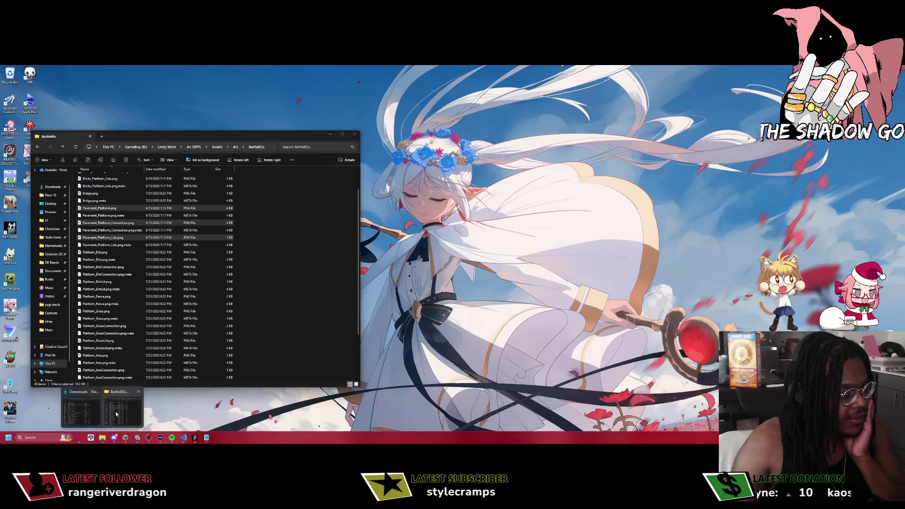
left_click(103, 413)
key("alt+Up")
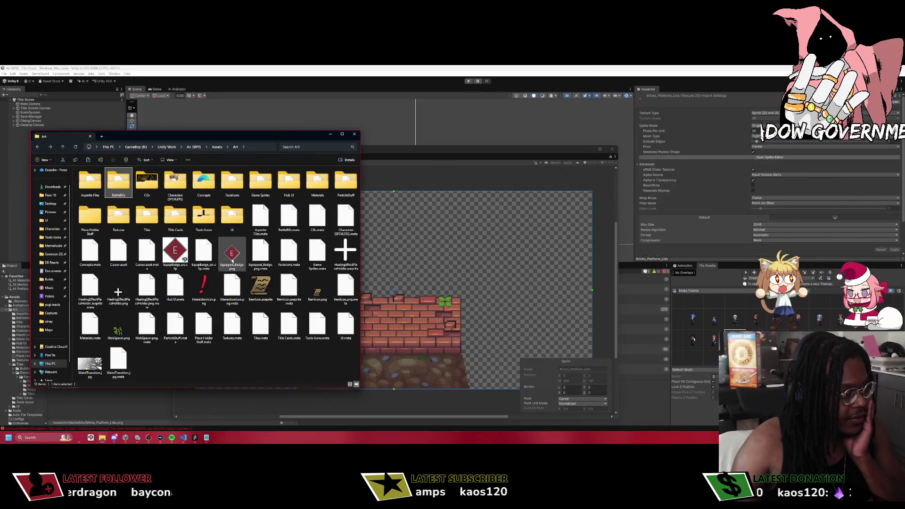
Open Pavement_Platform.aseprite from the Pavement Battle Platform folder.
key("alt+Left")
key("alt+Left")
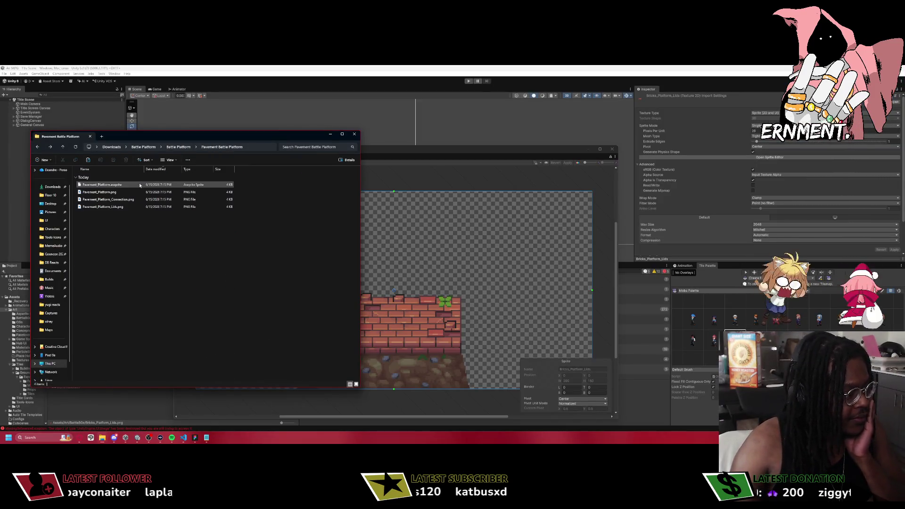
left_click(139, 185)
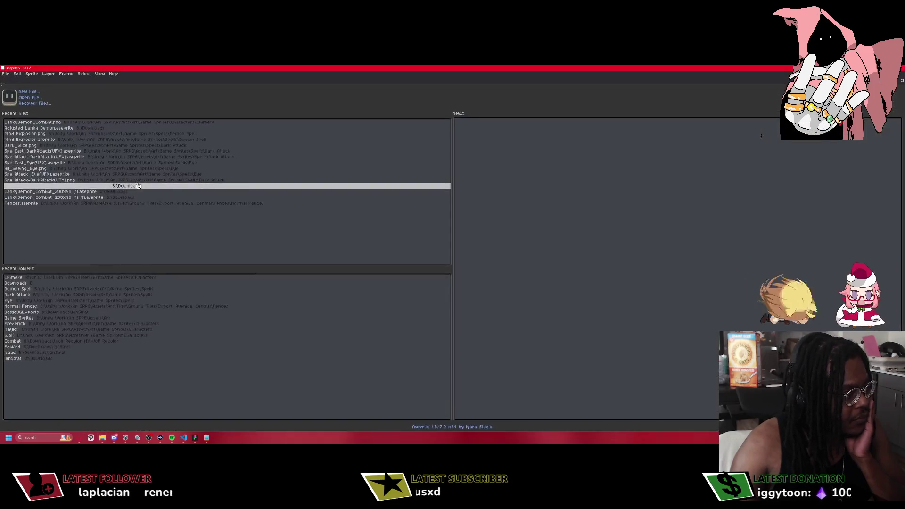
scroll(514, 179, "up", 5)
scroll(513, 180, "down", 2)
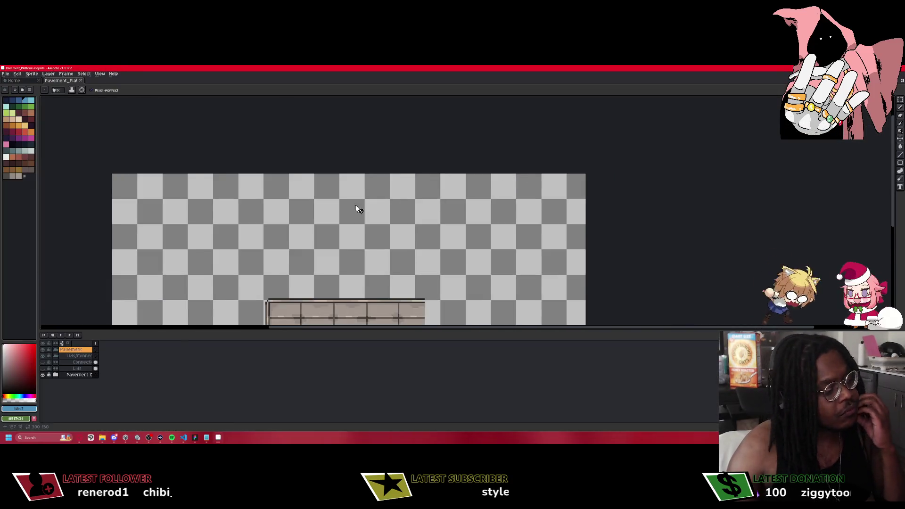
scroll(357, 206, "down", 1)
Hide the Connection and Pavement Design layers so only the Lids layer's post shows.
left_click(45, 362)
left_click(45, 362)
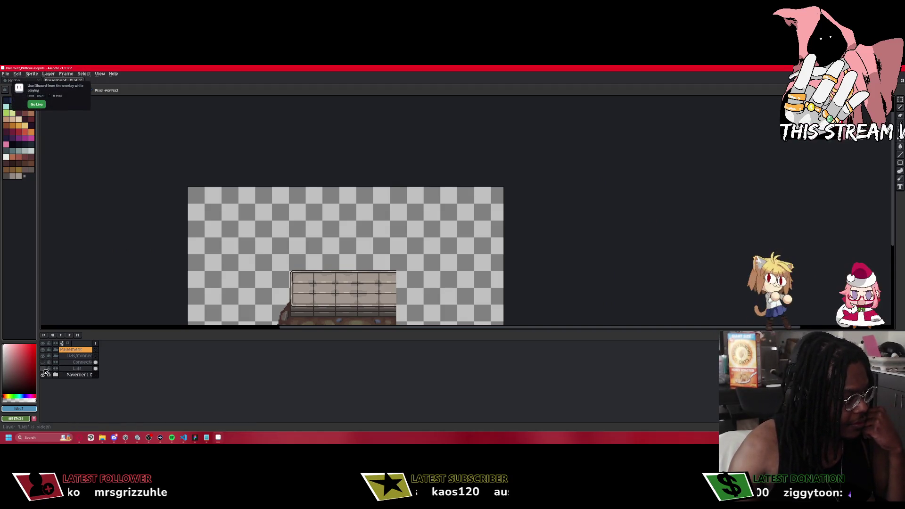
left_click(44, 374)
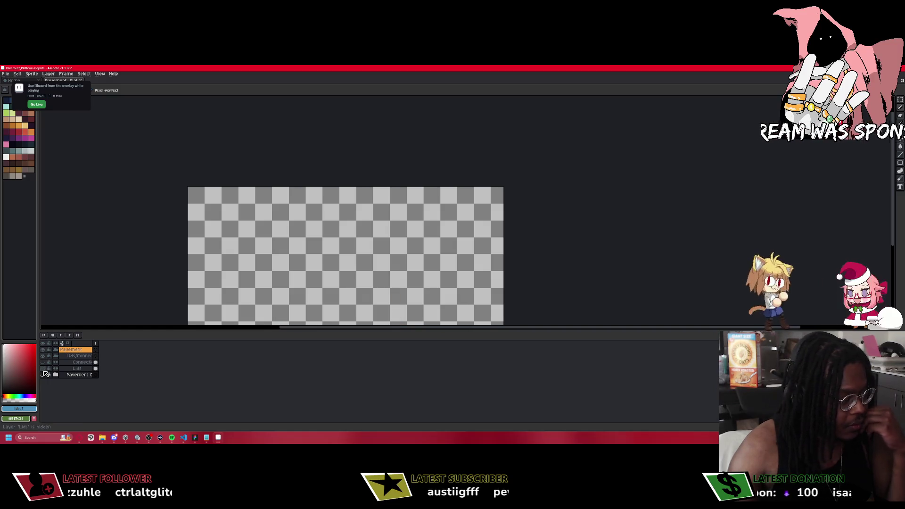
left_click(42, 368)
left_click(49, 368)
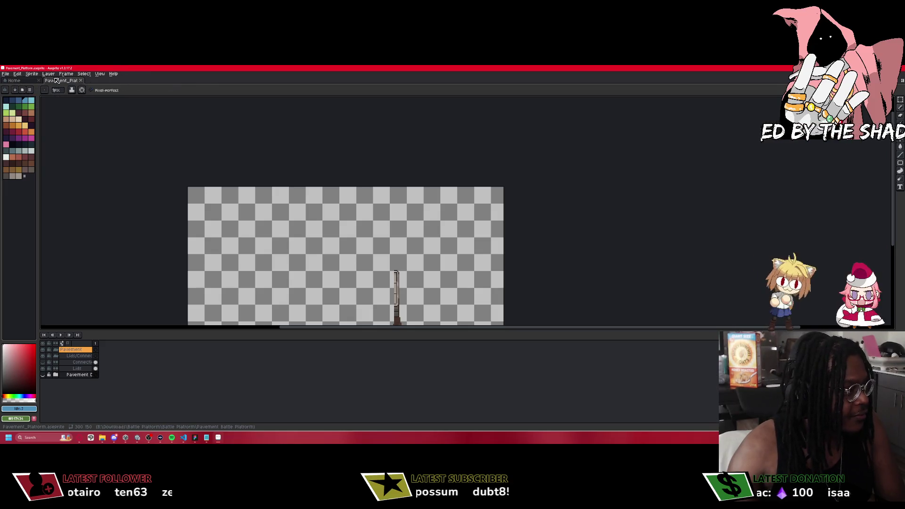
left_click(7, 75)
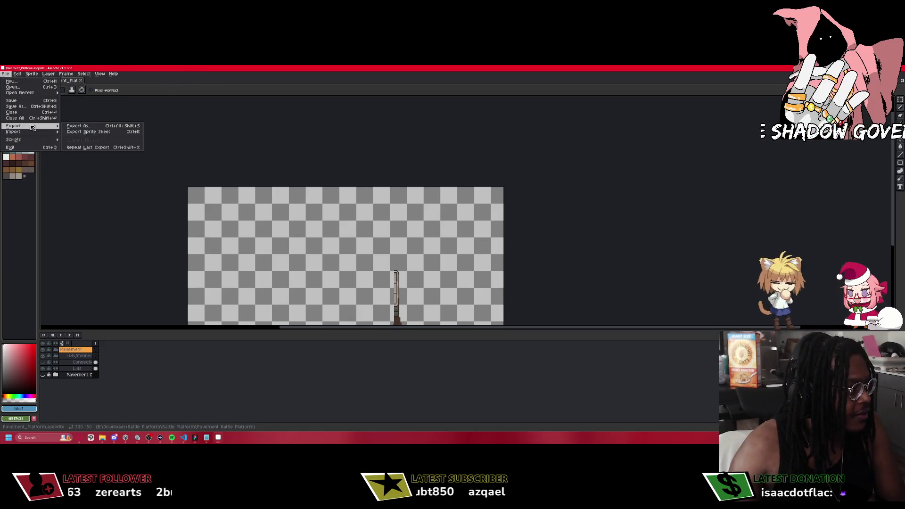
Export the Lids-only image over Art/BattleBGs/Pavement_Platform_Lids.png, then reshow Pavement Design.
mouse_move(32, 127)
left_click(86, 129)
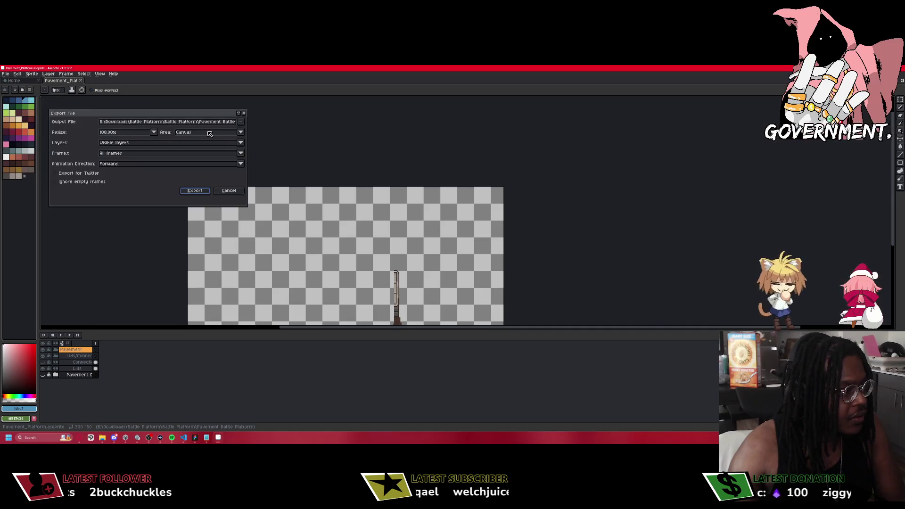
left_click(240, 122)
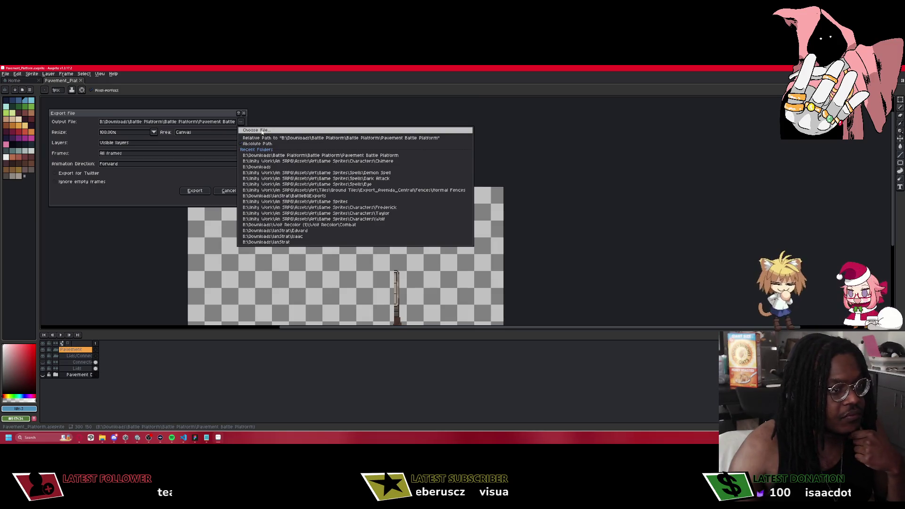
left_click(262, 131)
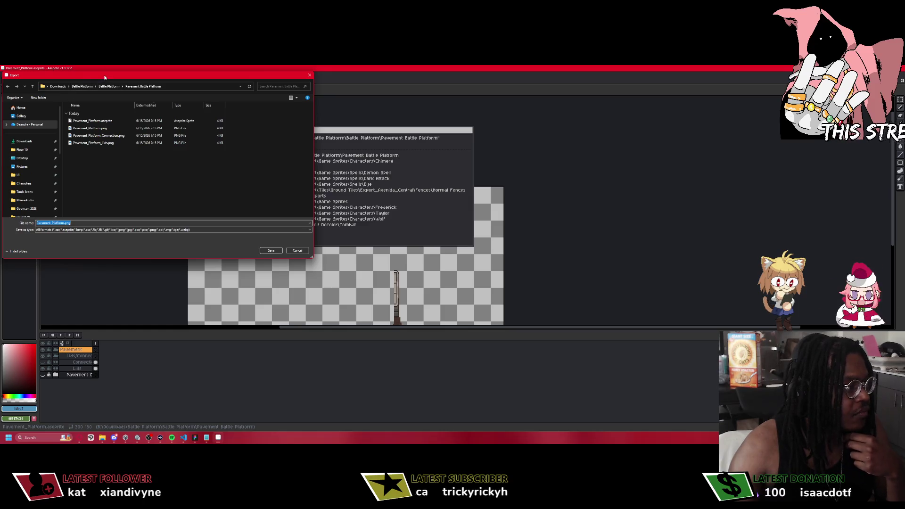
mouse_move(105, 77)
left_mouse_down()
mouse_move(492, 133)
mouse_move(554, 161)
left_mouse_up()
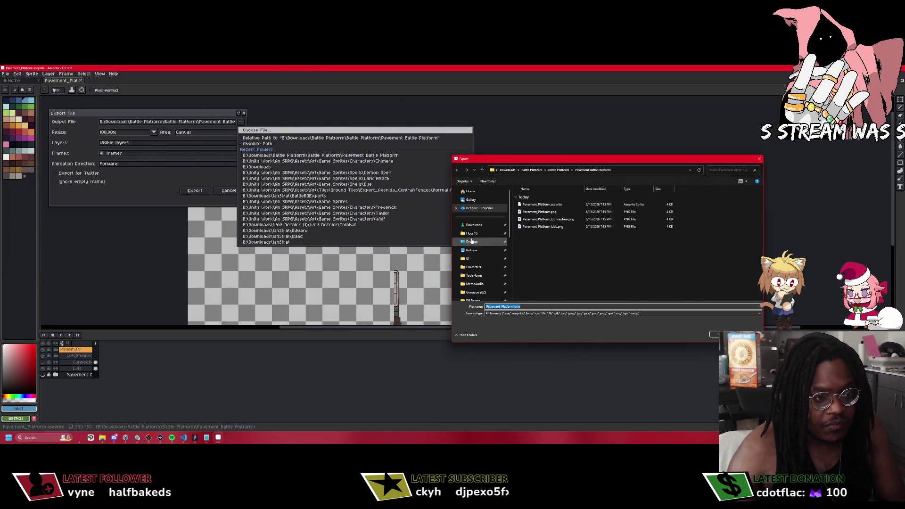
left_click(476, 258)
left_click(597, 170)
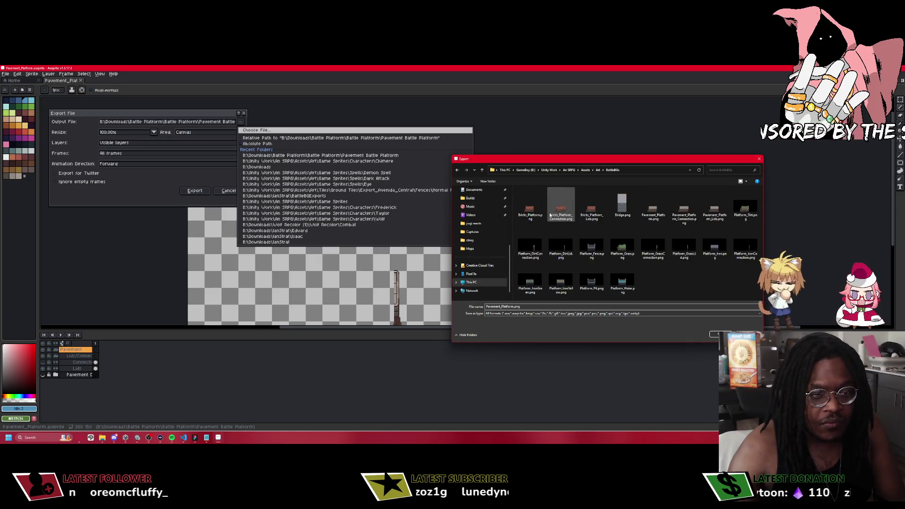
double_click(592, 203)
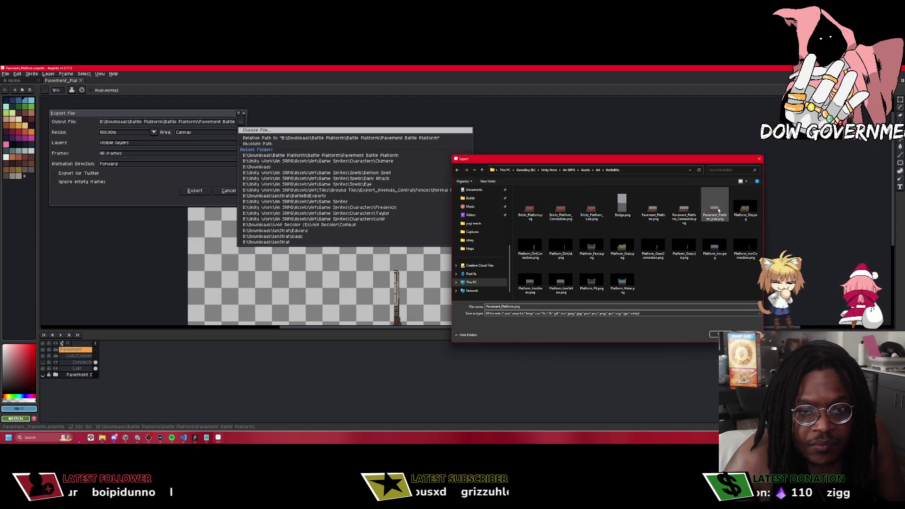
left_click(715, 334)
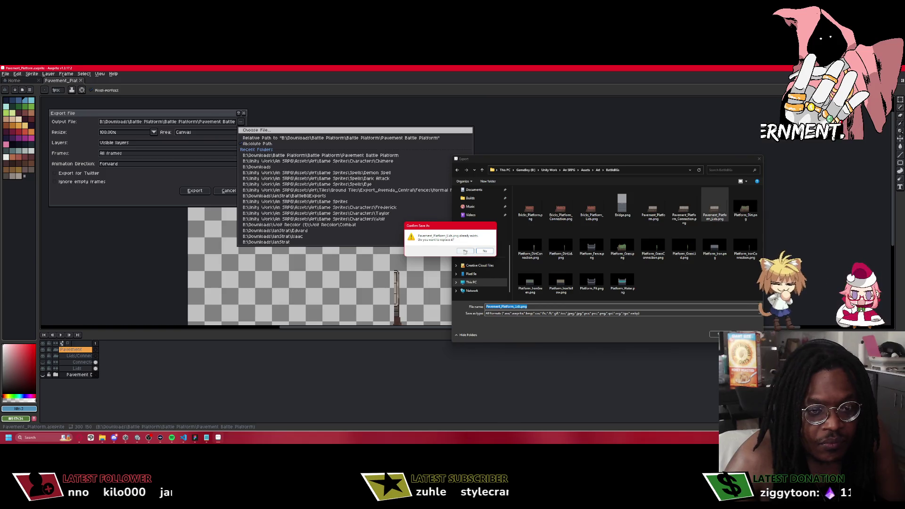
left_click(461, 251)
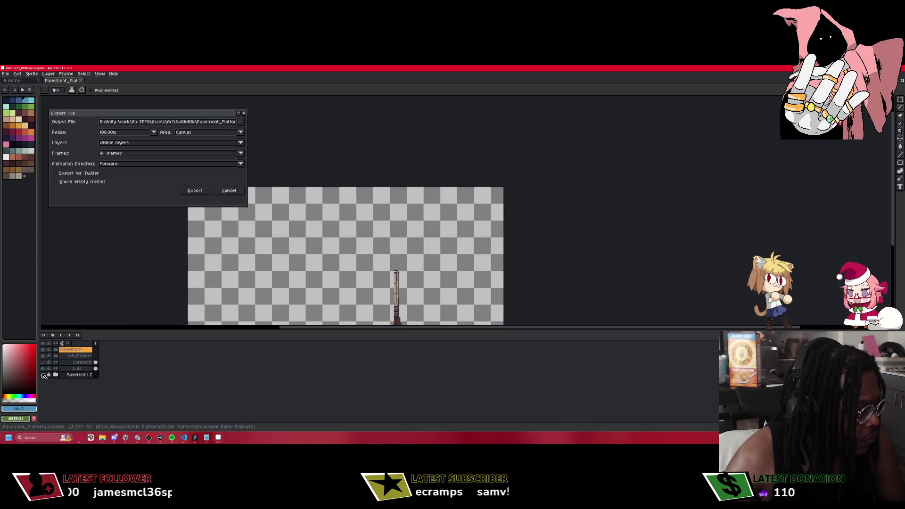
left_click(206, 191)
left_click(43, 374)
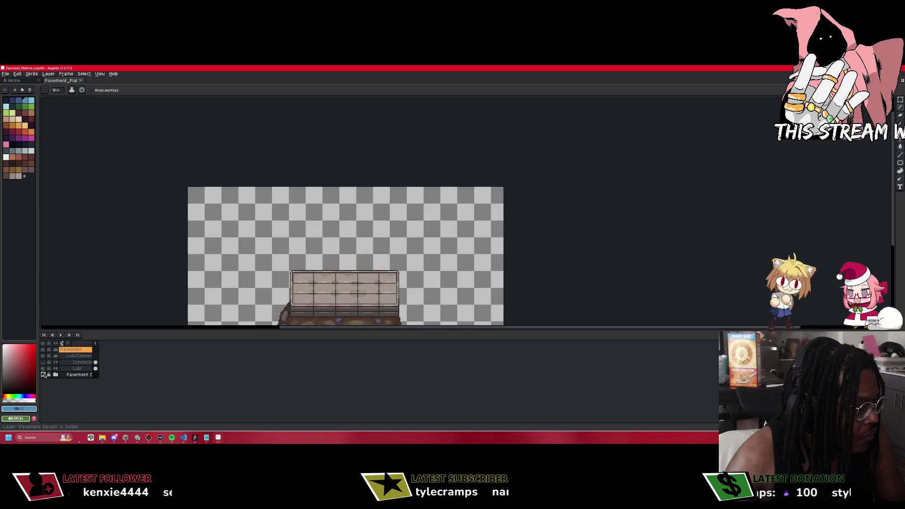
Export the Connection layer alone over BattleBGs/Pavement_Platform_Connection.png, then bring up File > Open.
left_click(44, 375)
left_click(44, 362)
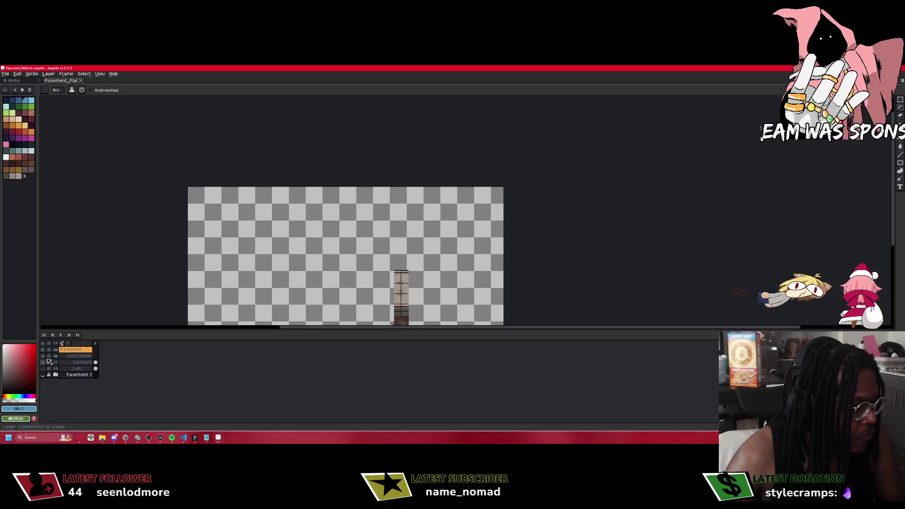
left_click(6, 74)
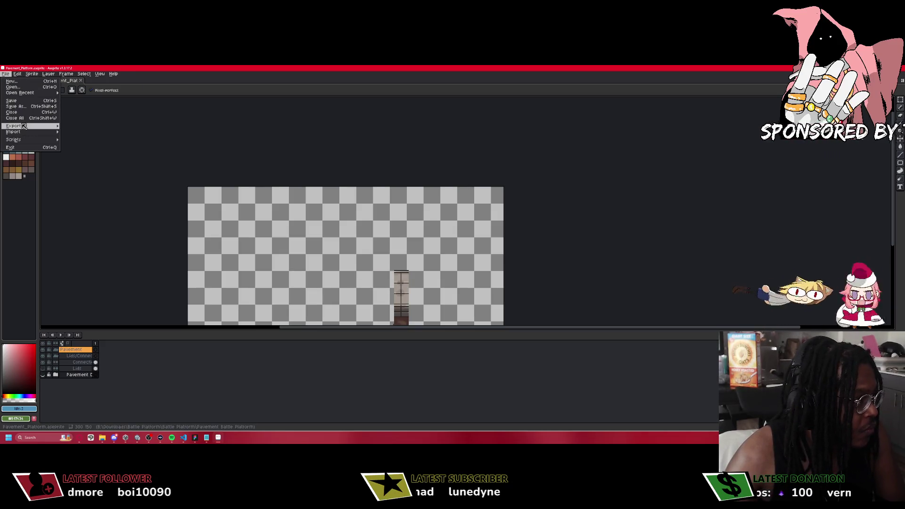
mouse_move(24, 126)
left_click(91, 130)
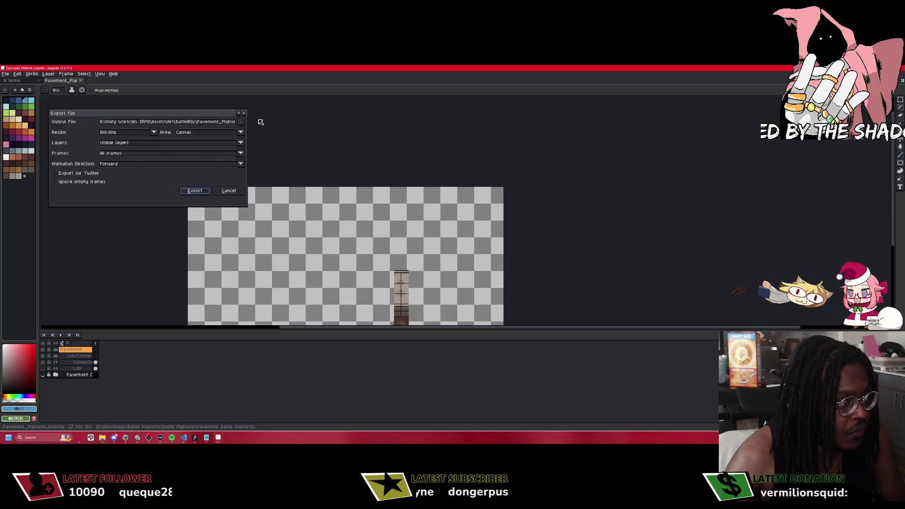
left_click(241, 122)
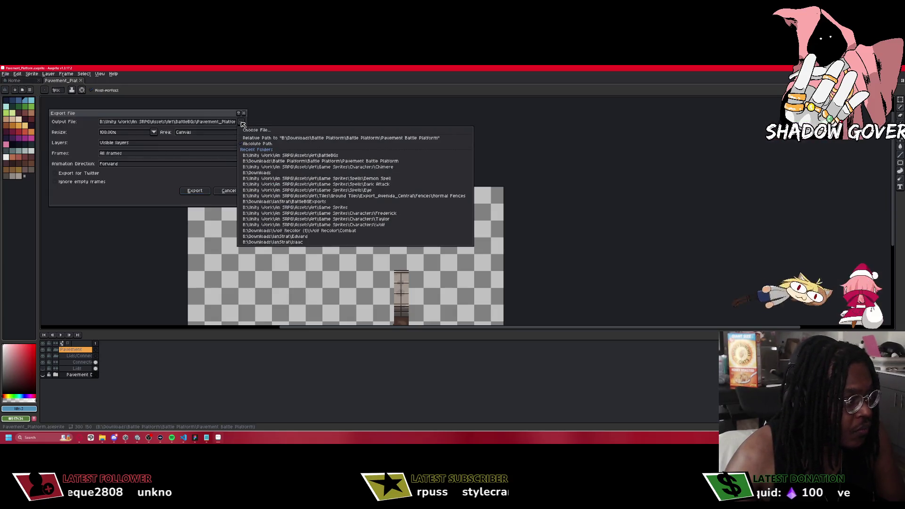
left_click(274, 130)
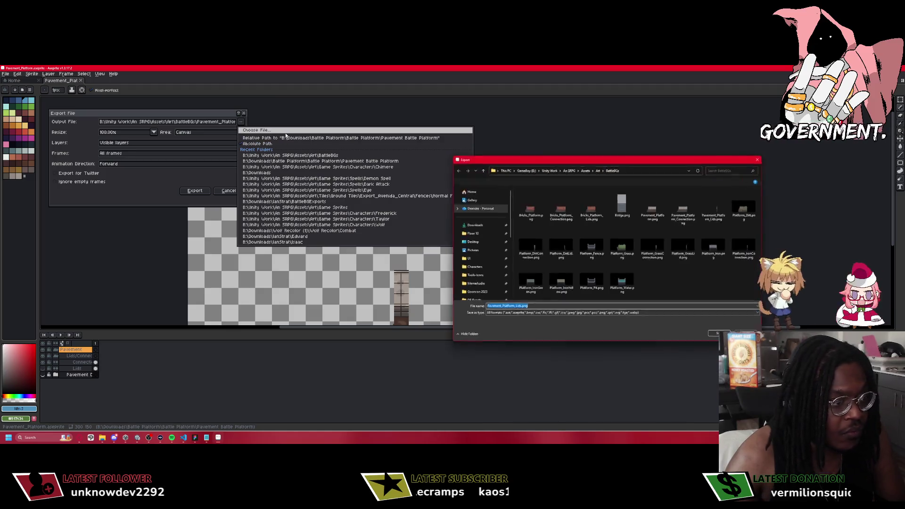
double_click(684, 210)
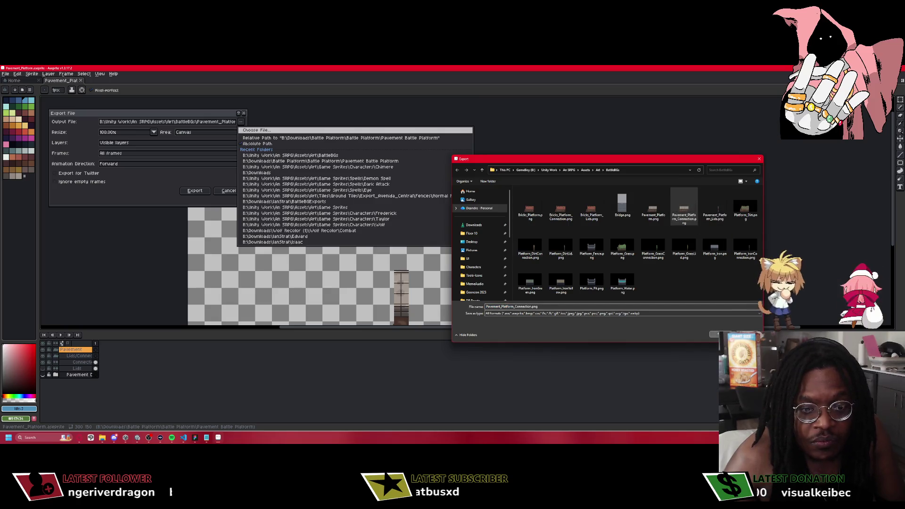
left_click(465, 251)
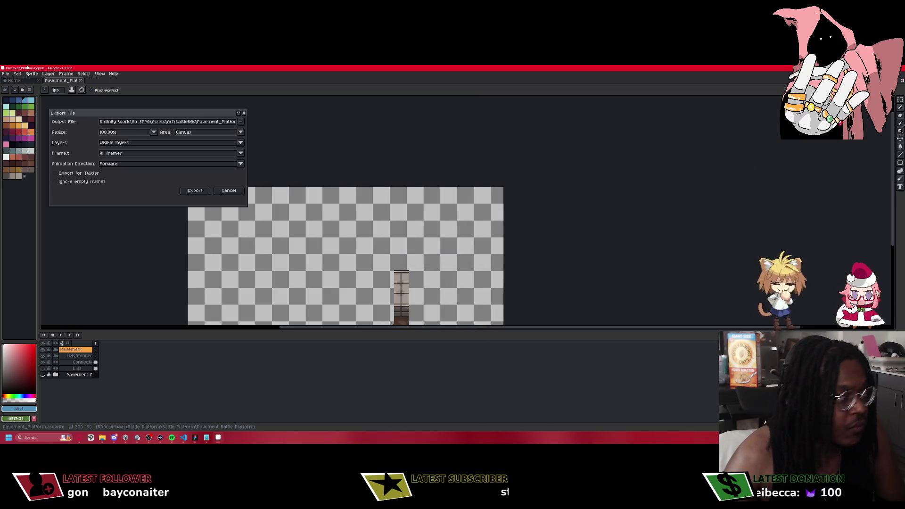
left_click(197, 191)
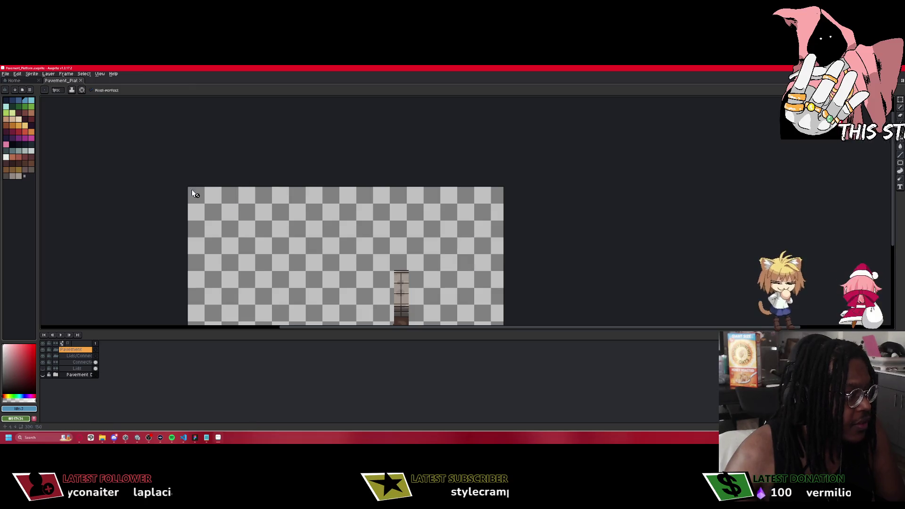
left_click(5, 74)
left_click(14, 87)
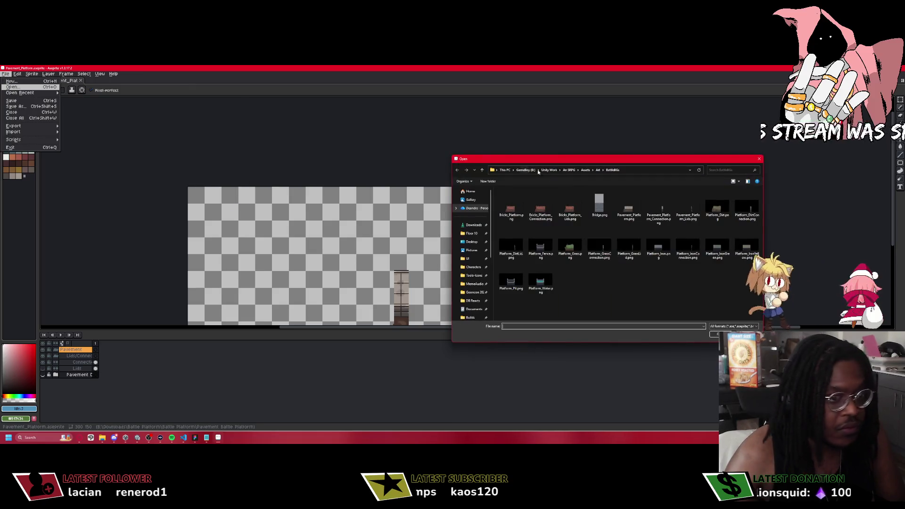
Open Bricks_Platform.aseprite from the Bricks Battle Platform folder and hide the Brick Design layer.
key("Escape")
key("ctrl+q")
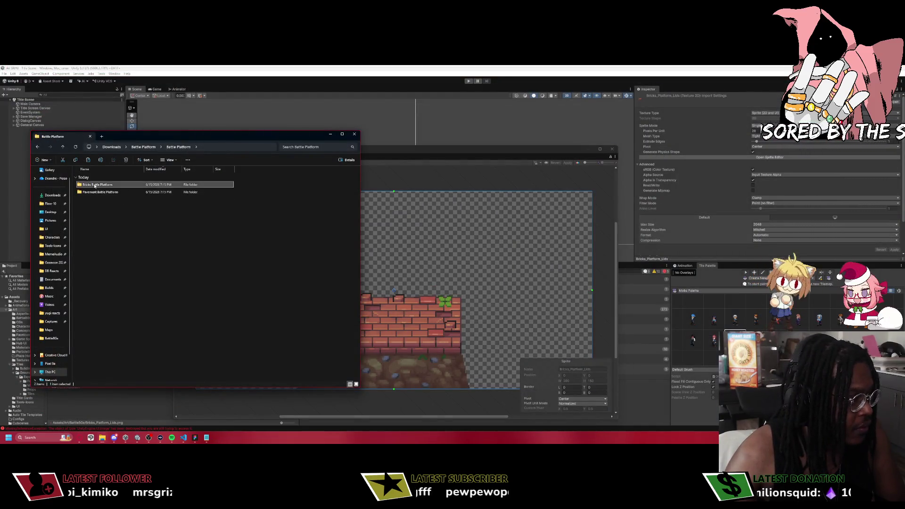
double_click(98, 185)
left_click(98, 185)
double_click(98, 185)
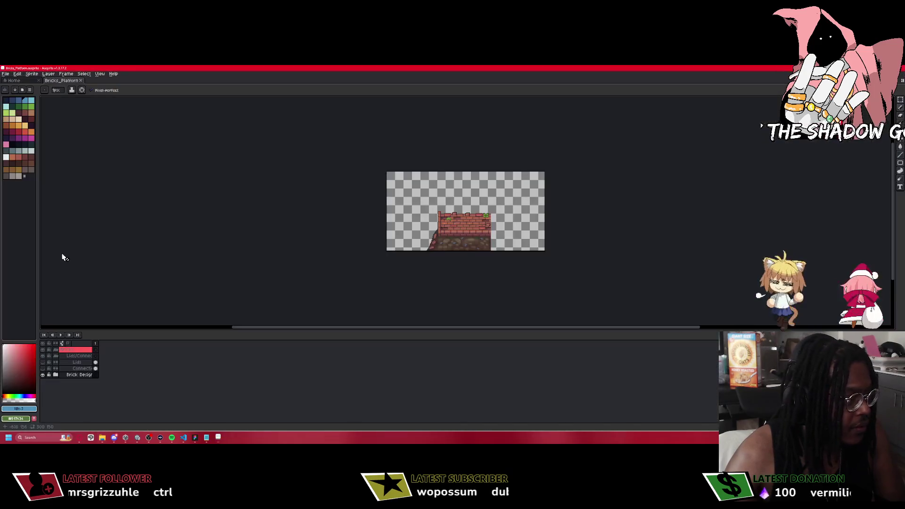
left_click(43, 375)
left_click(42, 375)
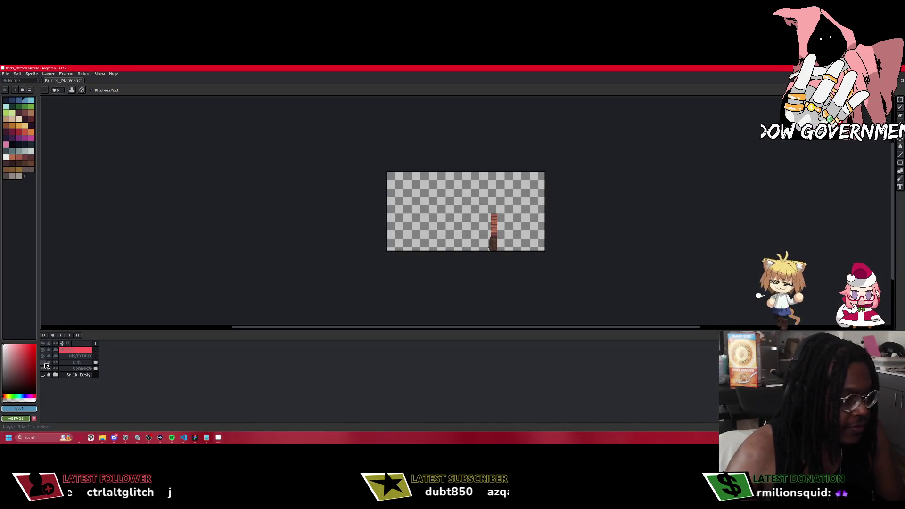
left_click(6, 74)
Export the brick post over Bricks_Platform_Connection.png in Art/BattleBGs, replacing the old file.
mouse_move(18, 127)
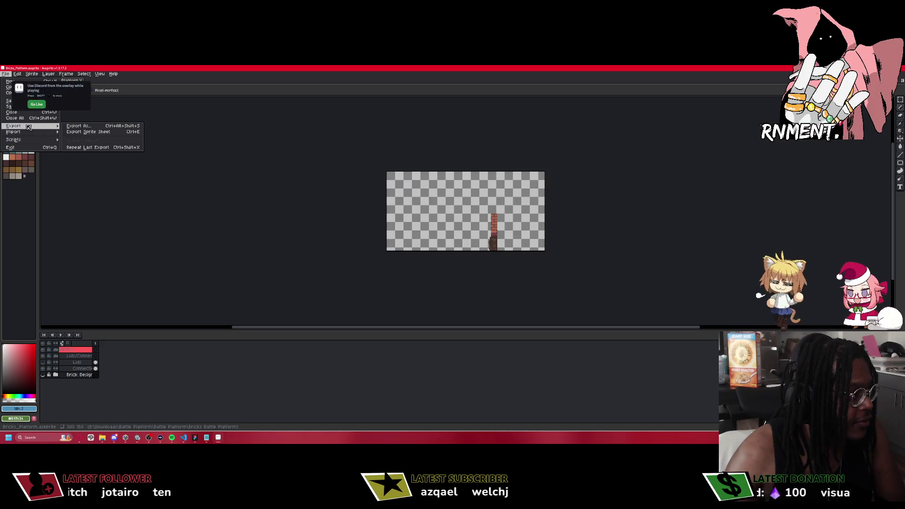
left_click(69, 127)
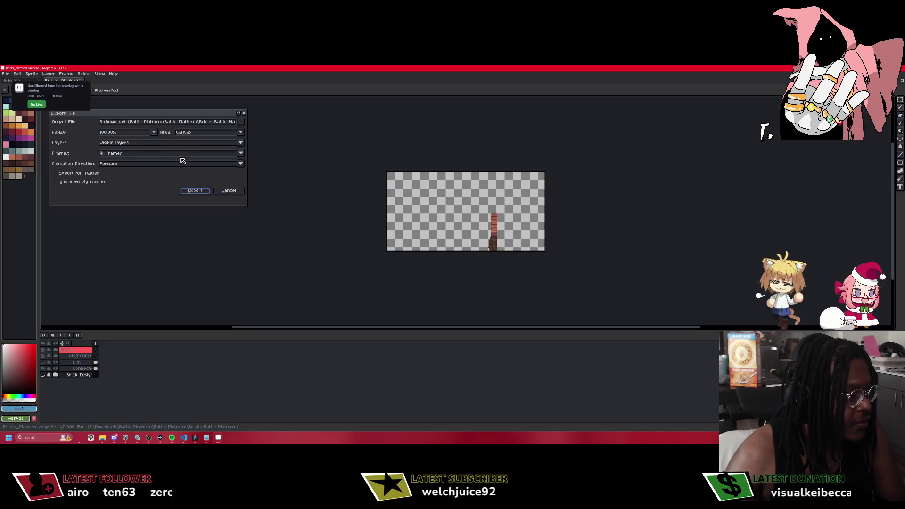
left_click(241, 123)
left_click(266, 129)
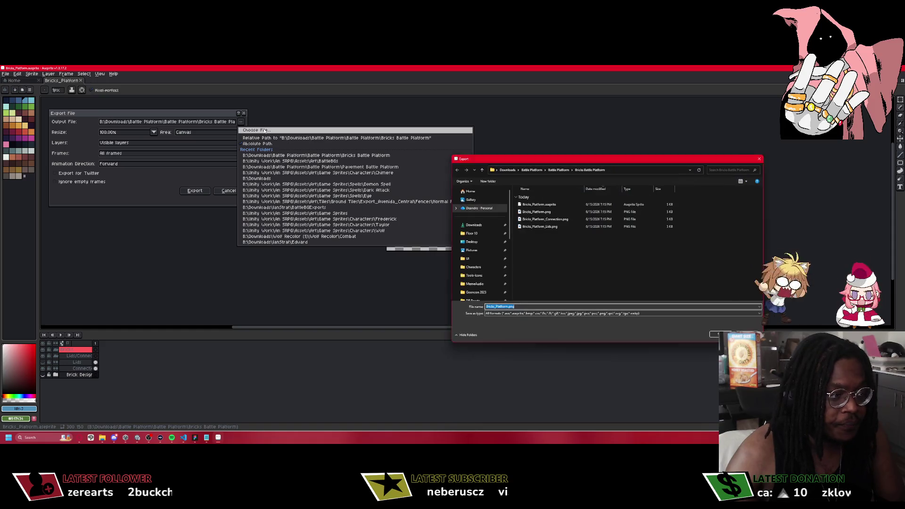
left_click(468, 258)
left_click(599, 170)
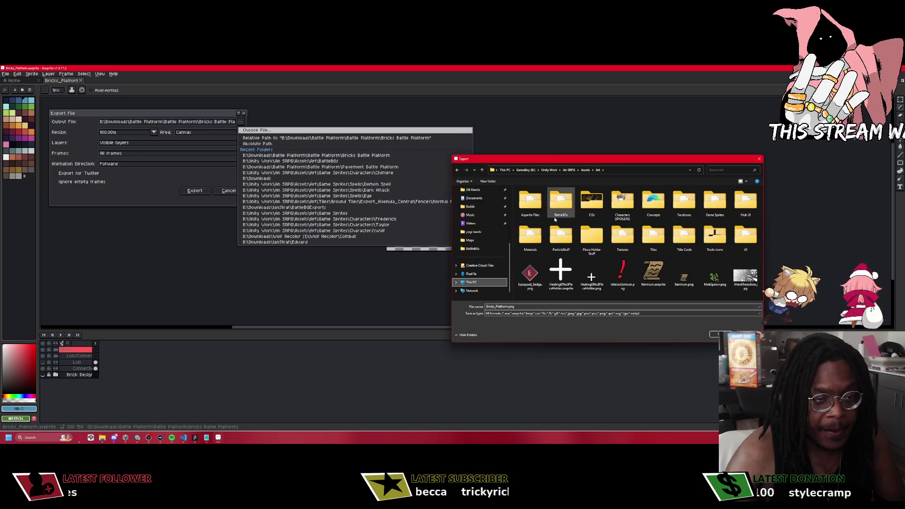
double_click(561, 203)
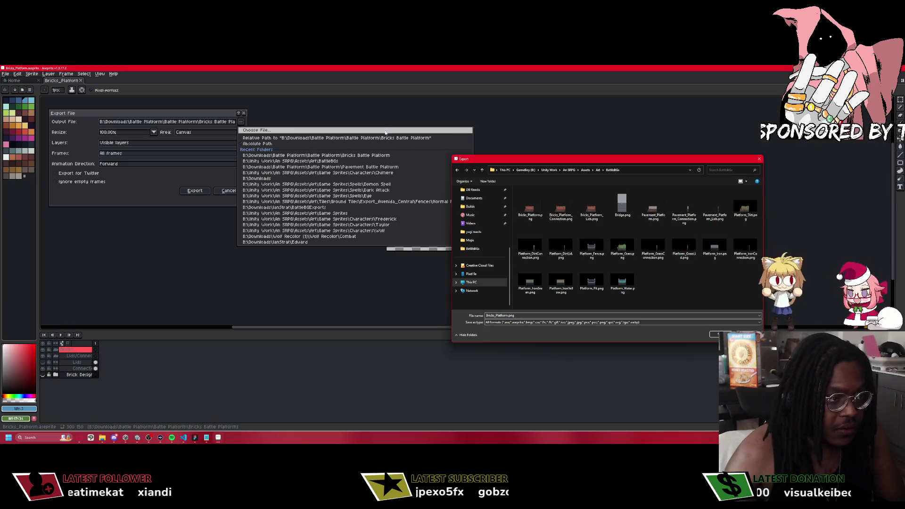
mouse_move(566, 160)
left_mouse_down()
mouse_move(722, 228)
mouse_move(582, 164)
left_mouse_up()
left_click(576, 209)
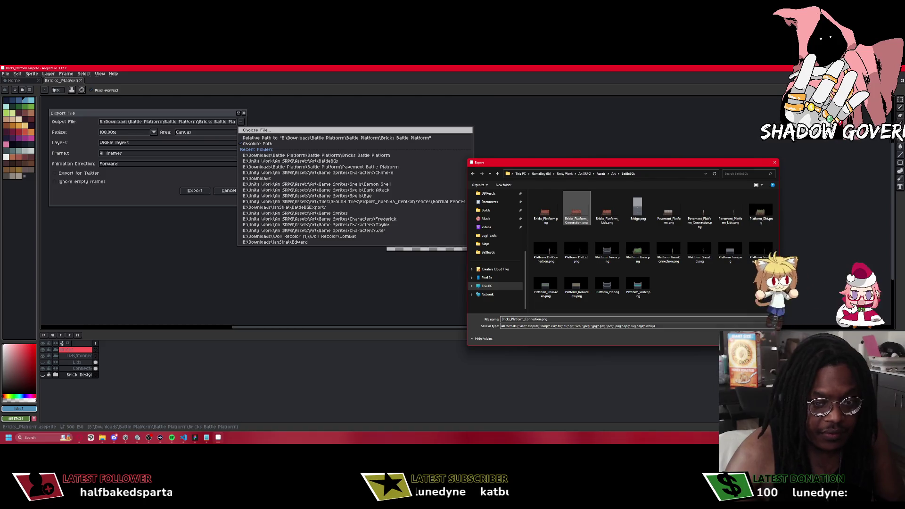
double_click(575, 210)
left_click(465, 250)
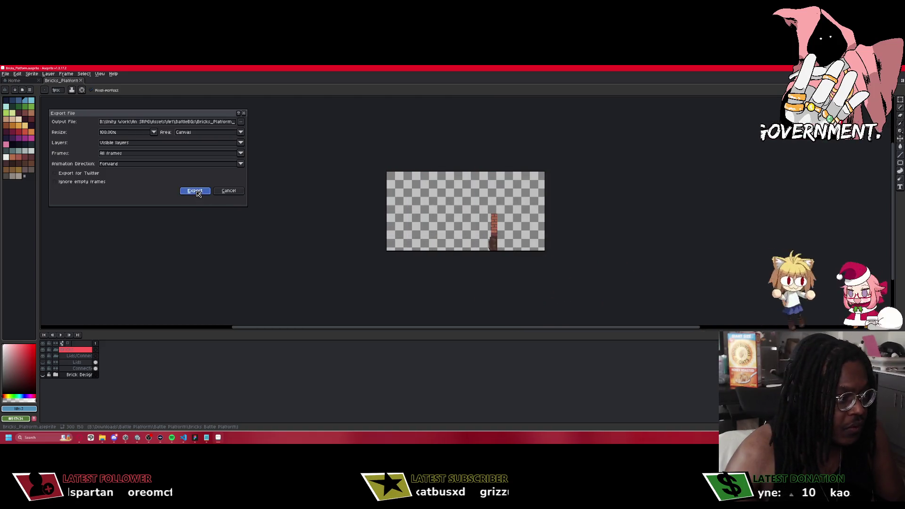
left_click(194, 191)
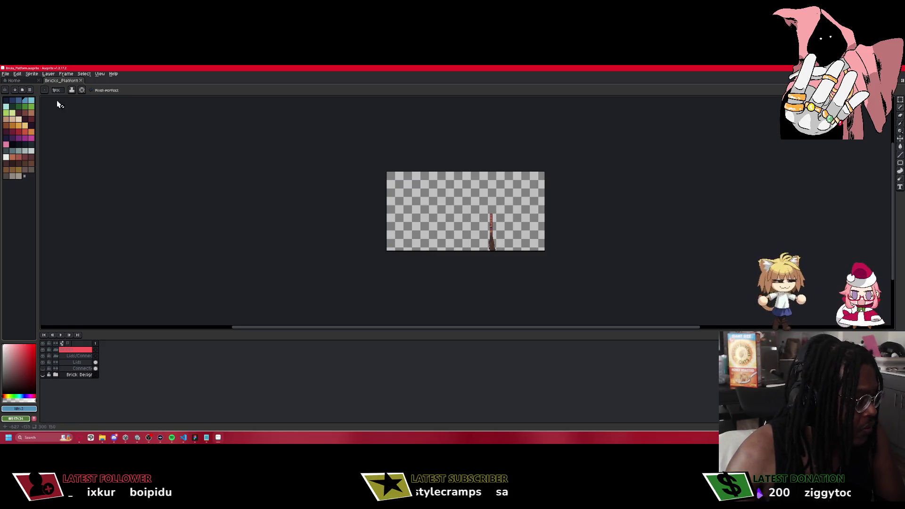
left_click(5, 73)
Export the thin brick piece over Bricks_Platform_Lids.png, then close Aseprite.
mouse_move(21, 127)
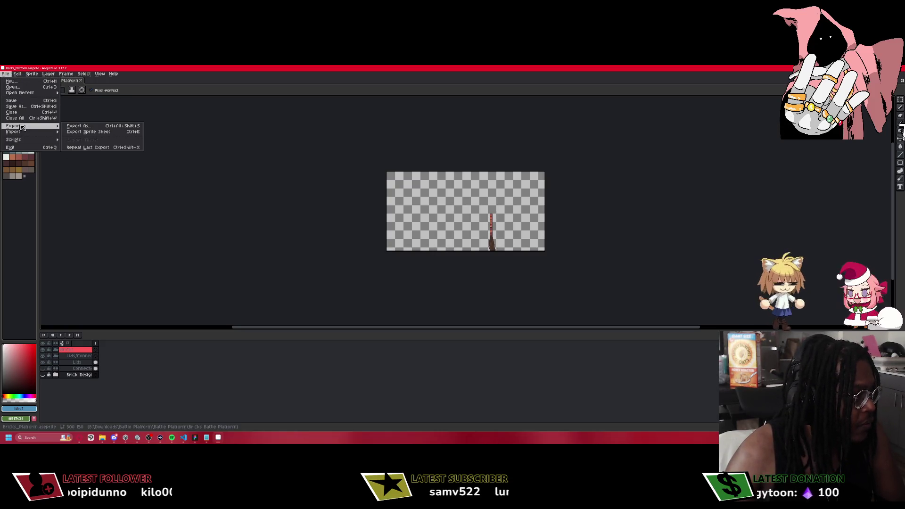
left_click(78, 126)
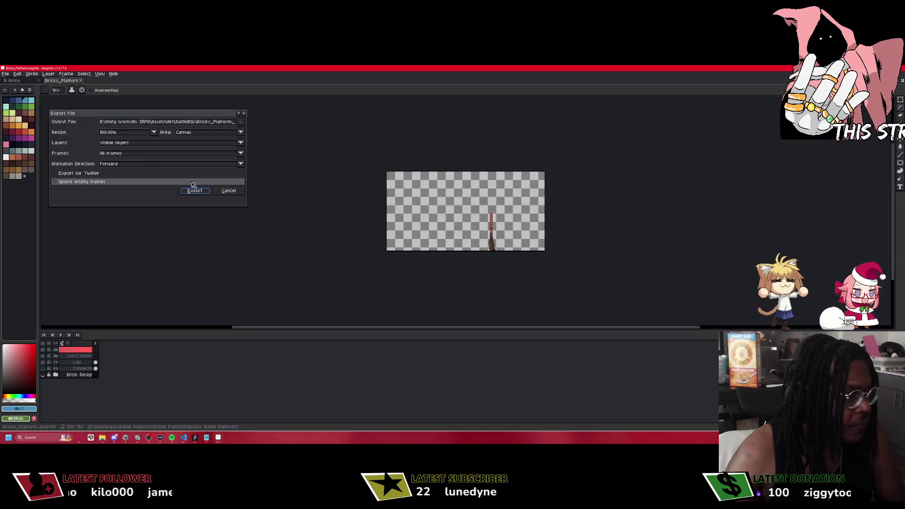
left_click(242, 122)
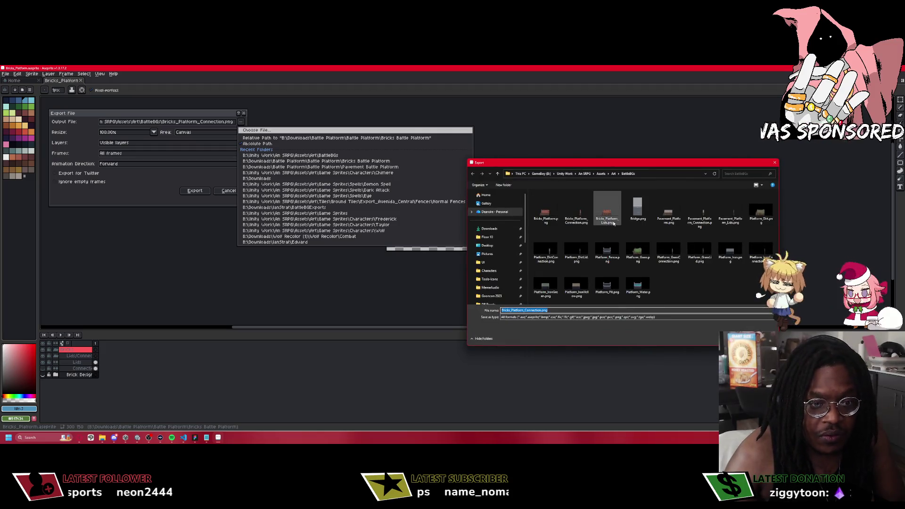
key("Return")
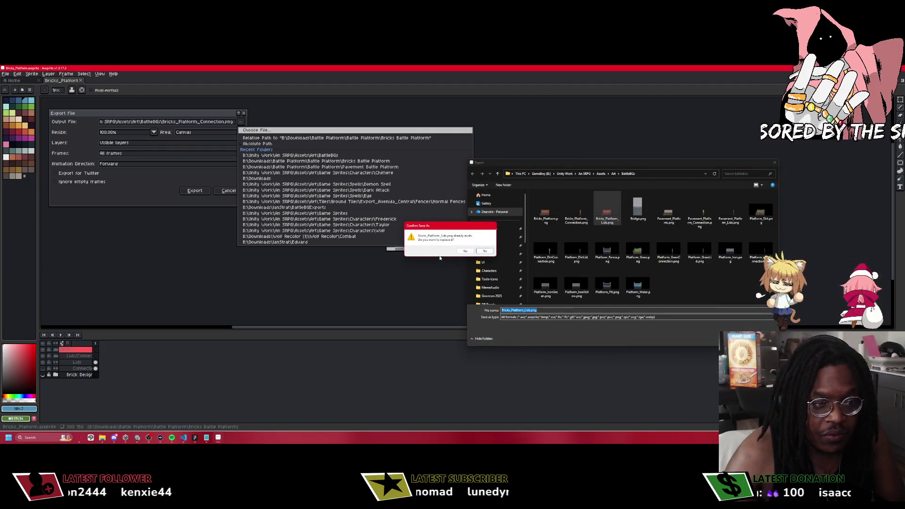
left_click(464, 252)
left_click(194, 191)
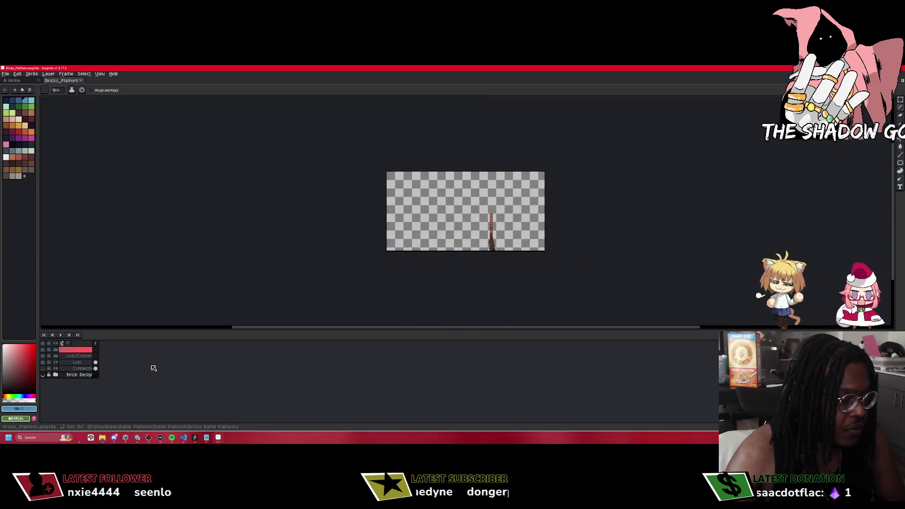
key("alt+F4")
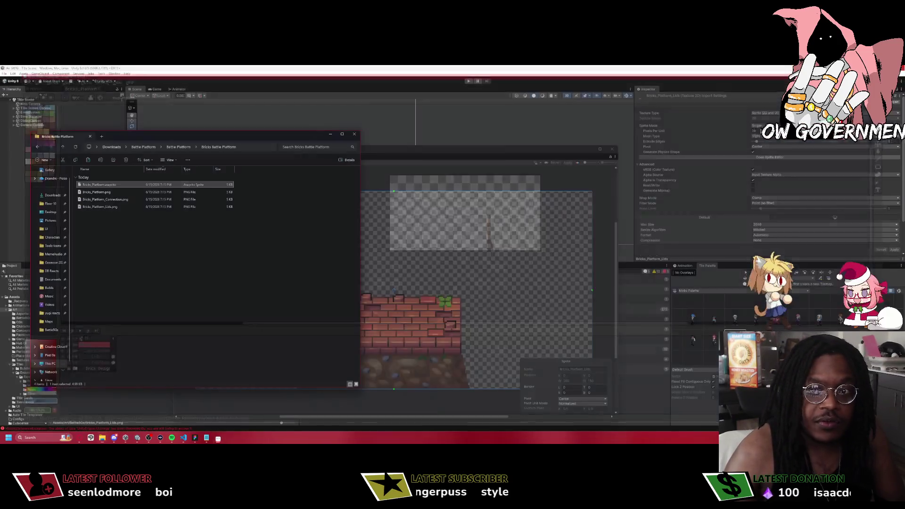
Close the Sprite Editor, switch the Tile Palette to City Set, and pick a brick tile.
left_click(412, 171)
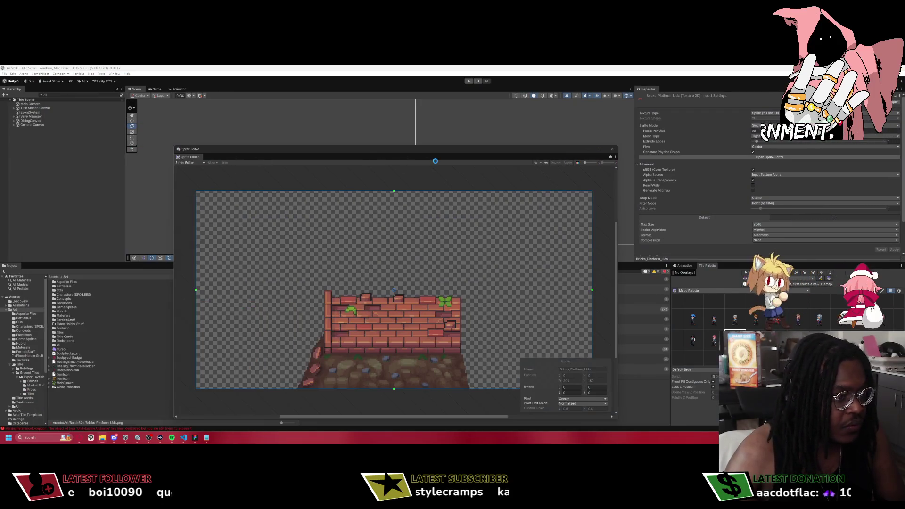
left_click(612, 149)
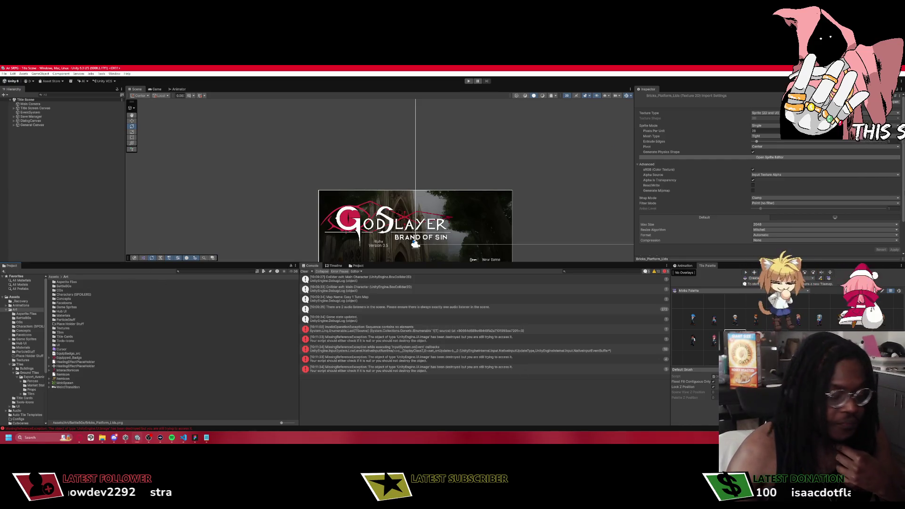
left_click(714, 291)
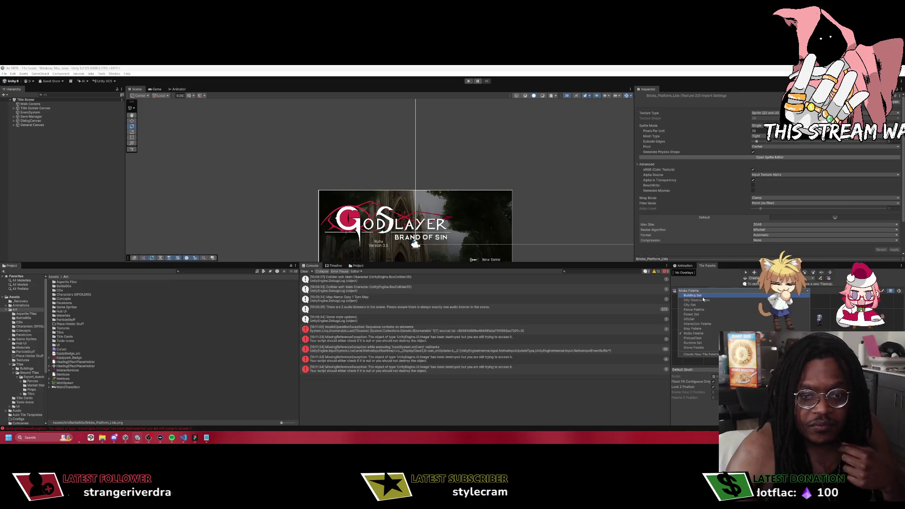
left_click(745, 273)
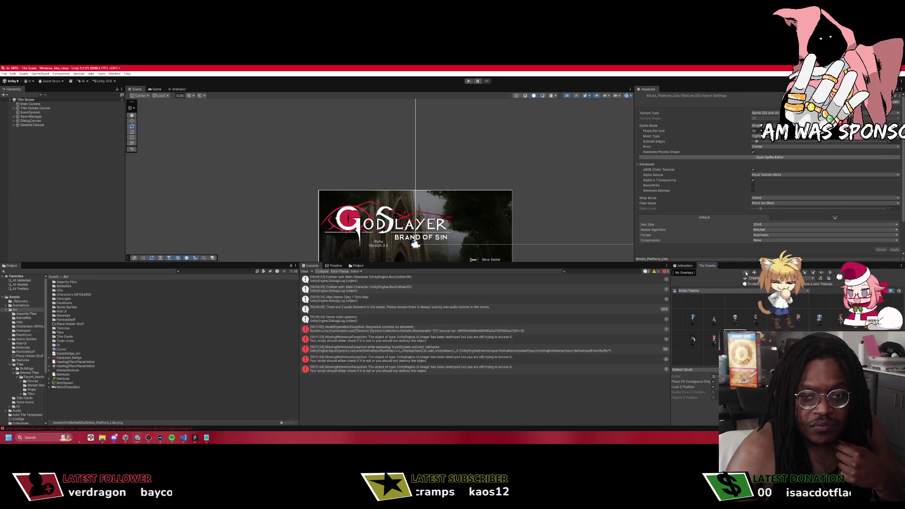
left_click(693, 291)
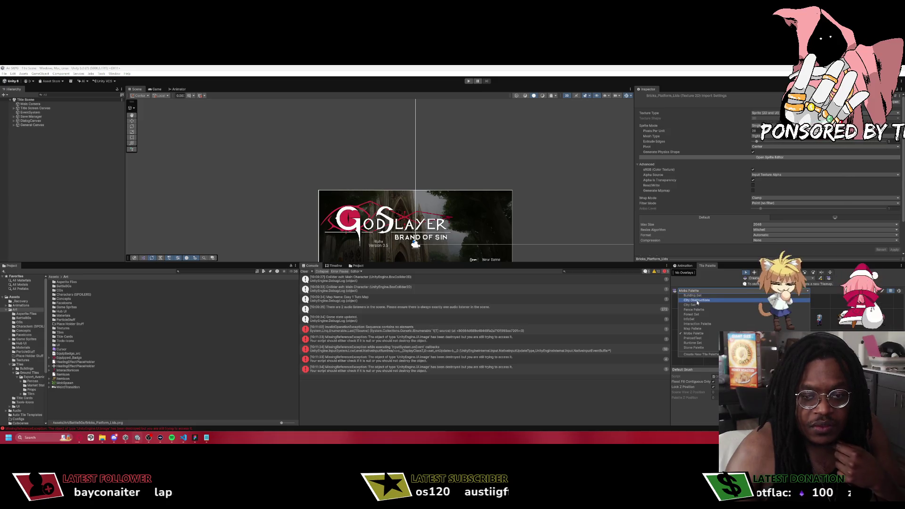
left_click(692, 309)
left_click(757, 327)
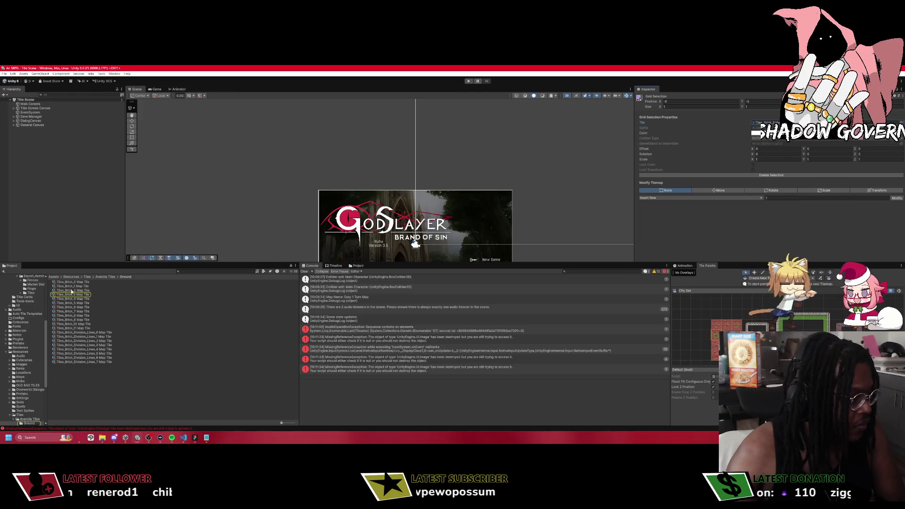
Locate the brick tile's map tile asset and select all 20 brick map tiles from Tiles_Brick_0.
left_click(64, 290)
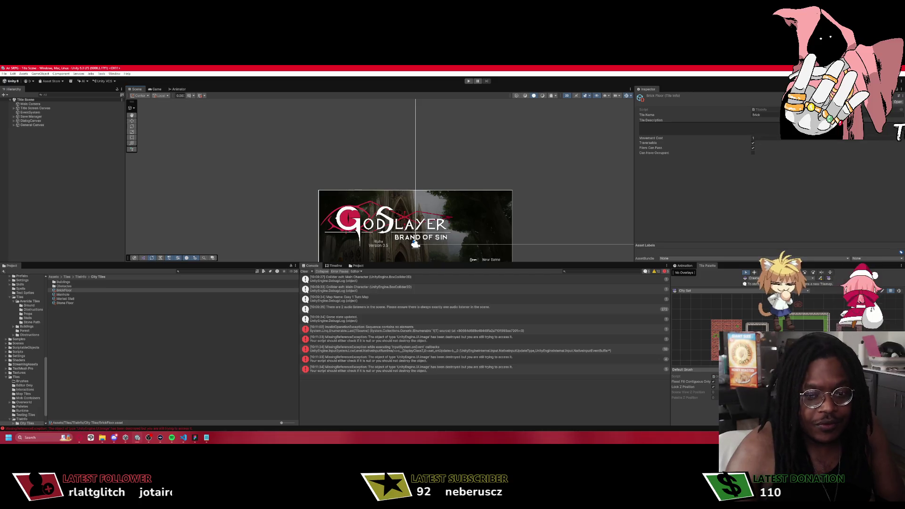
left_click(716, 324)
left_click(775, 123)
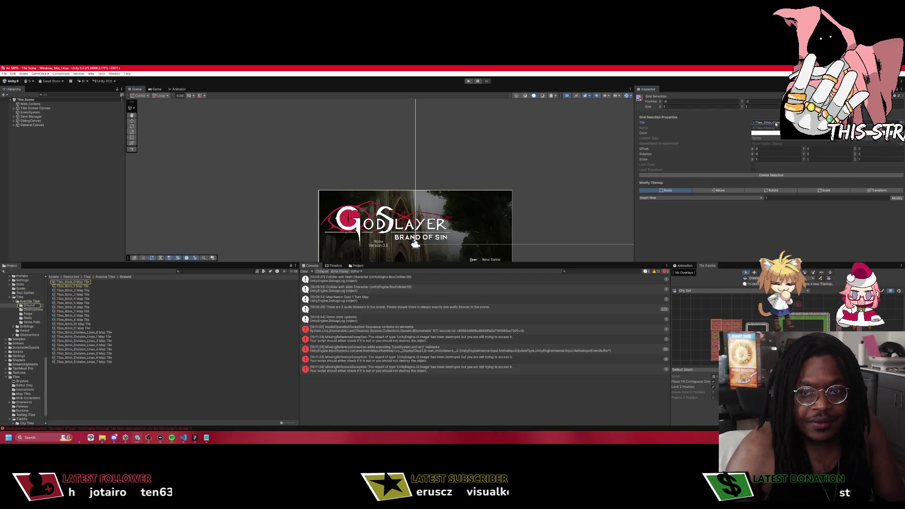
left_click(73, 282)
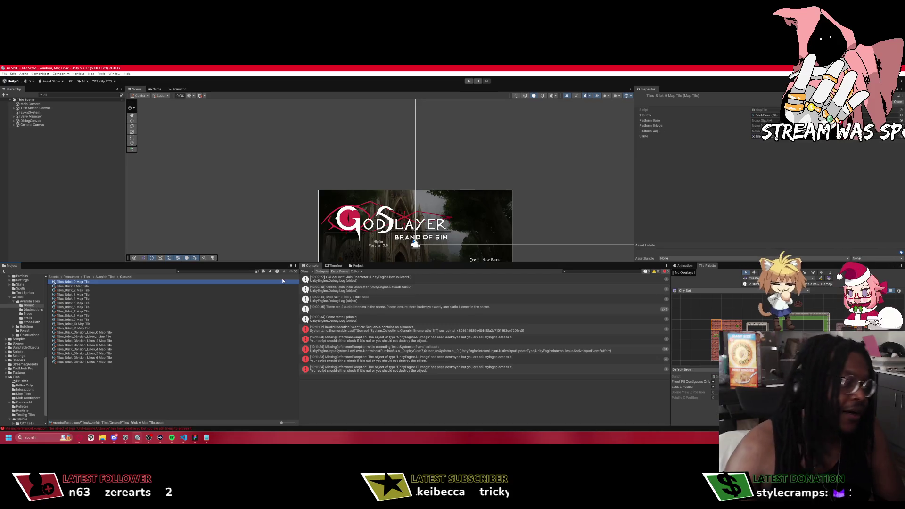
left_click(76, 361, "shift")
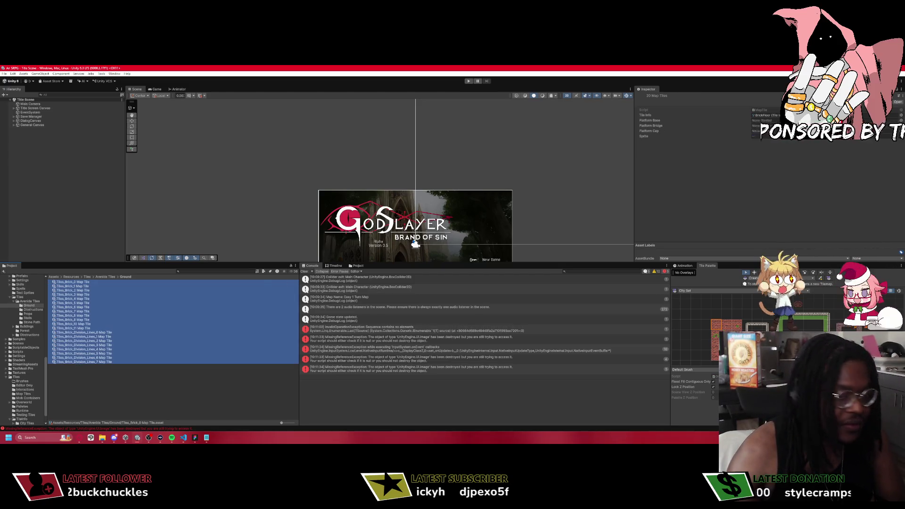
Set Platform Base to Bricks_Platform, the next field to Bricks_Platform_Connection, and Cap to a brick platform sprite.
left_click(900, 121)
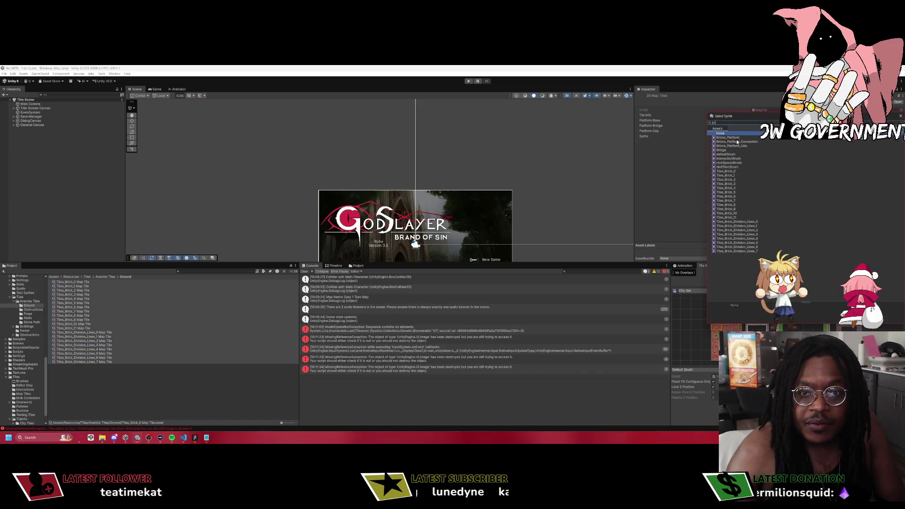
double_click(736, 142)
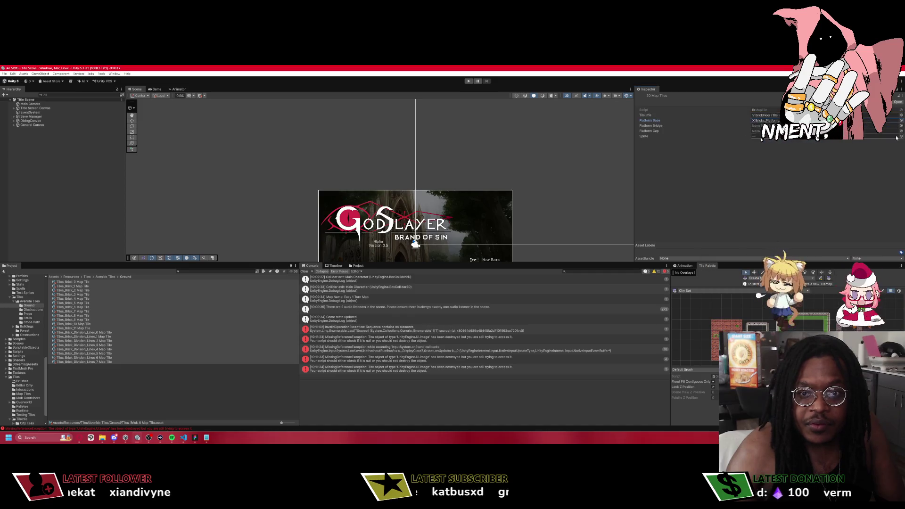
left_click(901, 121)
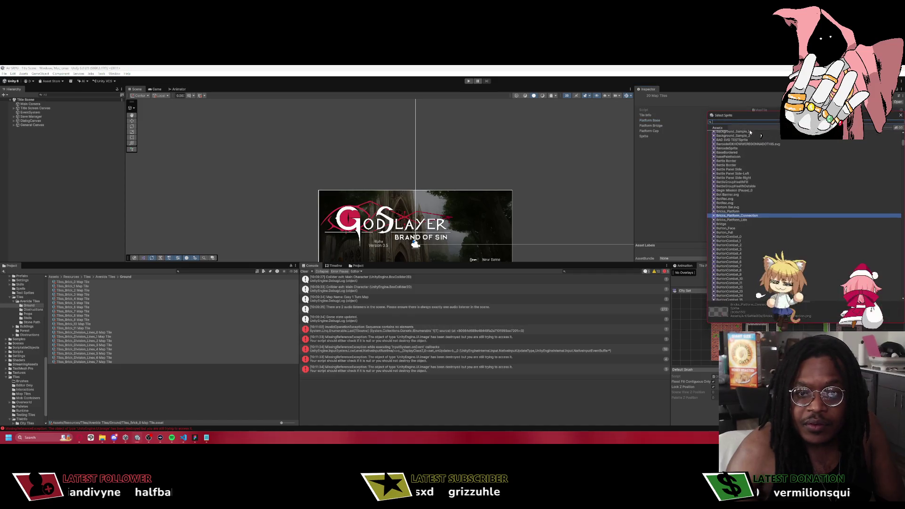
double_click(728, 211)
left_click(901, 130)
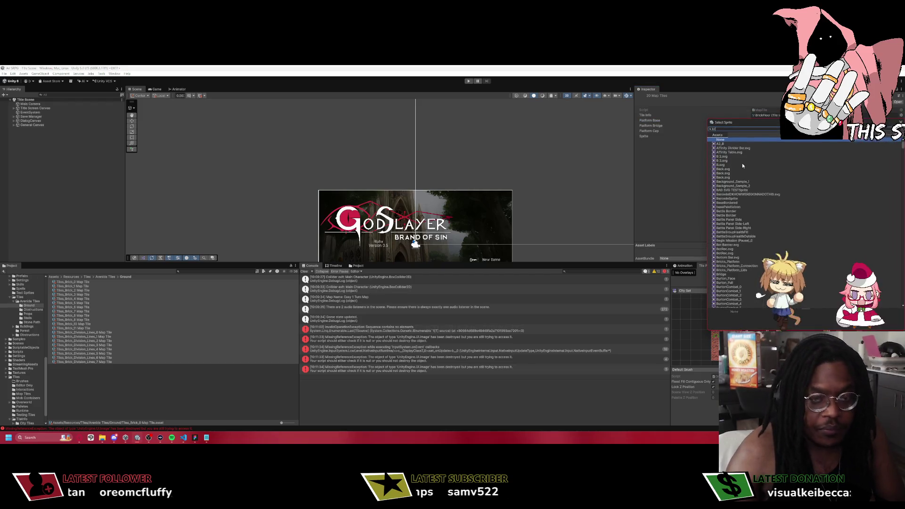
type("r")
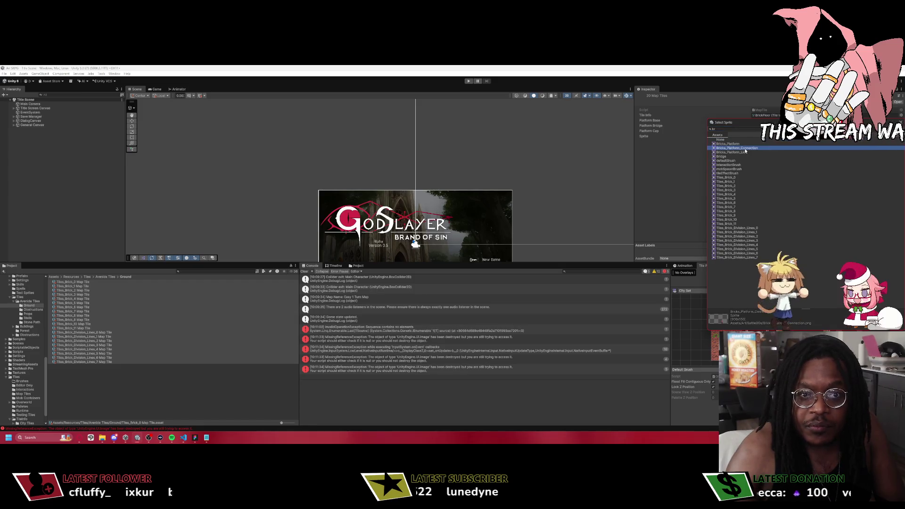
double_click(745, 150)
left_click(901, 126)
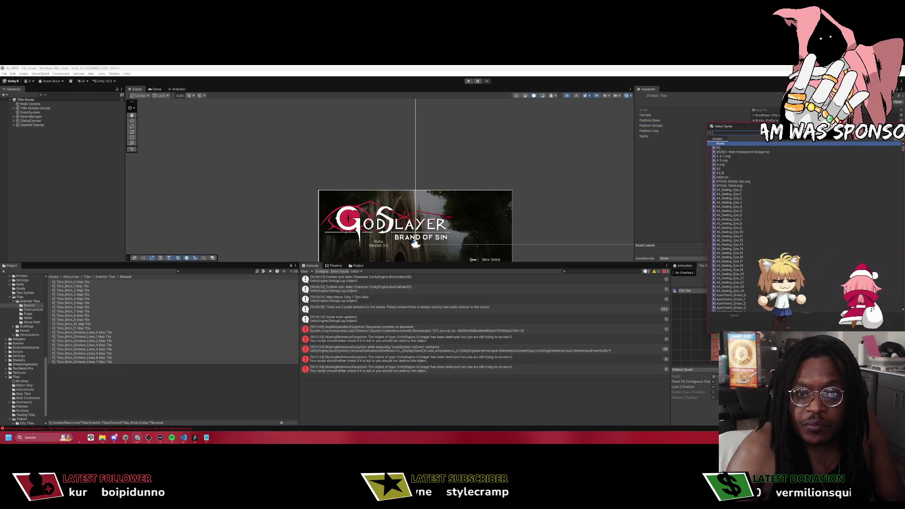
type("br")
double_click(744, 156)
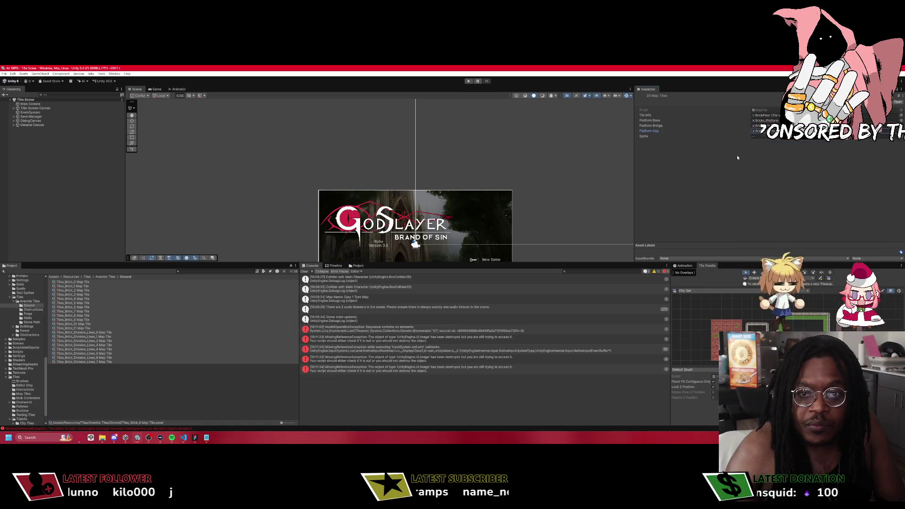
left_click(107, 277)
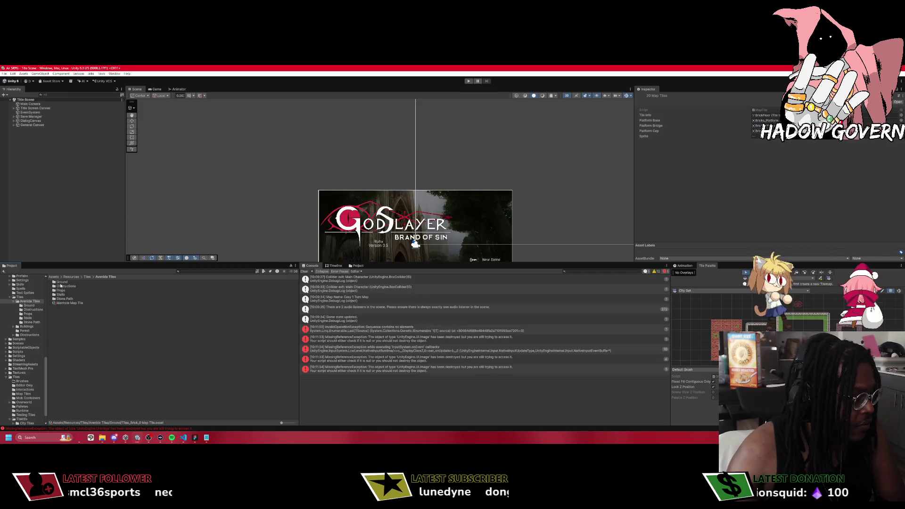
Open the Stone Path folder under Ground and select all 94 stone path map tiles.
left_click(60, 282)
double_click(64, 298)
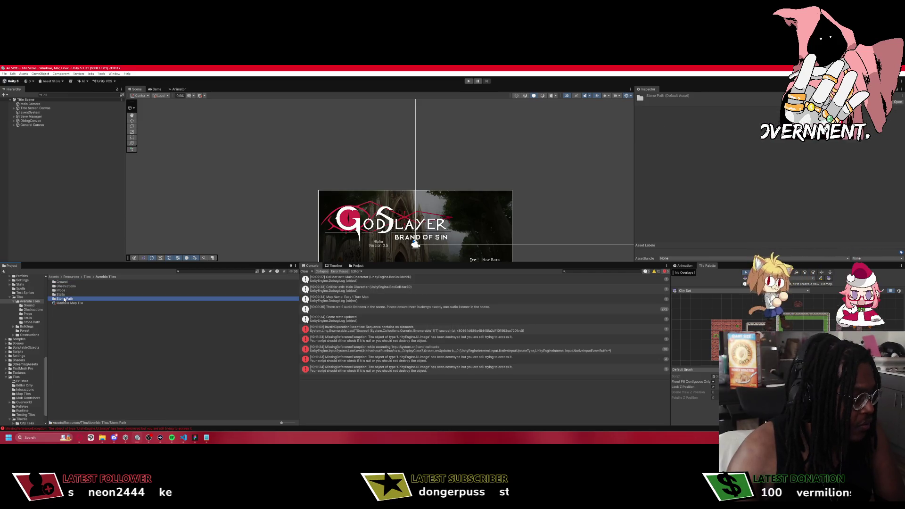
left_click(70, 282)
scroll(84, 349, "down", 15)
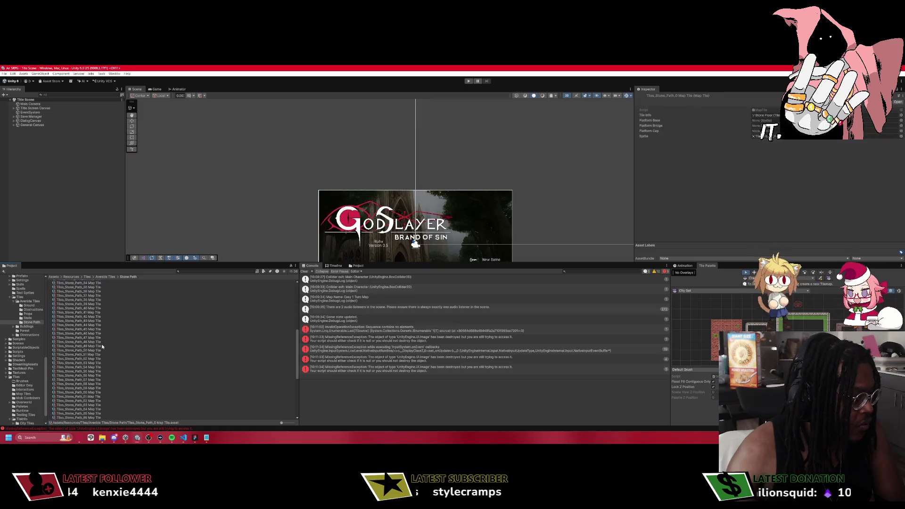
left_click(95, 418, "shift")
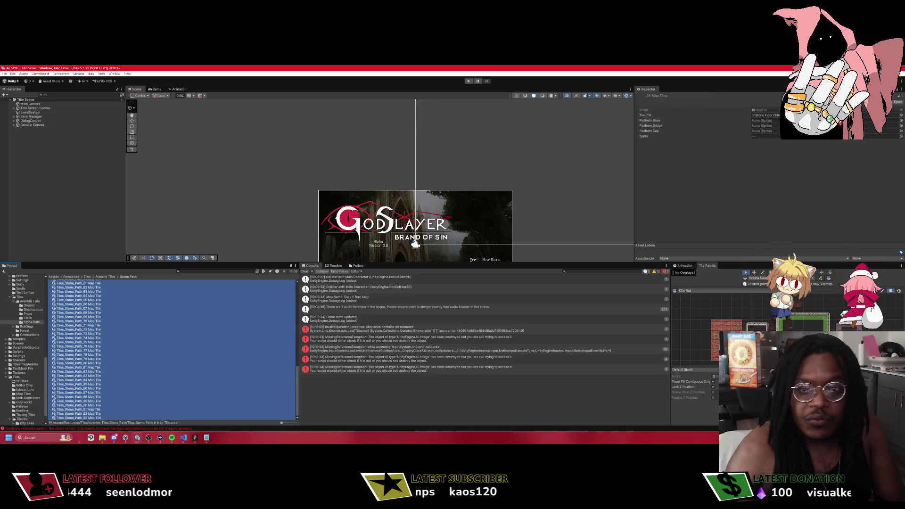
Search the picker for 'stone' to find a stone asset for the selected stone path tiles.
left_click(901, 121)
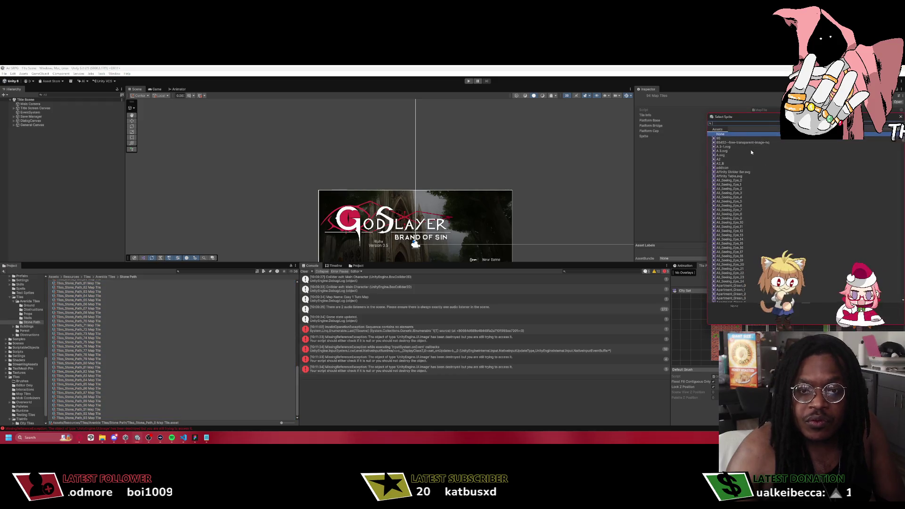
type("stone")
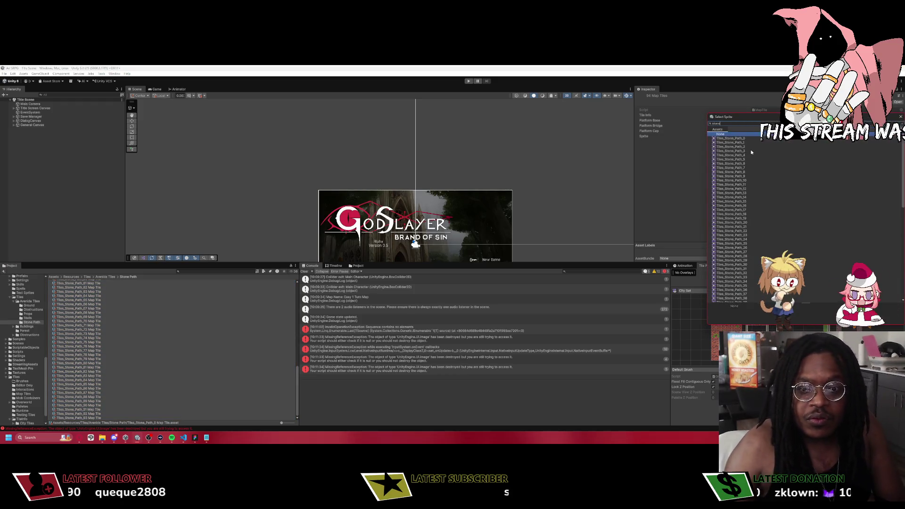
scroll(793, 174, "down", 10)
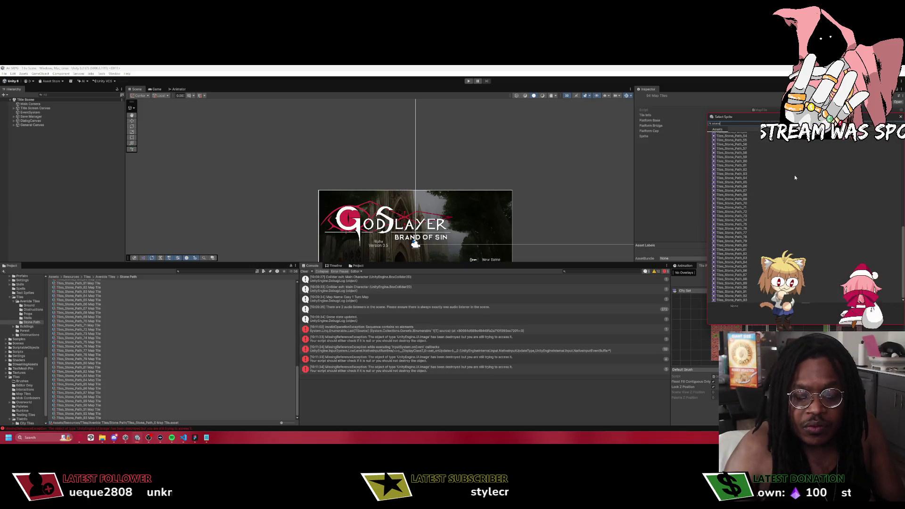
scroll(794, 177, "up", 10)
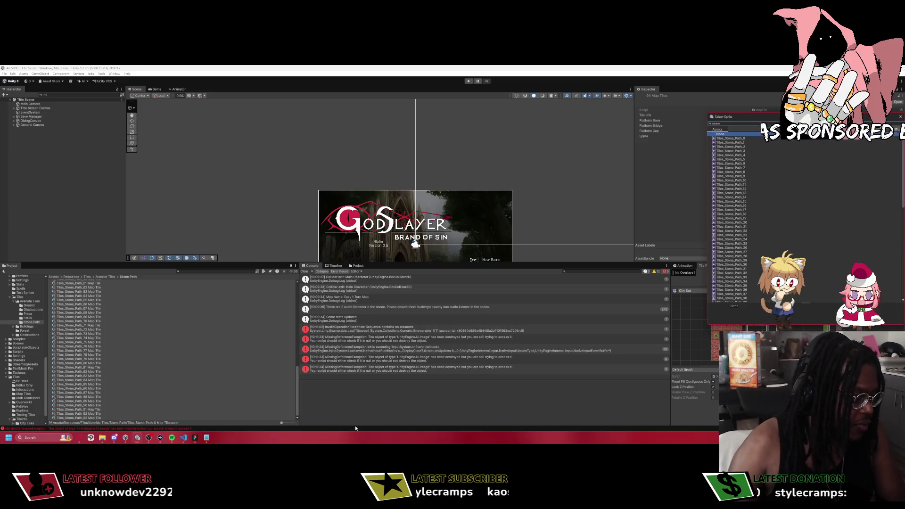
Check the Pavement Battle Platform folder in Explorer, cancel the 'pavem' tile info search, and return to Assets.
left_click(102, 437)
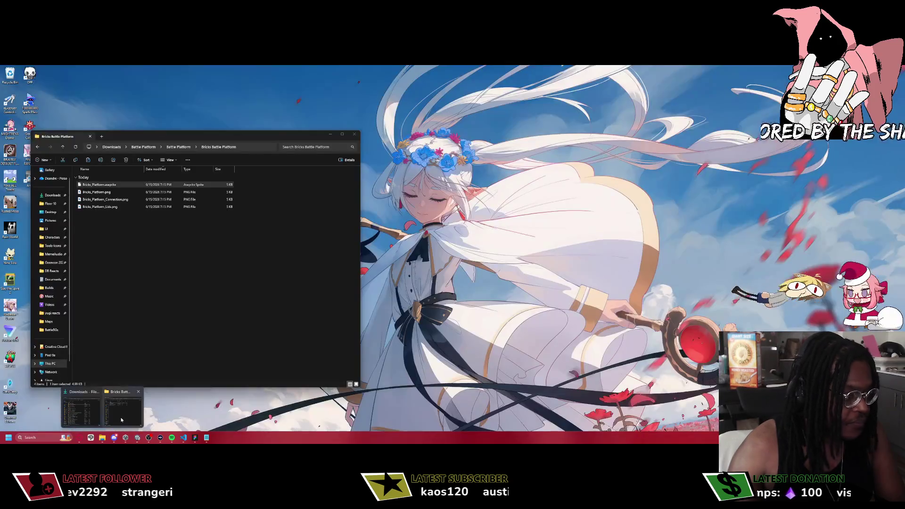
left_click(121, 419)
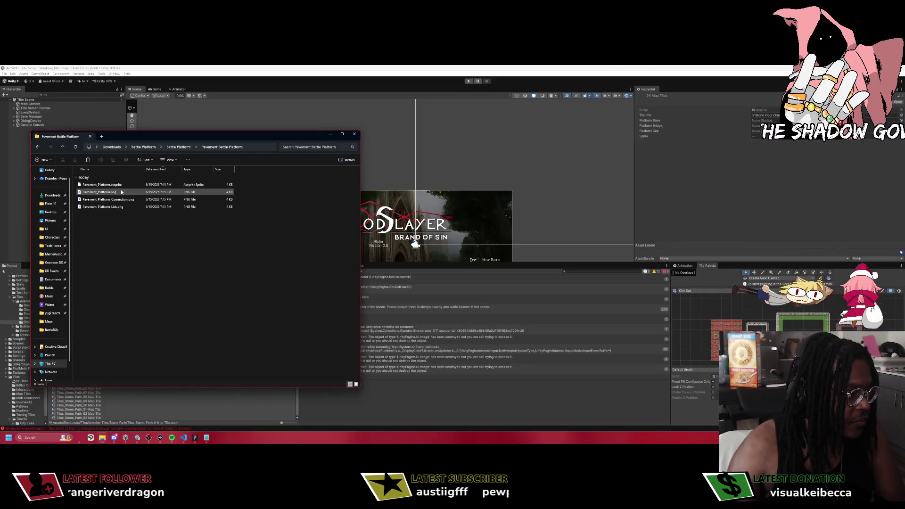
left_click(901, 115)
left_click(901, 115)
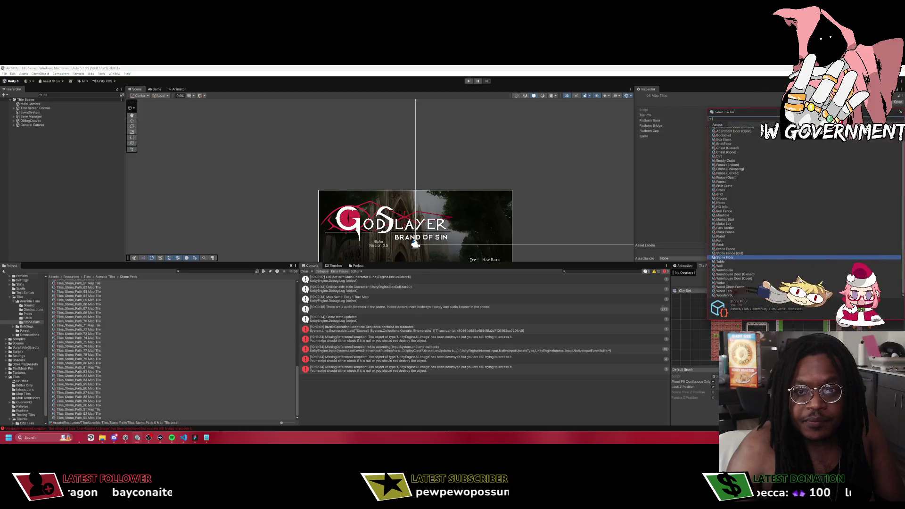
type("pavem")
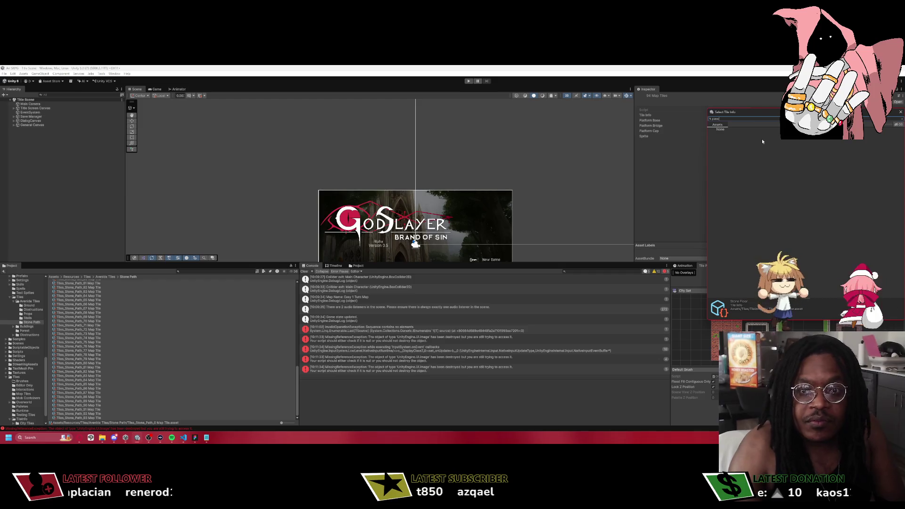
key("Escape")
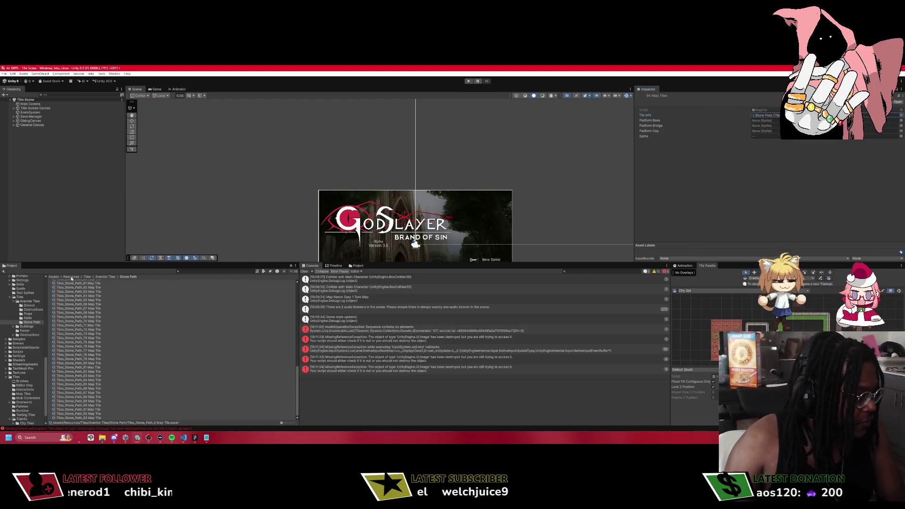
left_click(57, 277)
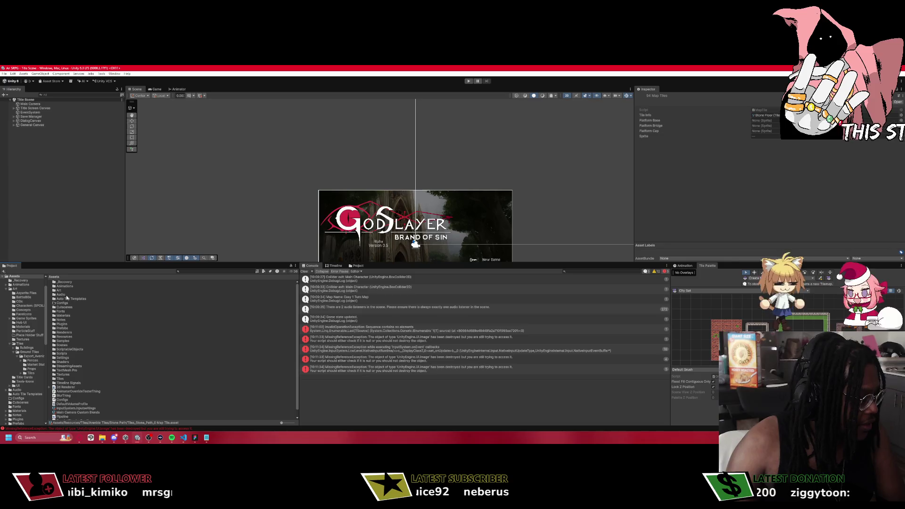
Open Art/BattleBGs and inspect the Pavement_Platform_Connection texture and its sprite.
double_click(66, 283)
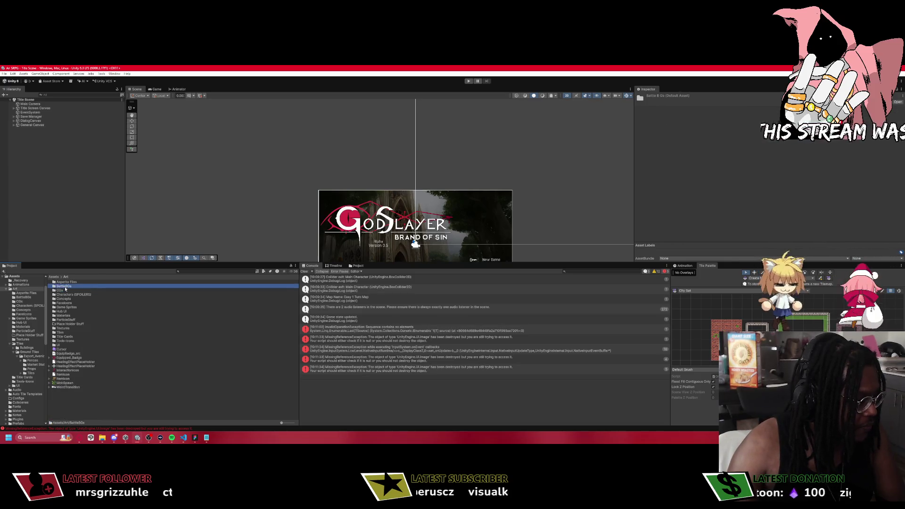
double_click(66, 286)
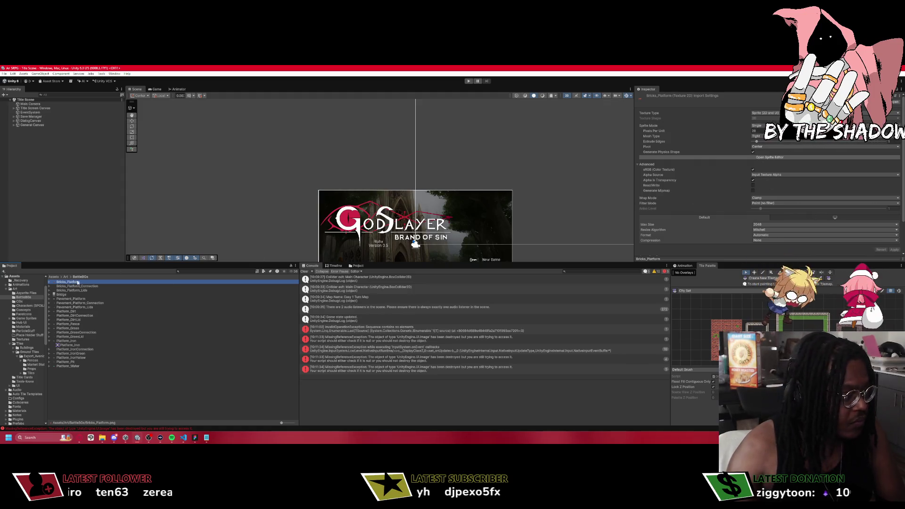
left_click(714, 330)
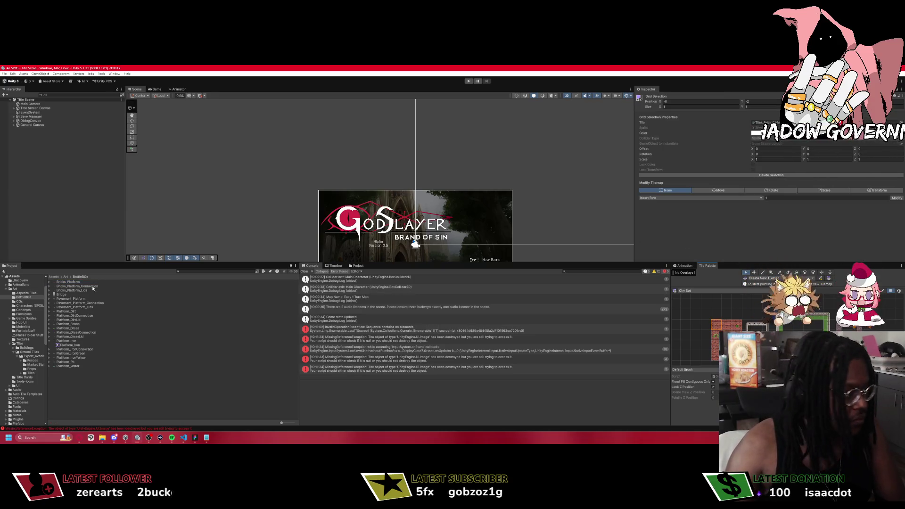
left_click(71, 303)
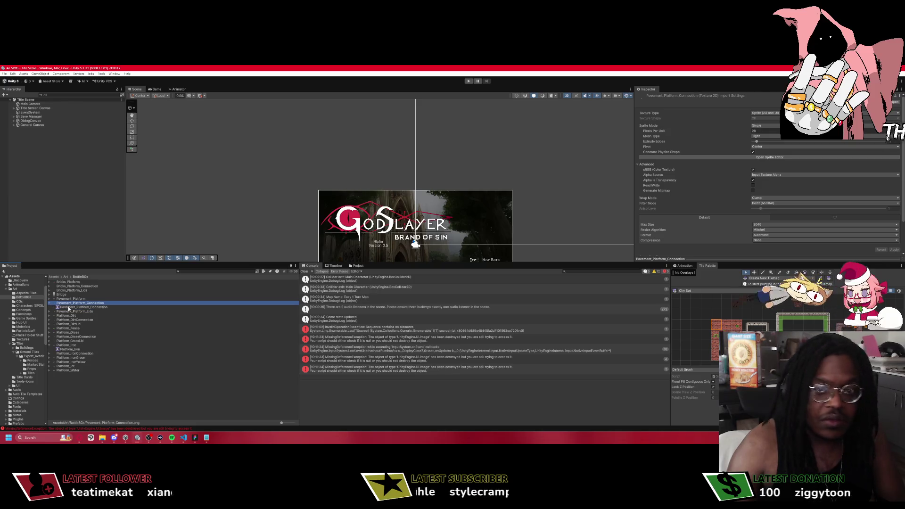
left_click(69, 307)
left_click(70, 303)
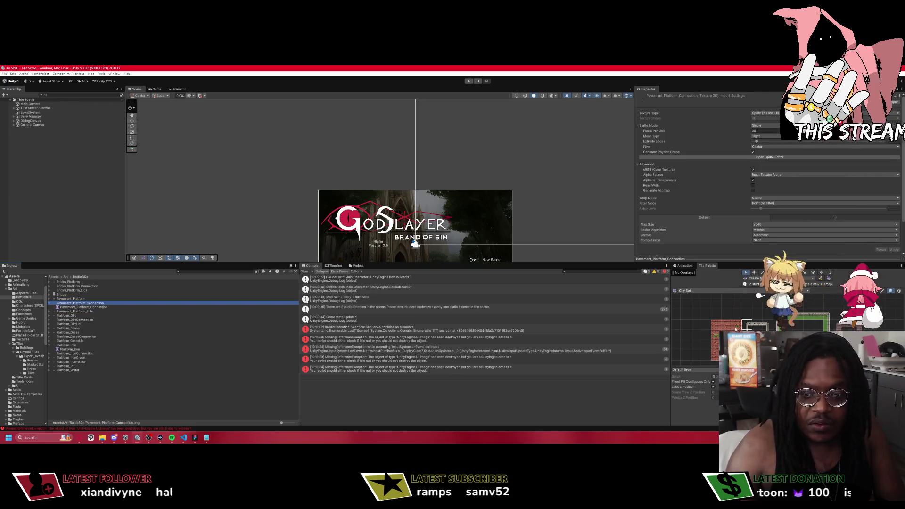
left_click(716, 325)
left_click(688, 290)
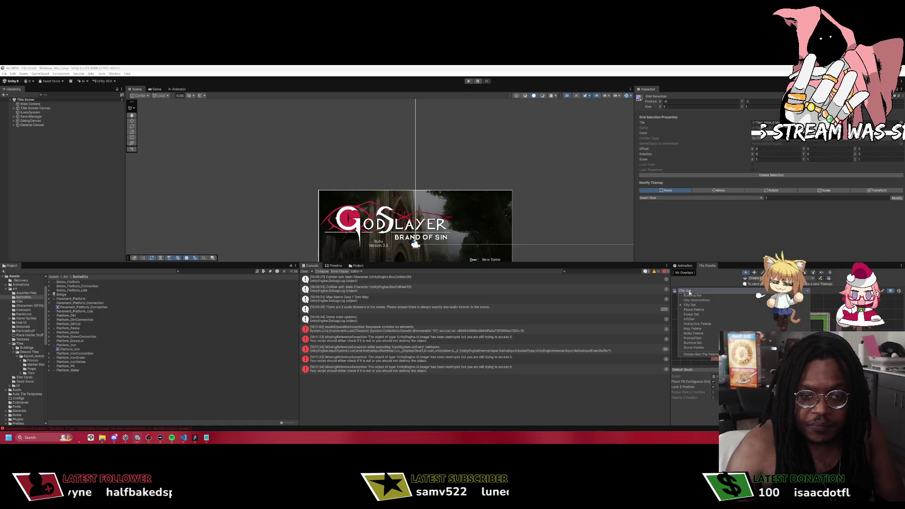
Switch to the Stone Palette and select all Stone Path map tiles, starting from Tiles_Stone_Path_11.
left_click(704, 348)
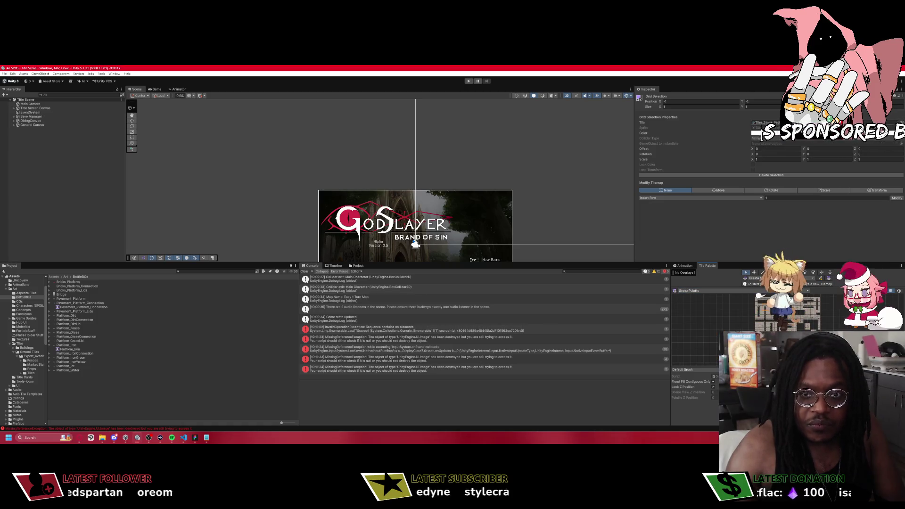
left_click(898, 123)
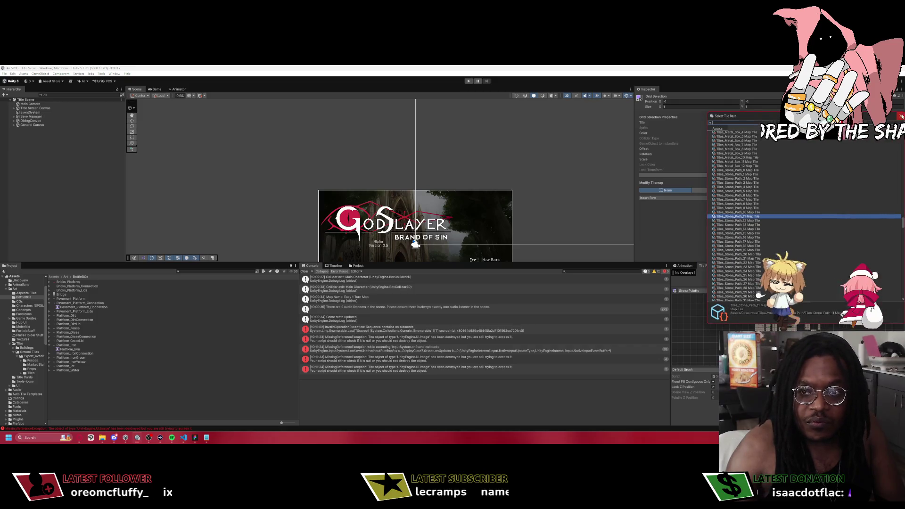
left_click(102, 329)
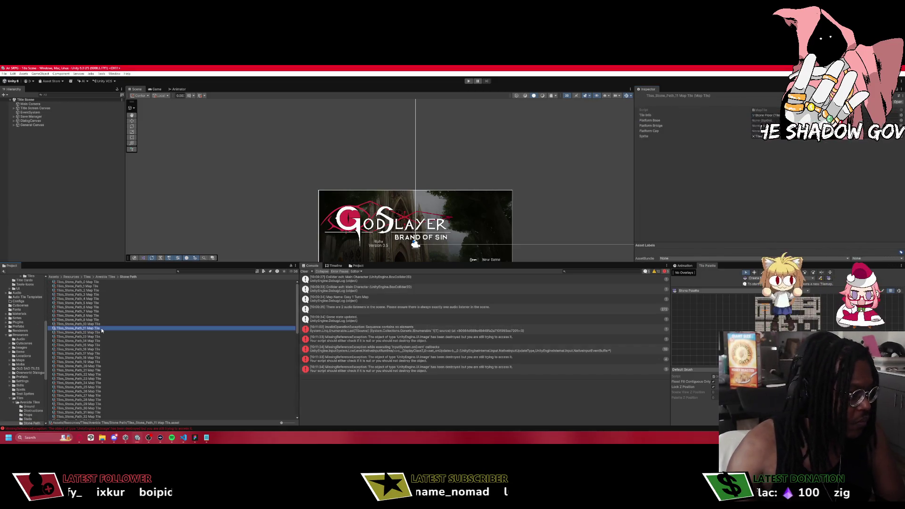
key("ctrl+a")
Set Platform Base to Pavement_Platform, Bridge to Pavement_Platform_Connection, Cap to a Pavement sprite, then run the game.
left_click(900, 136)
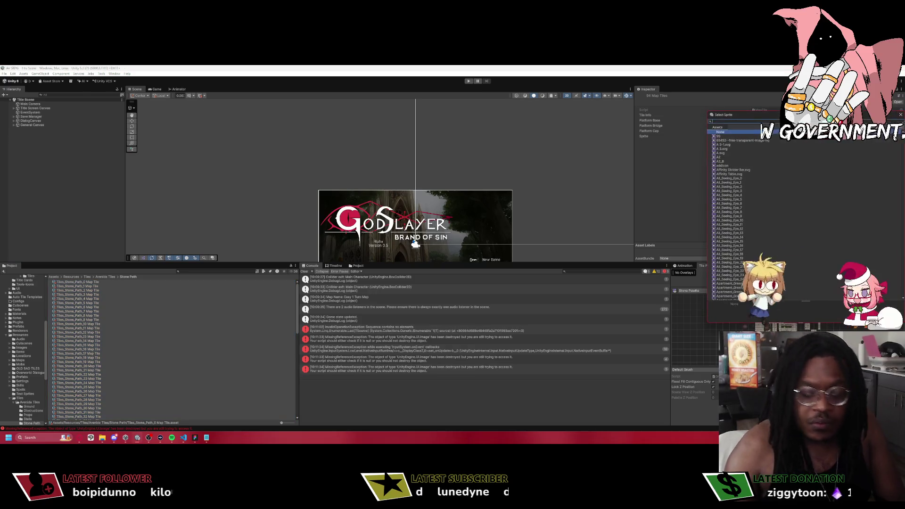
type("pave")
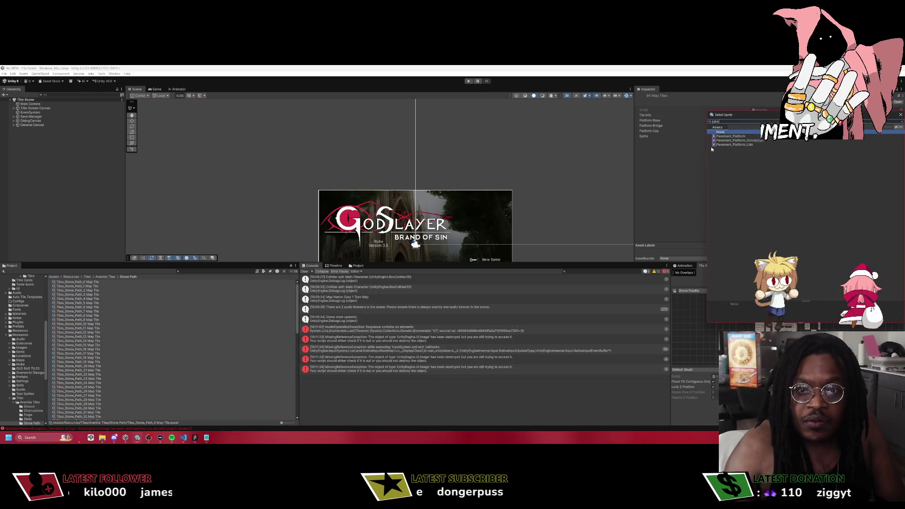
double_click(730, 136)
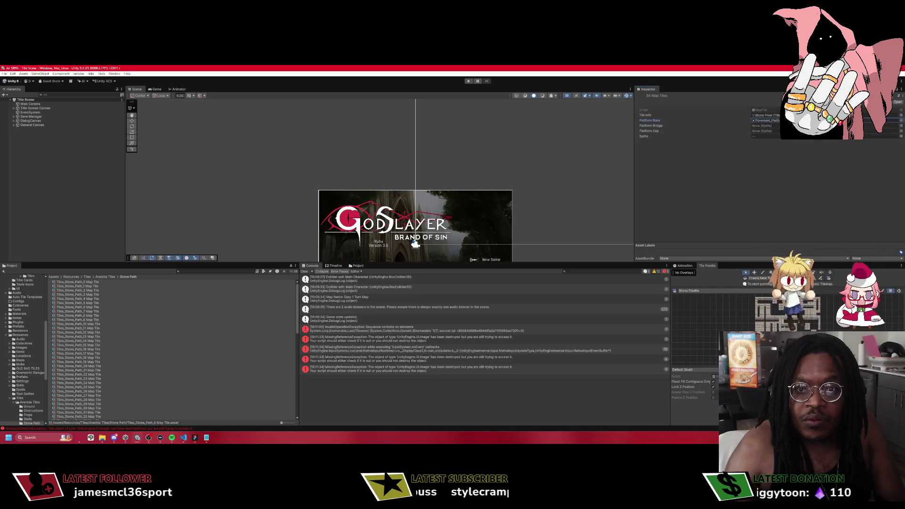
left_click(900, 125)
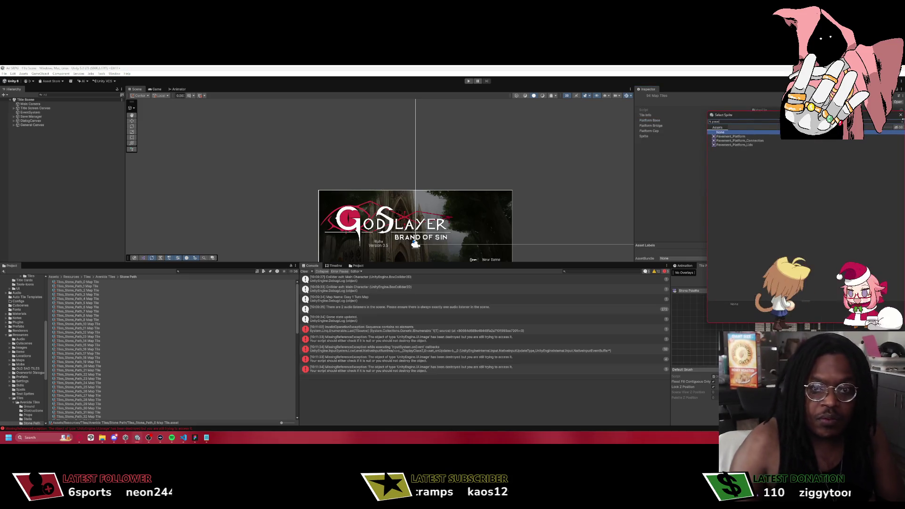
left_click(753, 141)
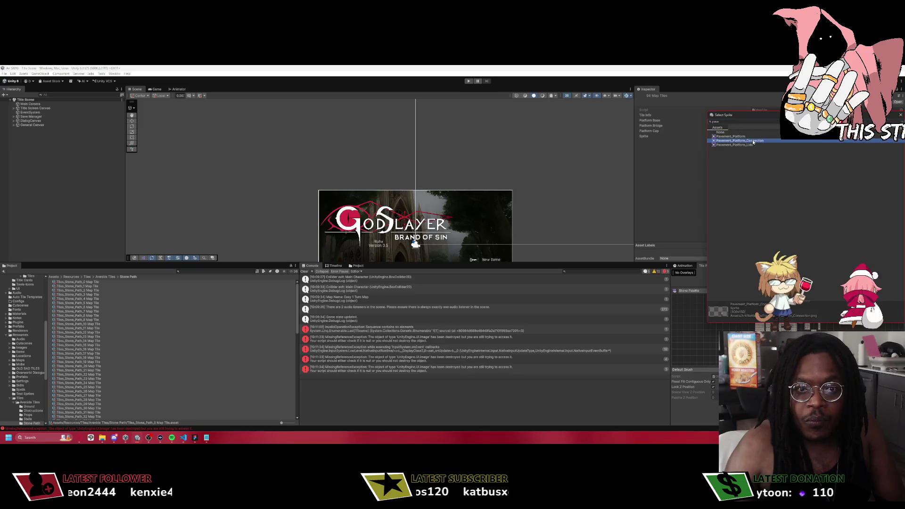
double_click(753, 141)
left_click(900, 131)
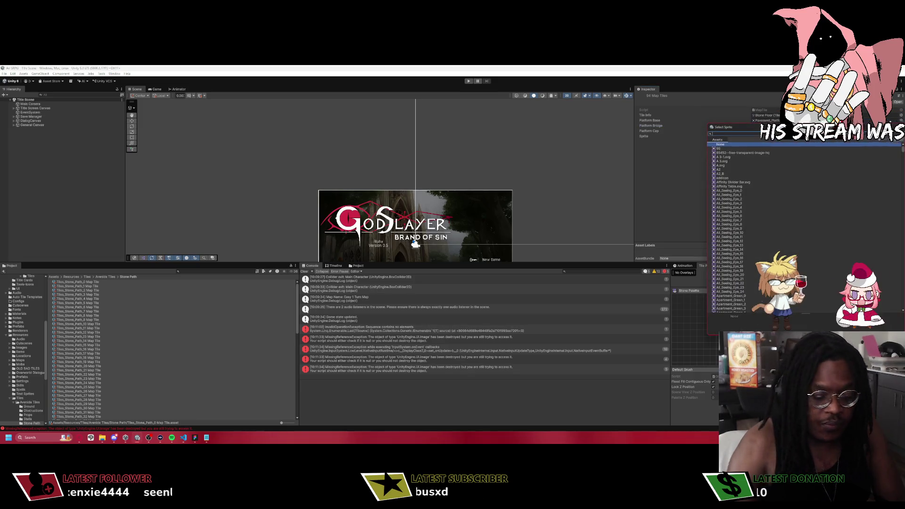
type("pavem")
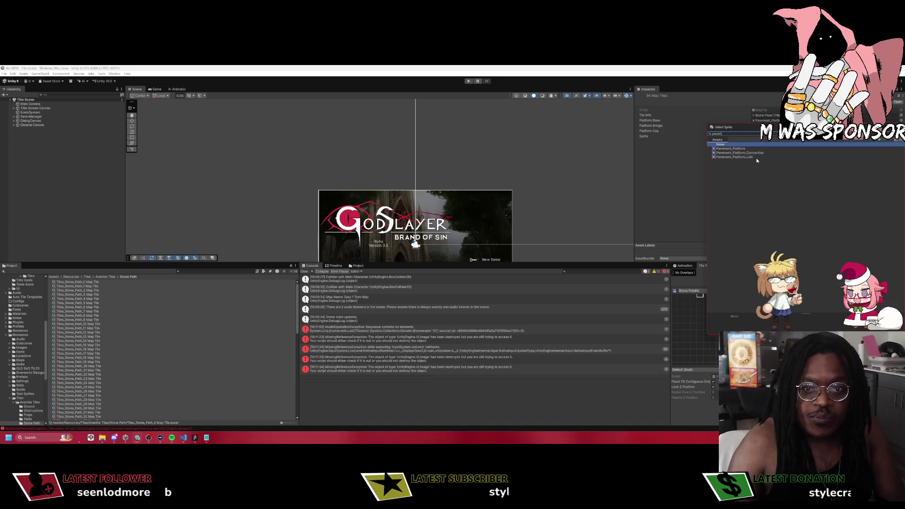
double_click(752, 157)
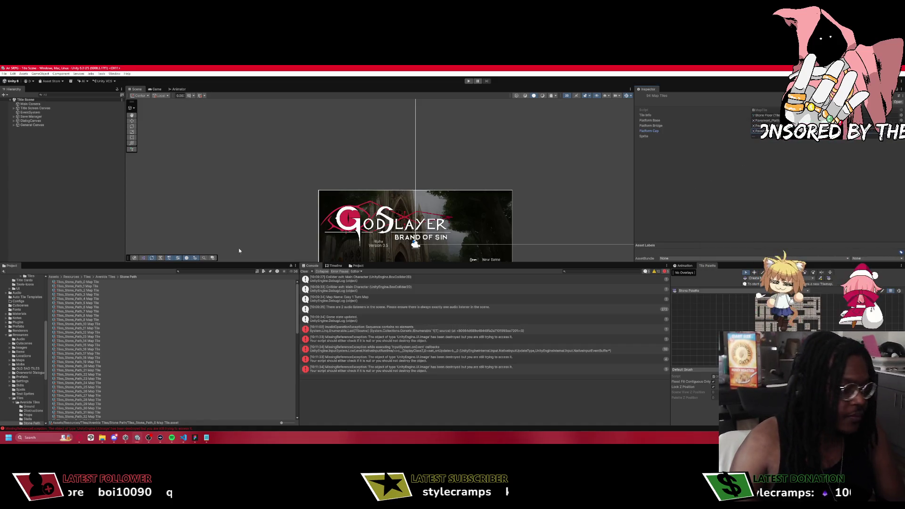
left_click(468, 81)
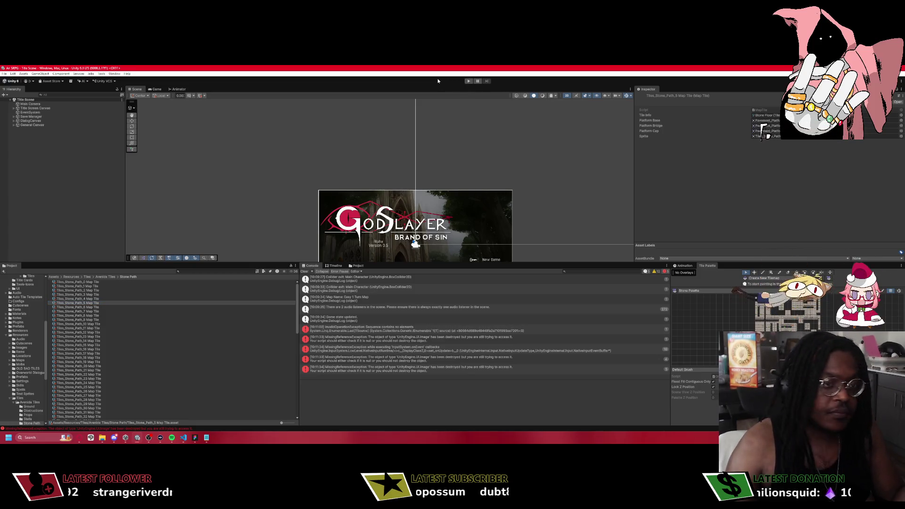
left_click(468, 81)
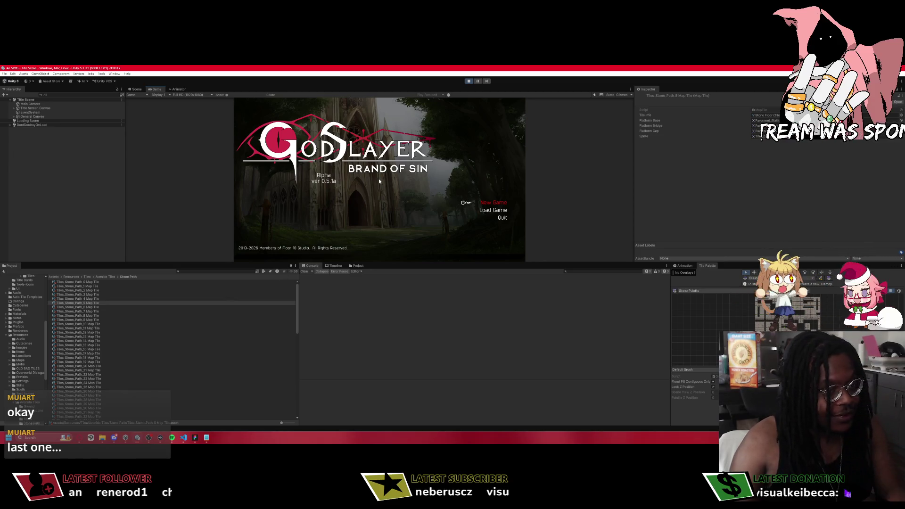
Start a New Game from the title screen and choose a save slot.
key("Return")
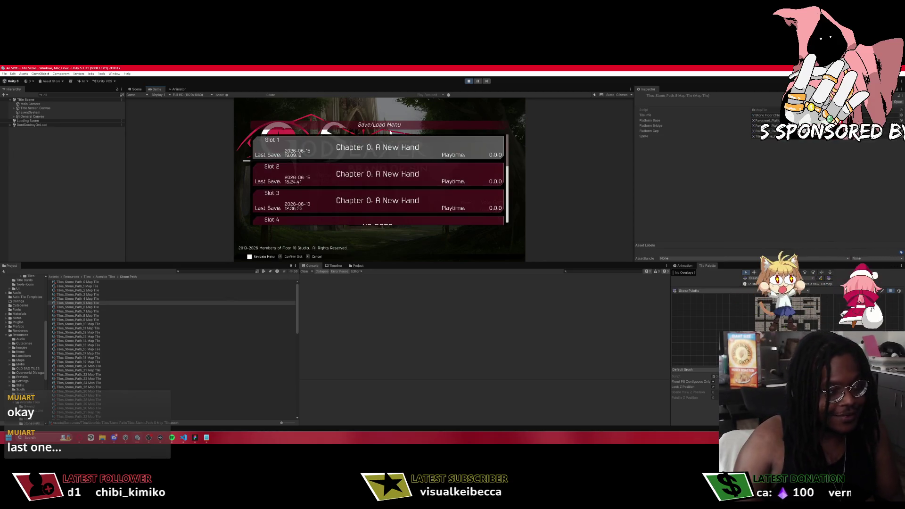
key("Return")
key("Escape")
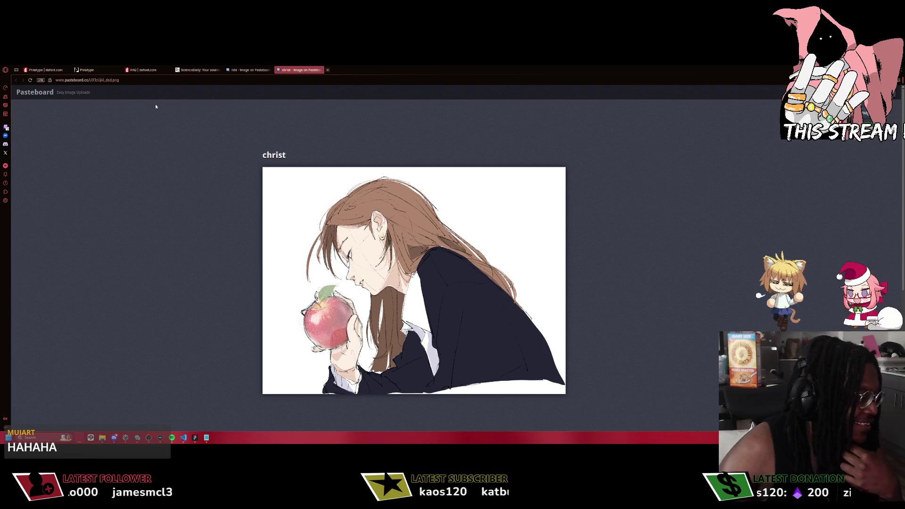
Look over both Pasteboard image tabs, then switch back to the running Unity game.
left_click(139, 79)
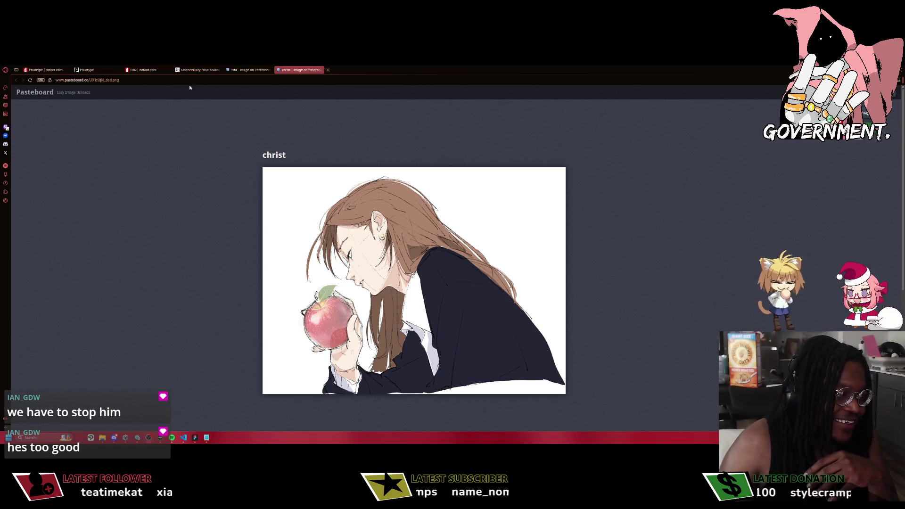
left_click(255, 69)
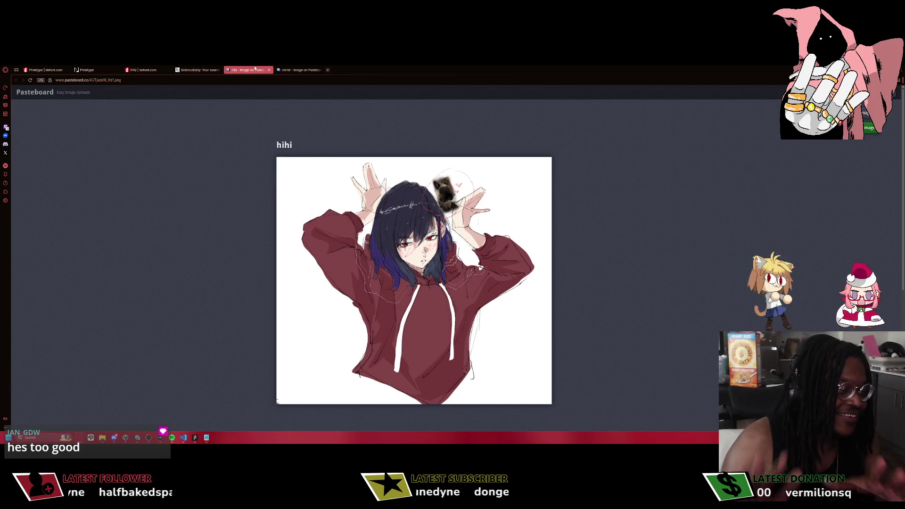
left_click(298, 69)
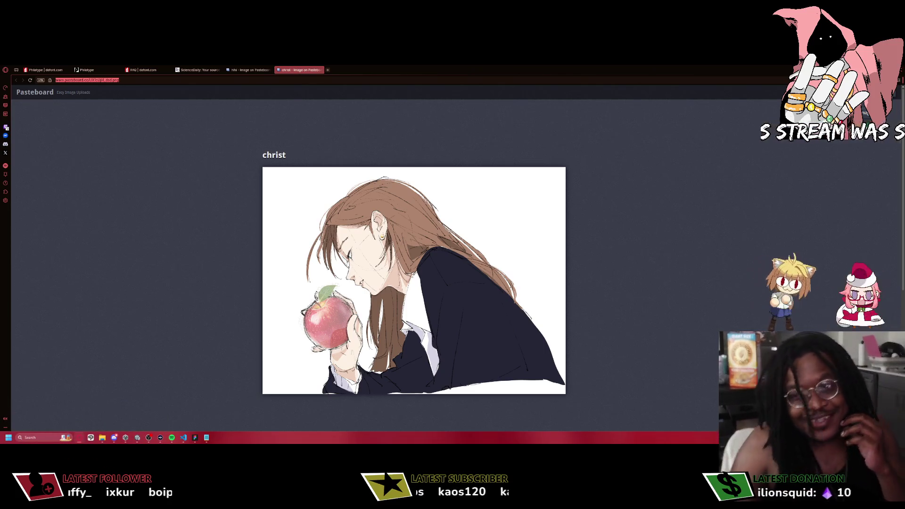
key("alt+Tab")
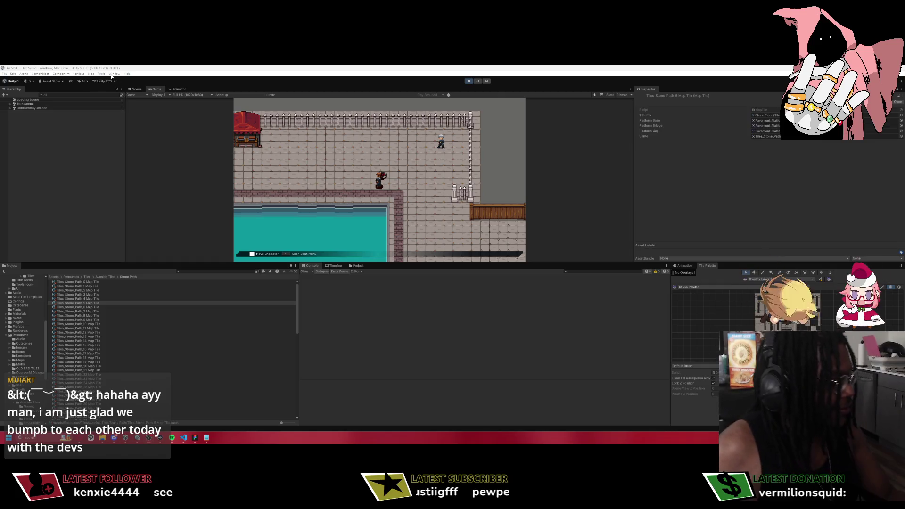
Walk the player up to Edward, talk to him, and choose Yes to advance to the next chapter.
left_click(428, 204)
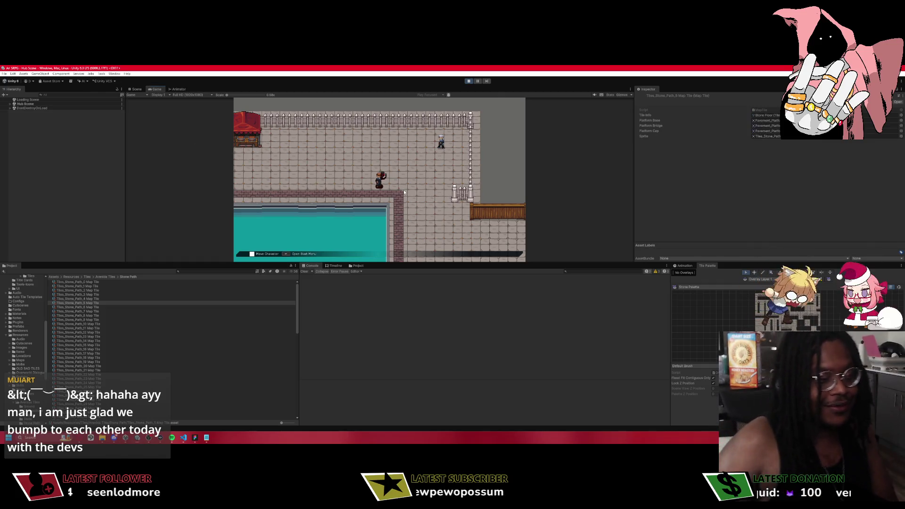
key("d")
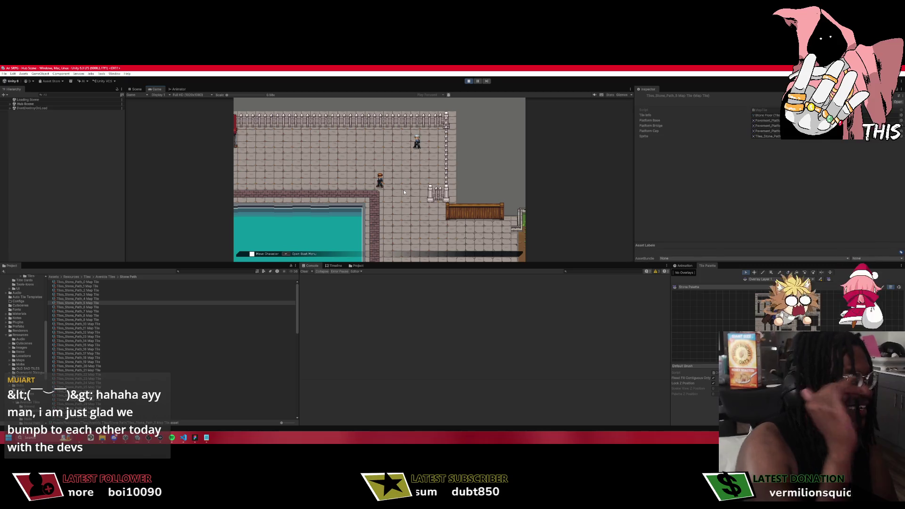
key("w")
key("d")
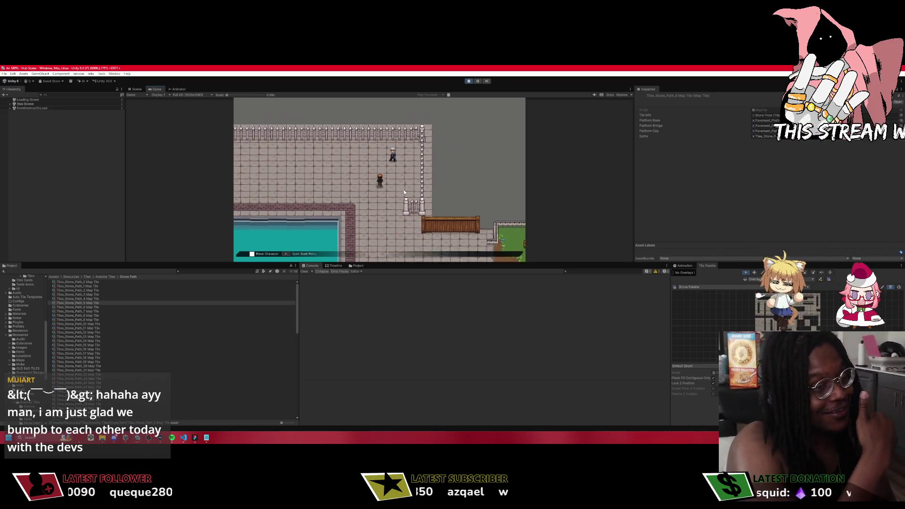
key("w")
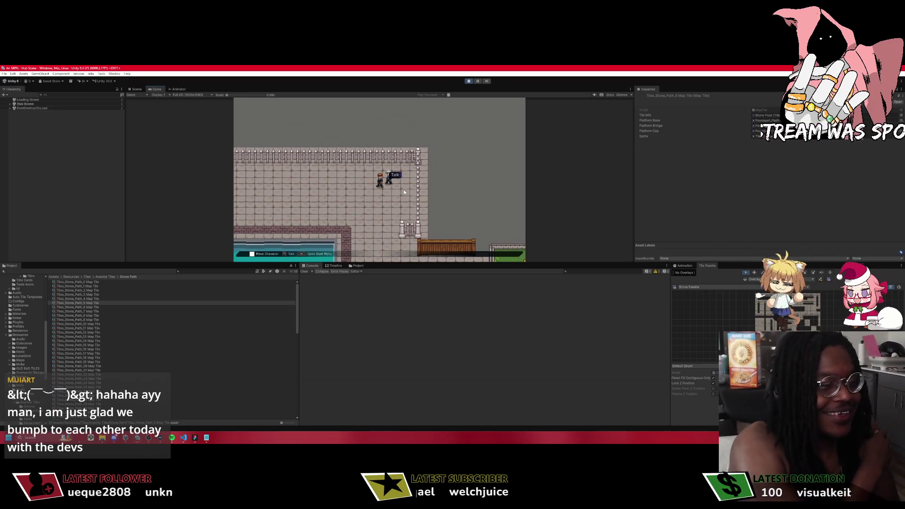
key("e")
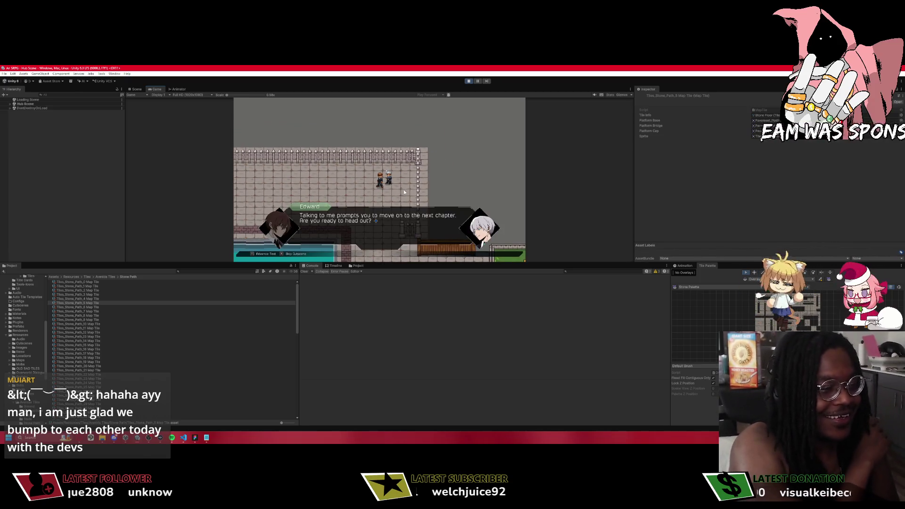
key("a")
key("e")
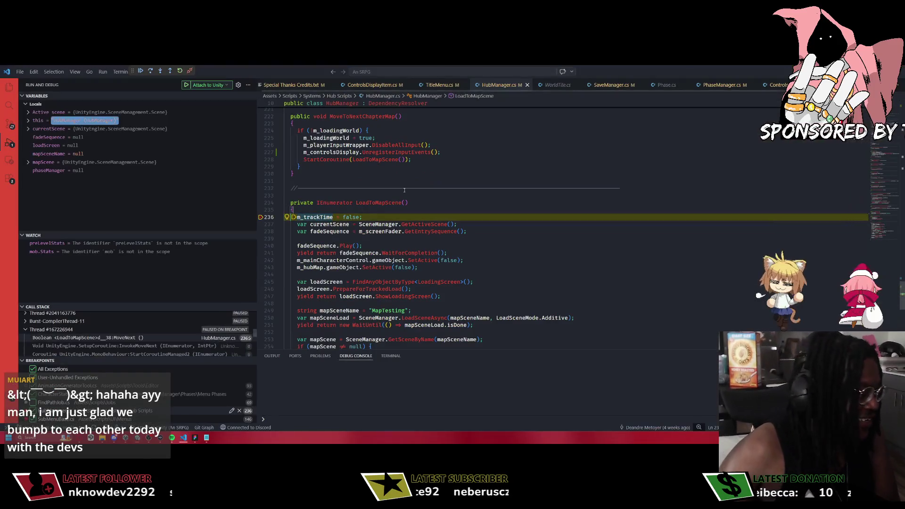
Continue past the LoadToMapScene breakpoint with F5 and bring the Unity editor back to the front.
left_click(301, 246)
key("F5")
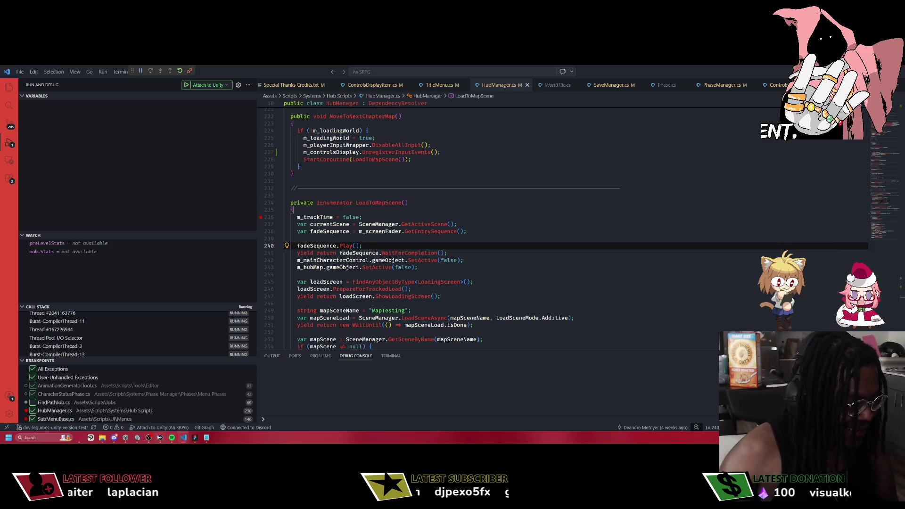
left_click(138, 438)
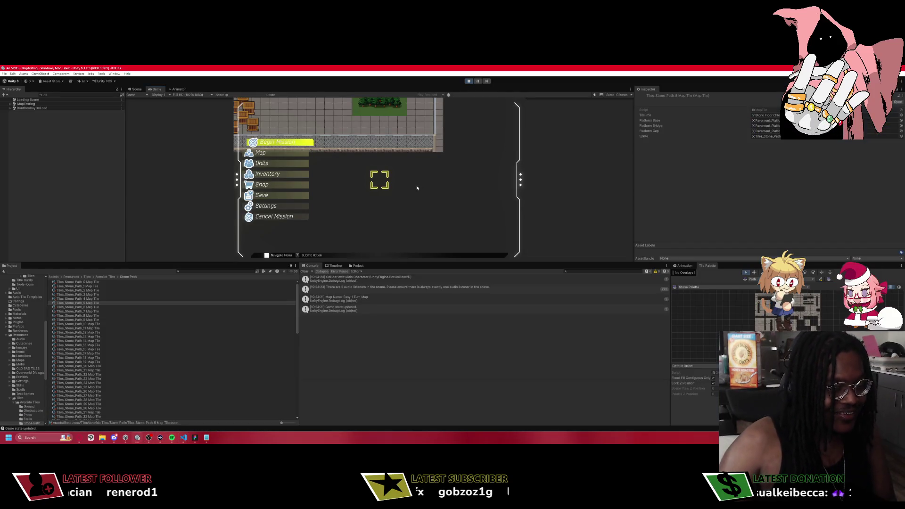
Begin the mission, dismiss the Player Phase banner, and place the map cursor on the Chimera.
key("Return")
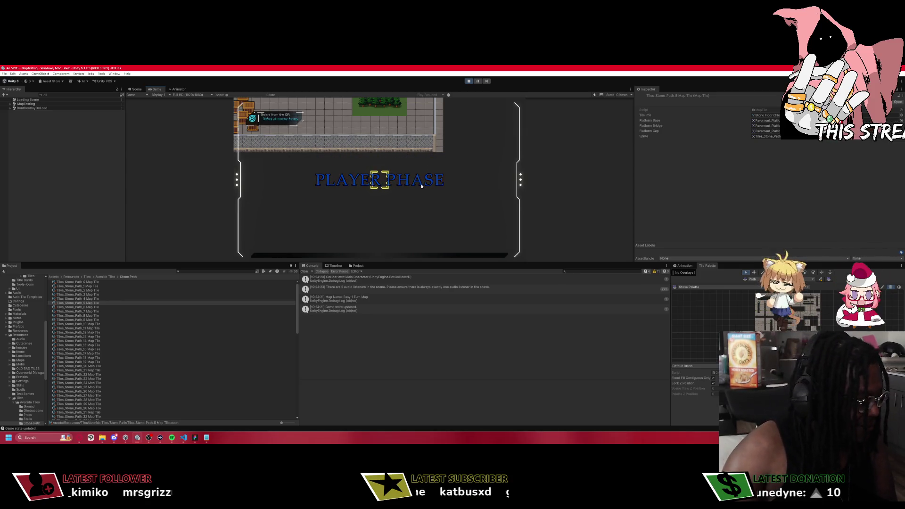
key("Return")
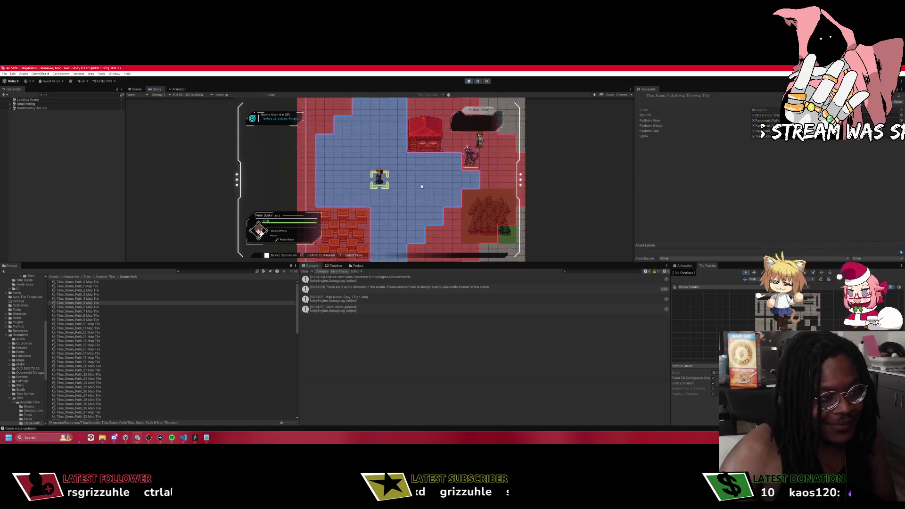
key("Right")
key("Escape")
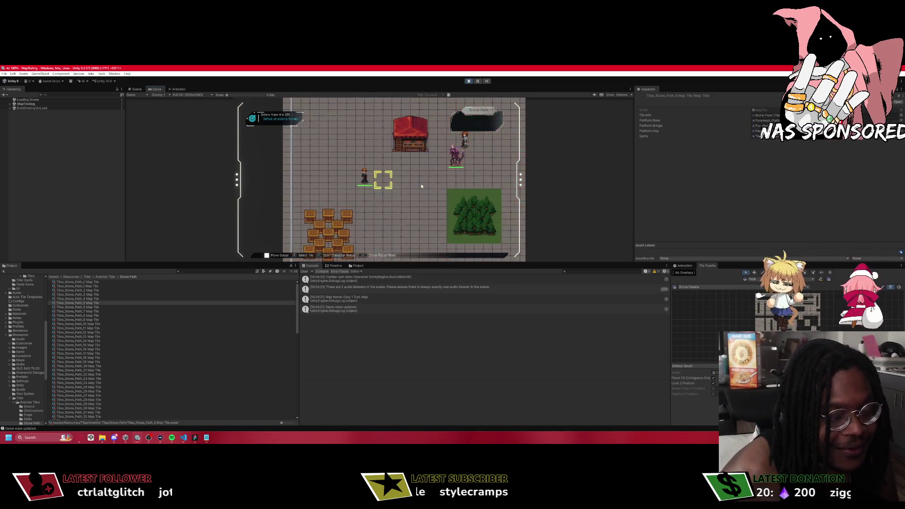
key("Right")
key("Right")
key("Right")
key("Up")
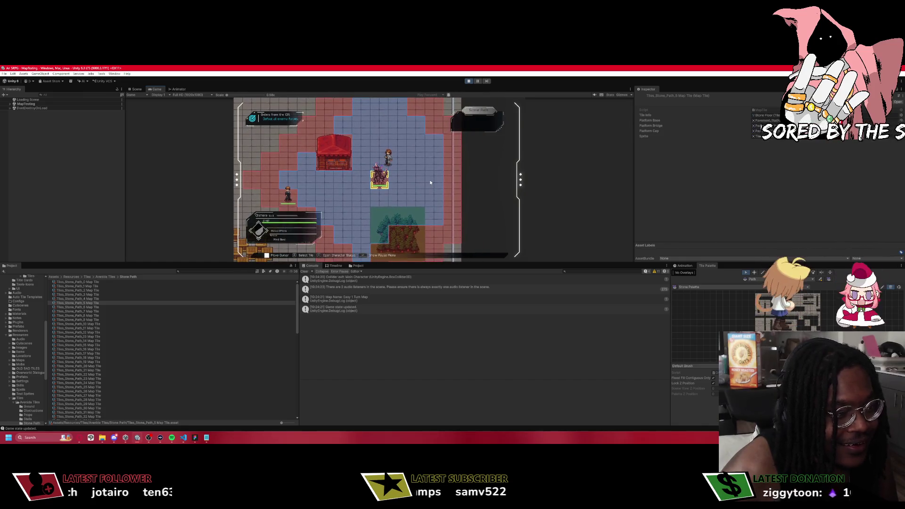
key("Left")
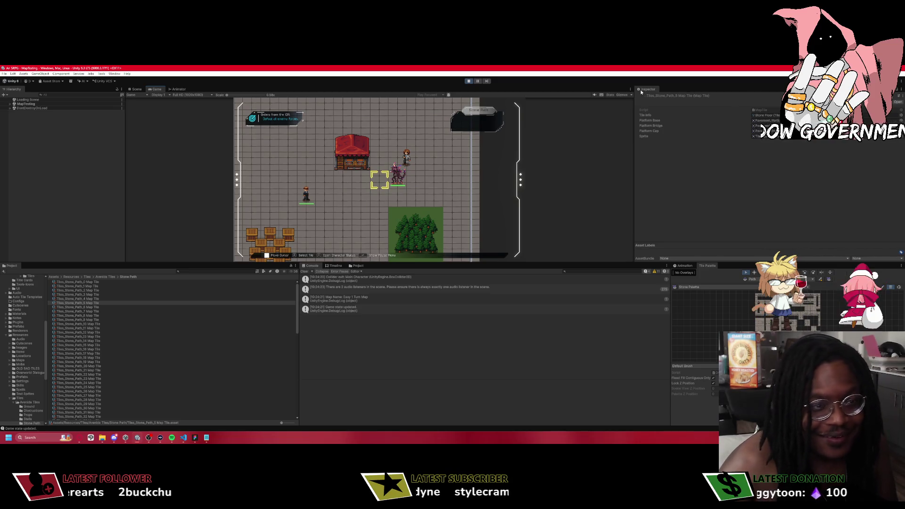
key("Right")
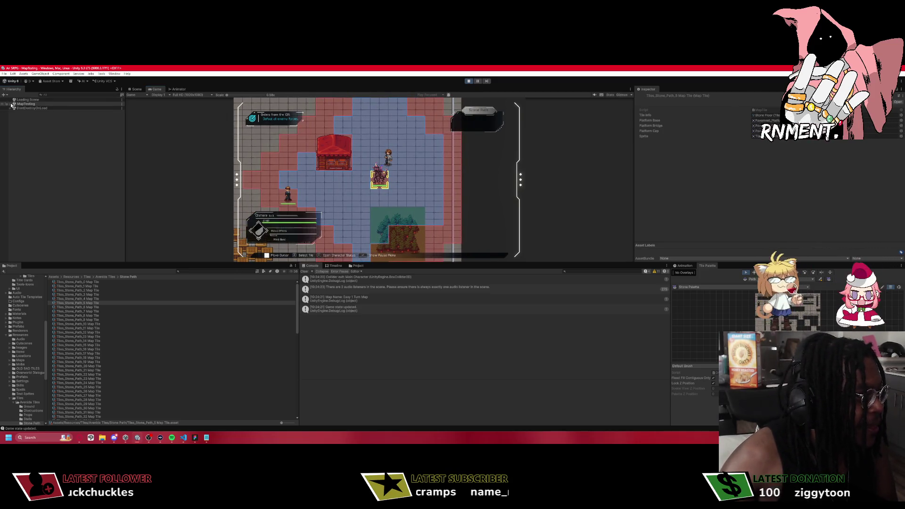
Expand MapTesting in the Hierarchy and select the Chimera's Model child.
left_click(11, 104)
left_click(33, 217)
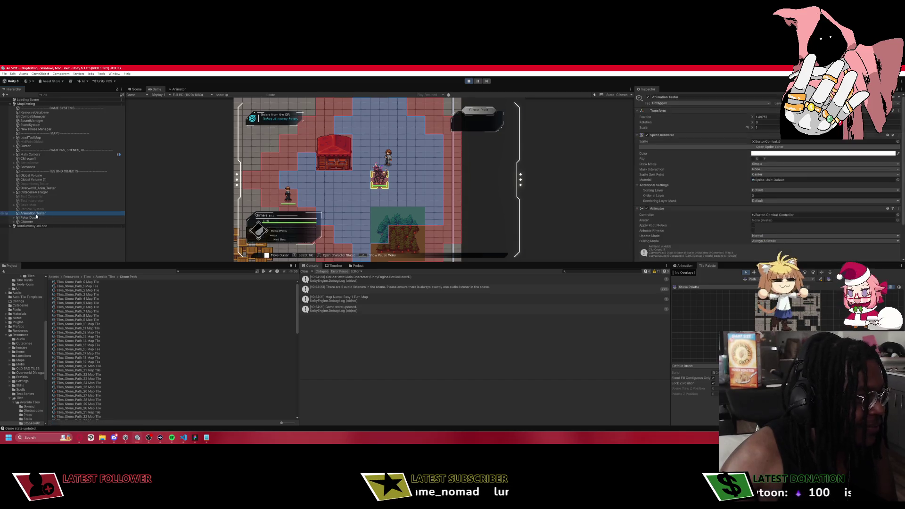
left_click(29, 222)
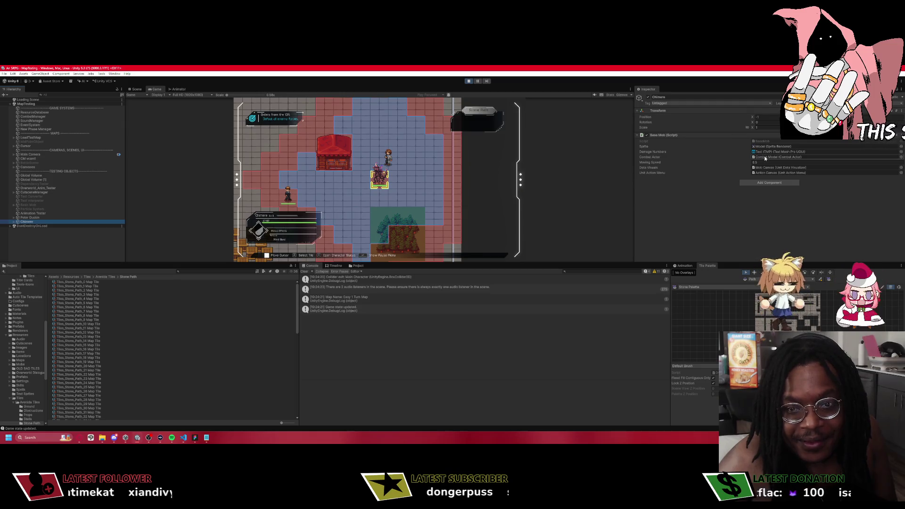
left_click(12, 218)
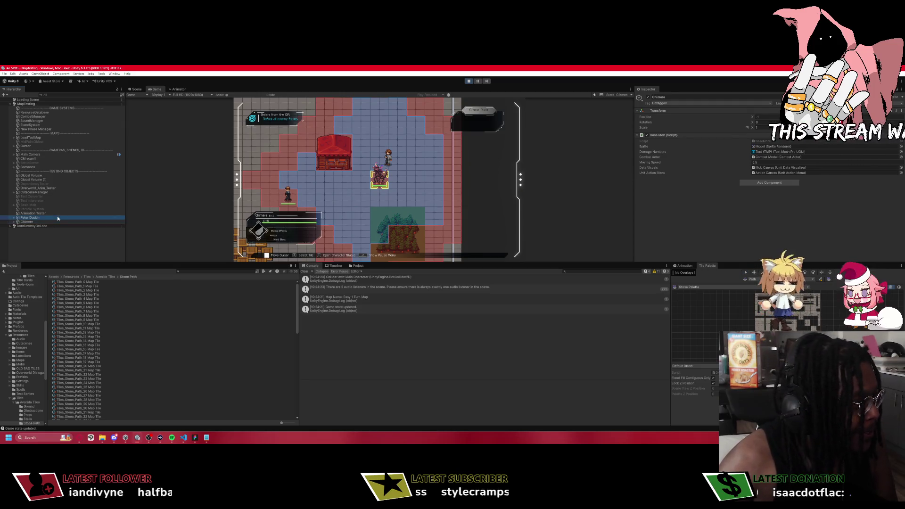
left_click(14, 222)
left_click(29, 227)
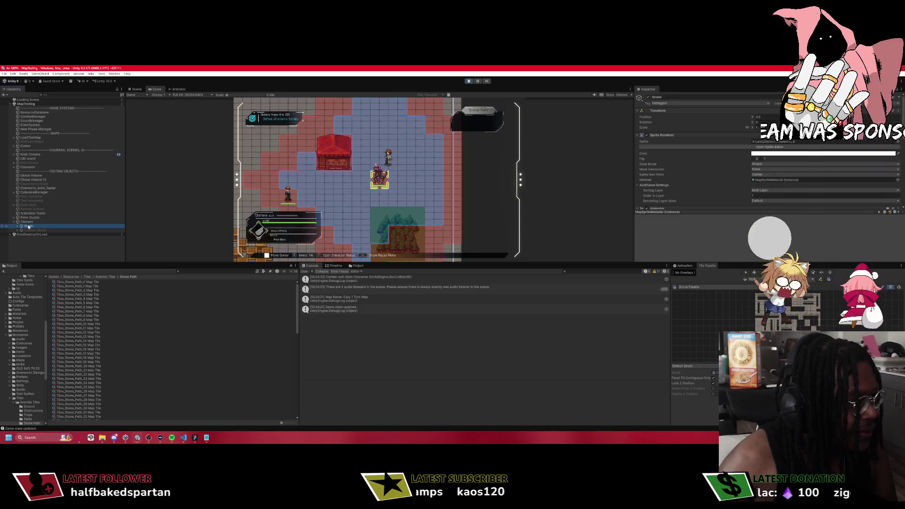
scroll(812, 174, "down", 2)
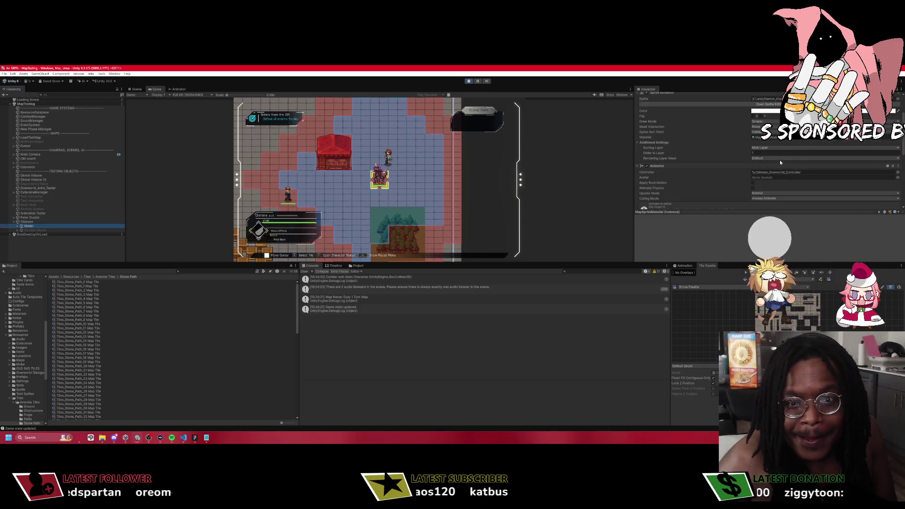
Inspect Chimera_Overworld_Controller's clip overrides, the Animator graph, and the Chimera_Overworld_Idle clip.
left_click(812, 173)
left_click(97, 282)
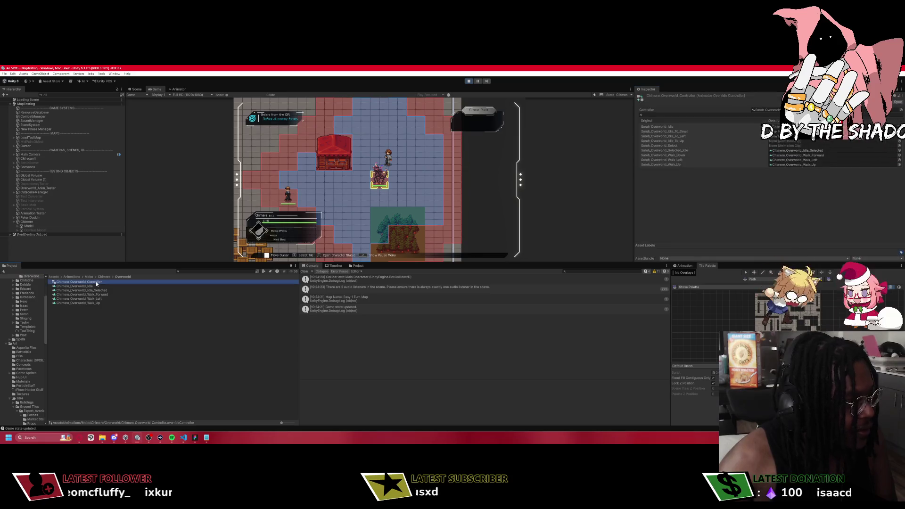
left_click(85, 288)
left_click(80, 281)
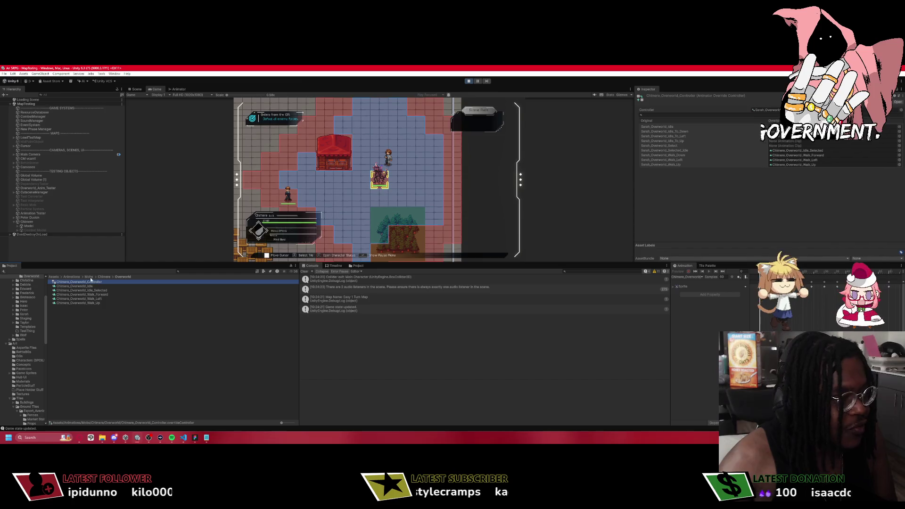
left_click(178, 89)
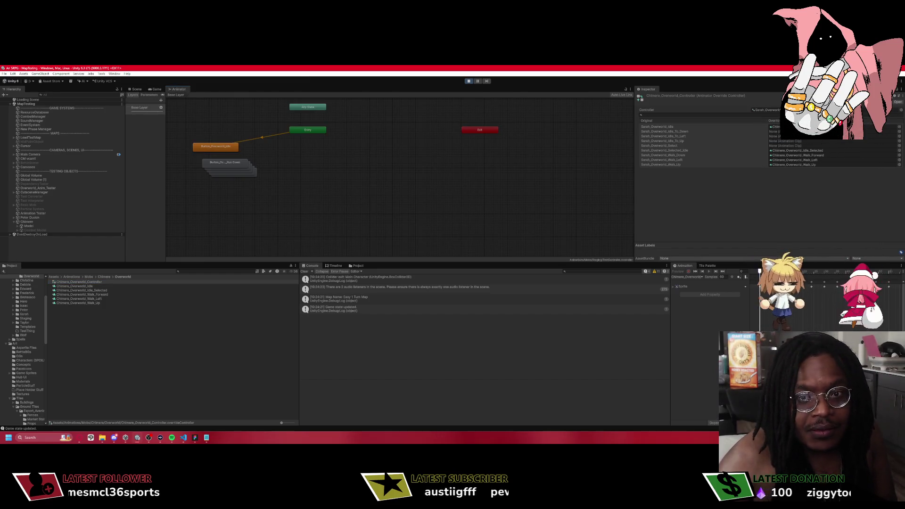
left_click(771, 126)
left_click(74, 287)
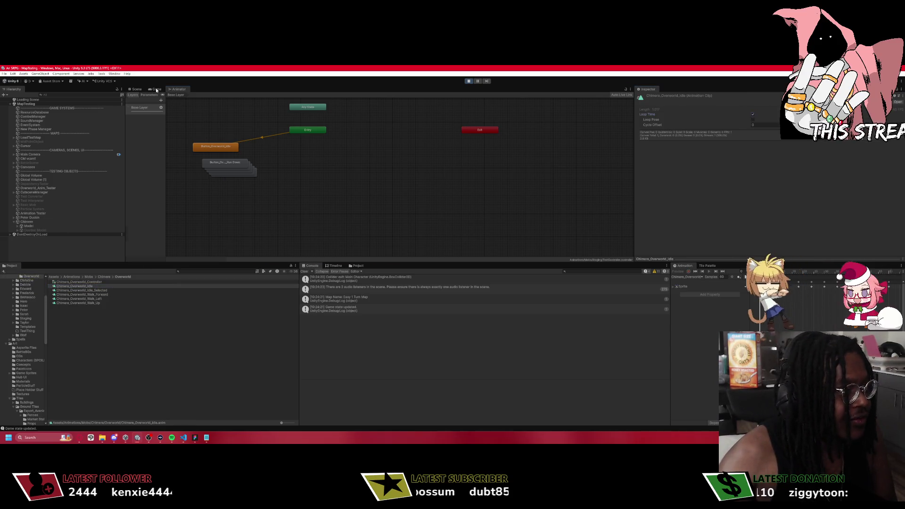
key("Left")
key("Left")
key("Down")
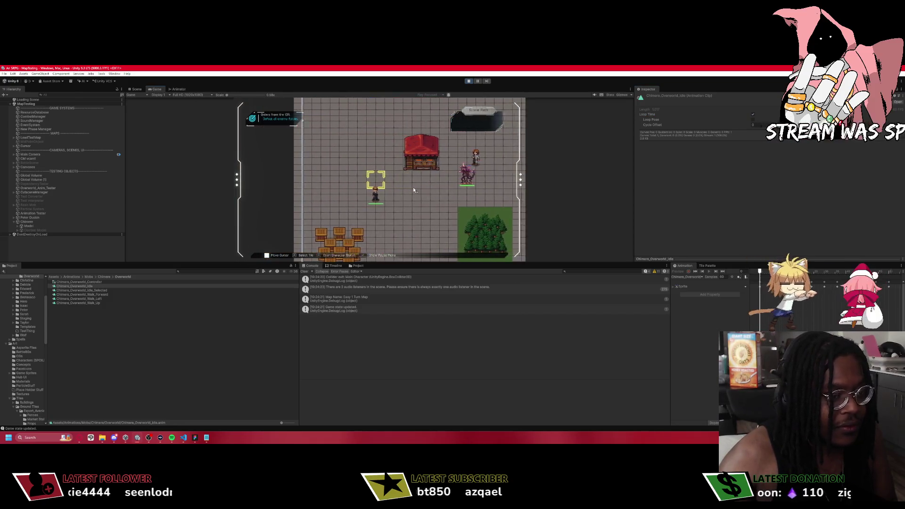
Move Peter Duskin right, up and right to the tile beside the Chimera, then choose Attack.
key("Return")
key("Right")
key("Right")
key("Up")
key("Right")
key("Return")
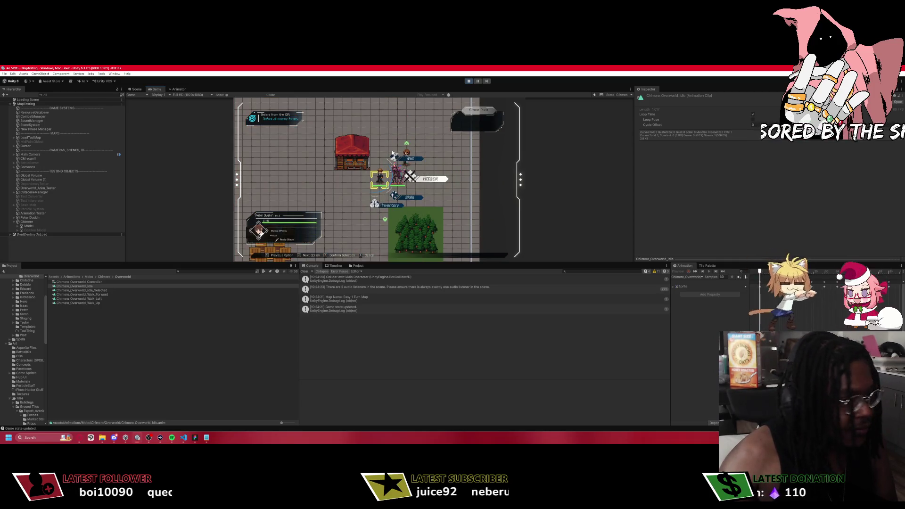
key("Return")
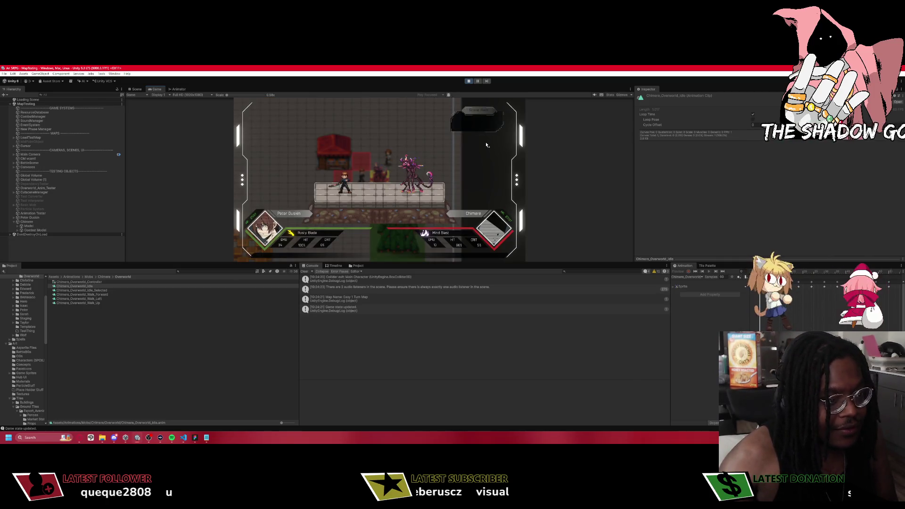
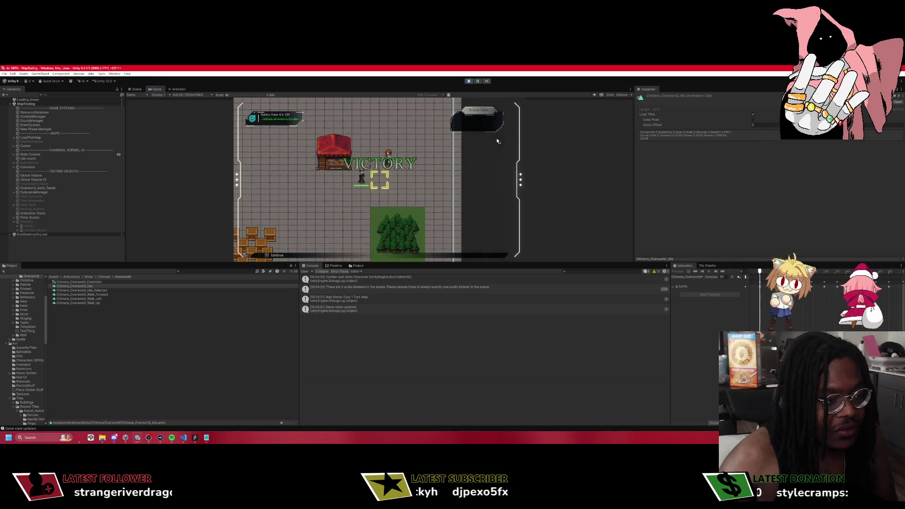
Advance past the victory screen and cutscene into Hub Scene, then stop Play mode and return to VS Code.
key("Return")
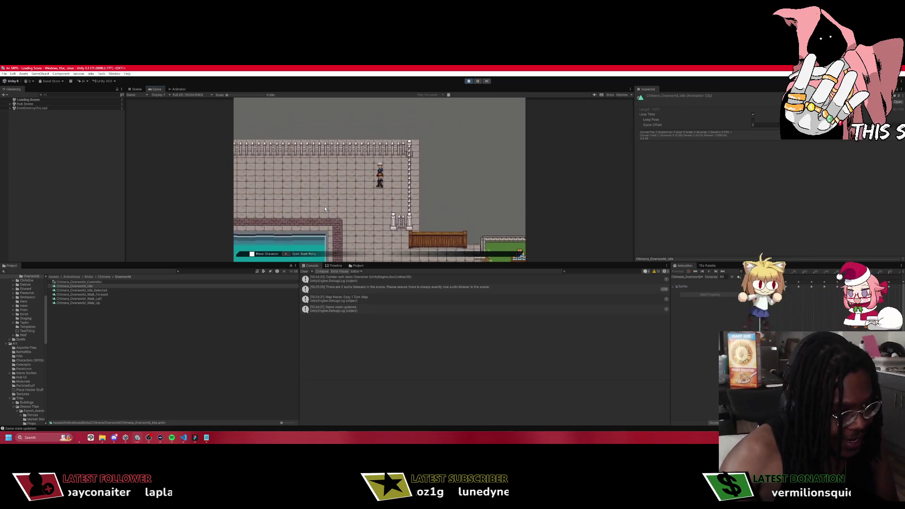
key("Escape")
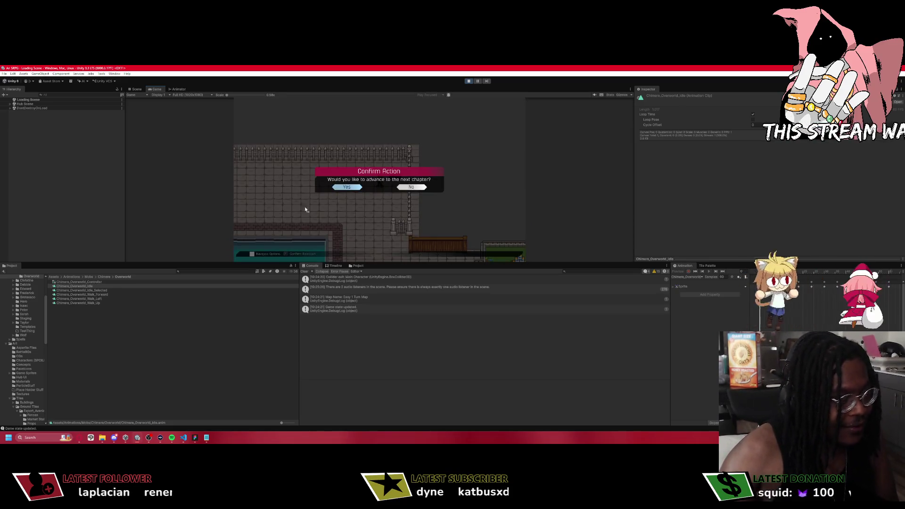
left_click(25, 104)
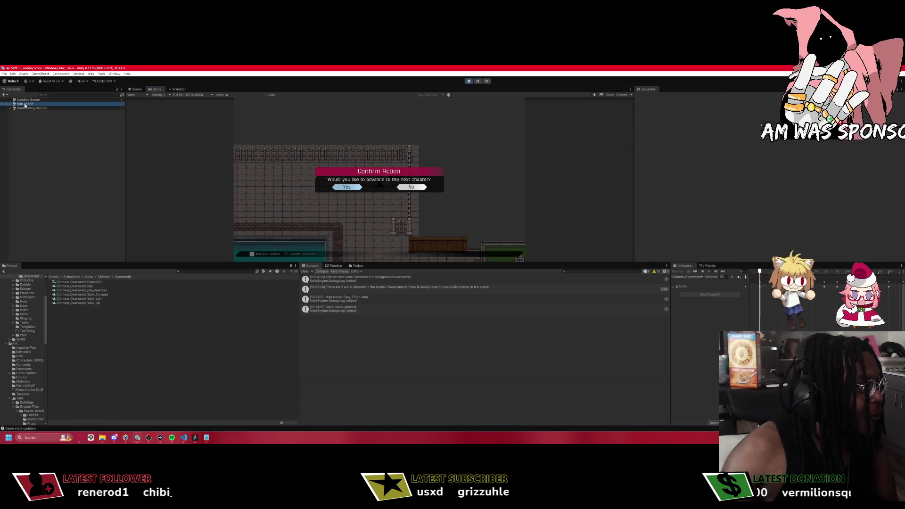
left_click(469, 82)
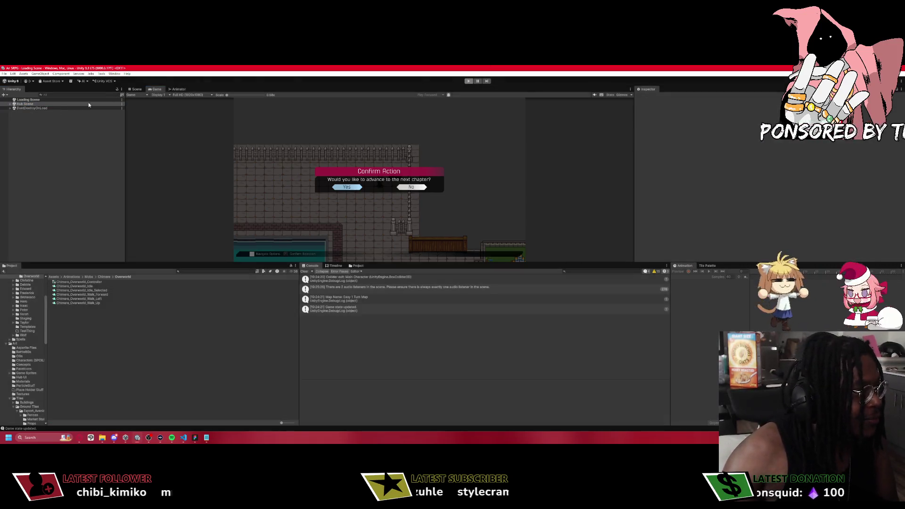
key("alt+Tab")
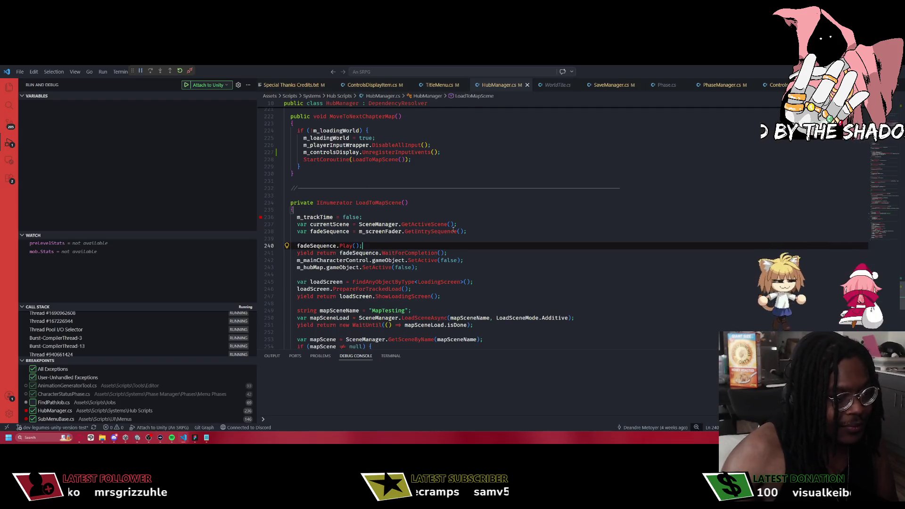
Open PhaseManager.cs through quick open and search it for 'ReturnTo'.
scroll(447, 230, "down", 3)
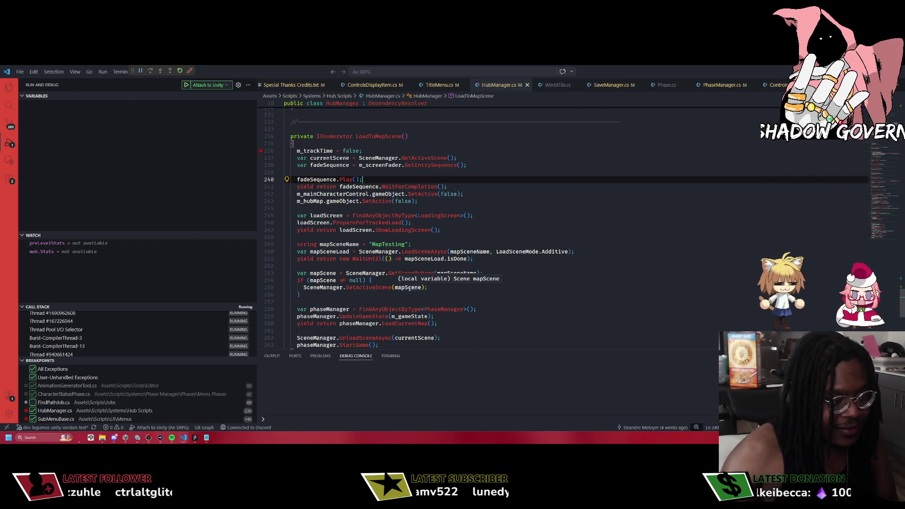
scroll(424, 304, "down", 6)
scroll(421, 212, "up", 11)
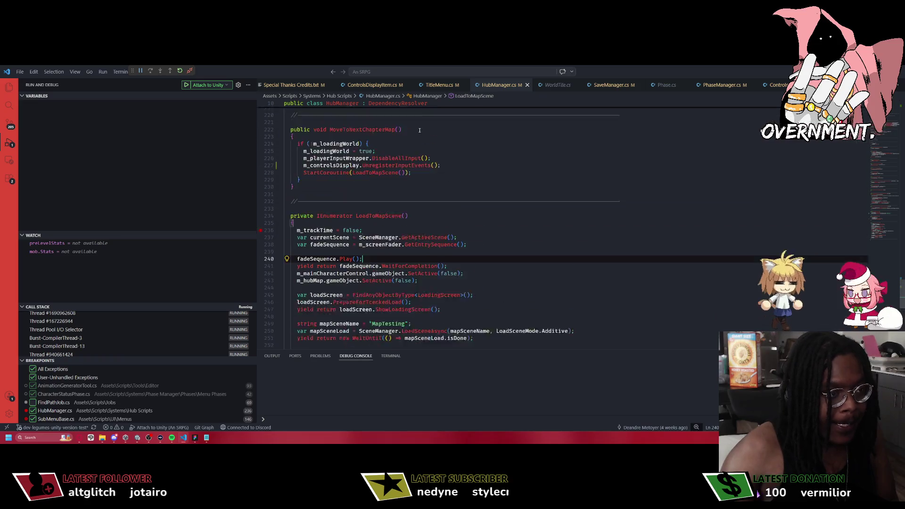
key("ctrl+p")
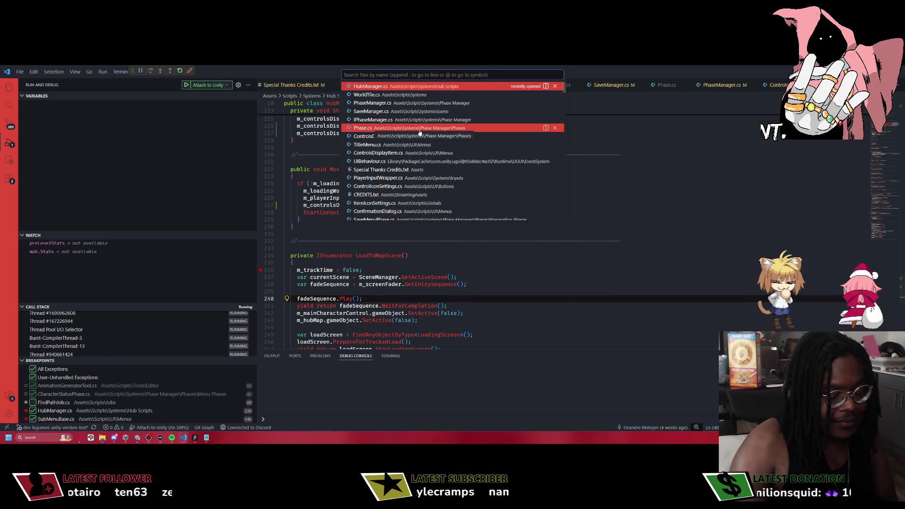
type("phasemanager")
key("Return")
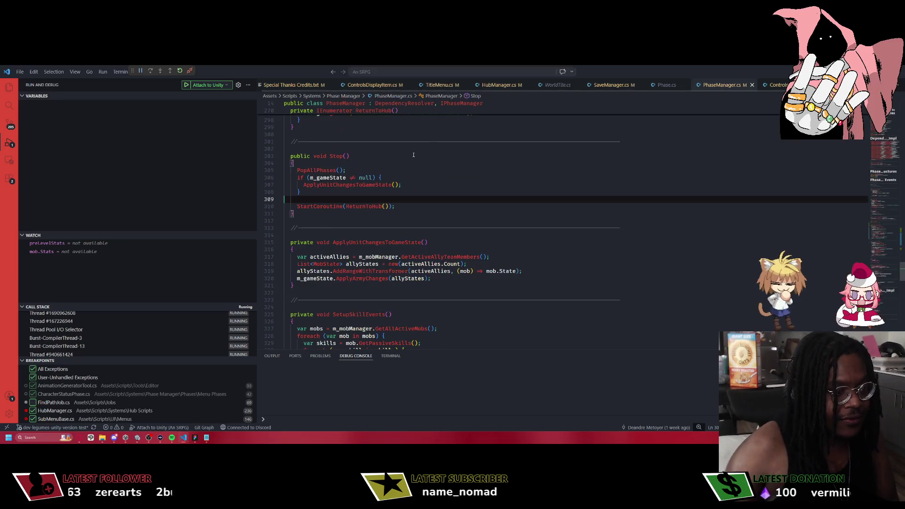
key("ctrl+f")
type("ReturnTo")
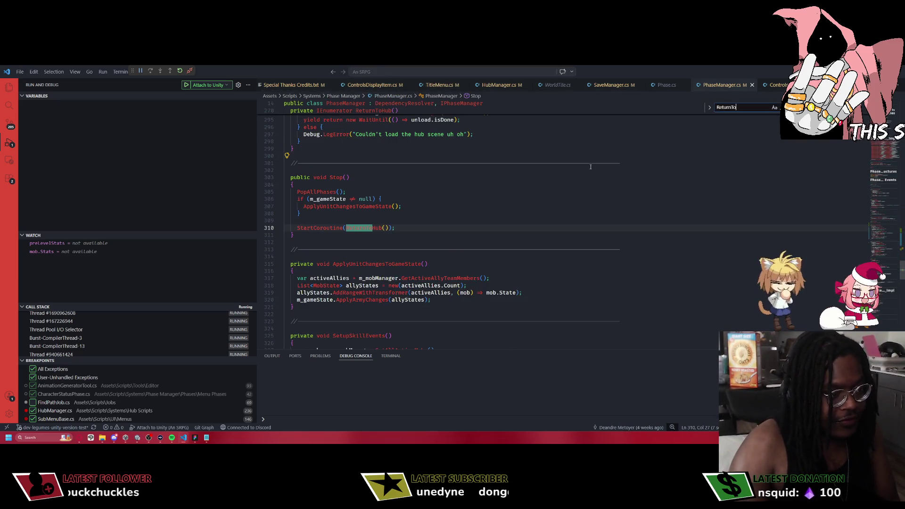
key("Escape")
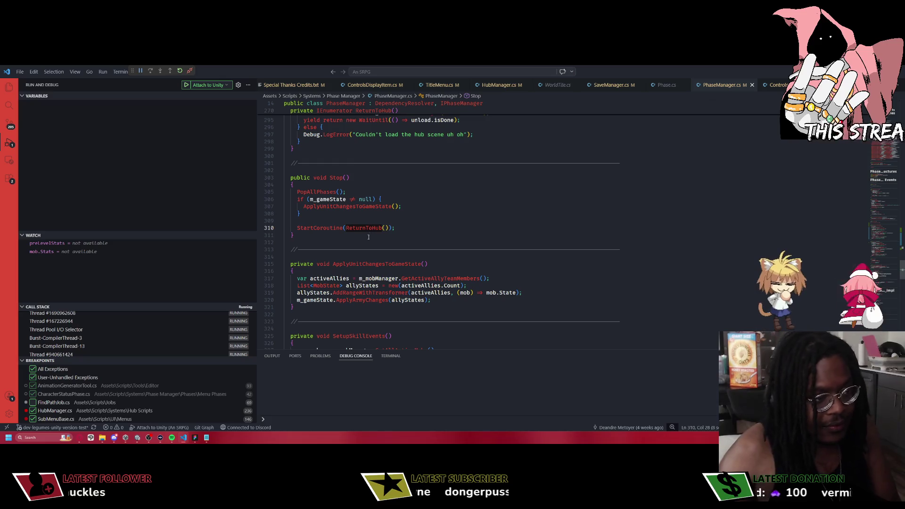
Go to the ReturnToHub definition and add an empty line after hubManager.TestSpawnCharacter().
left_click(369, 230, "ctrl")
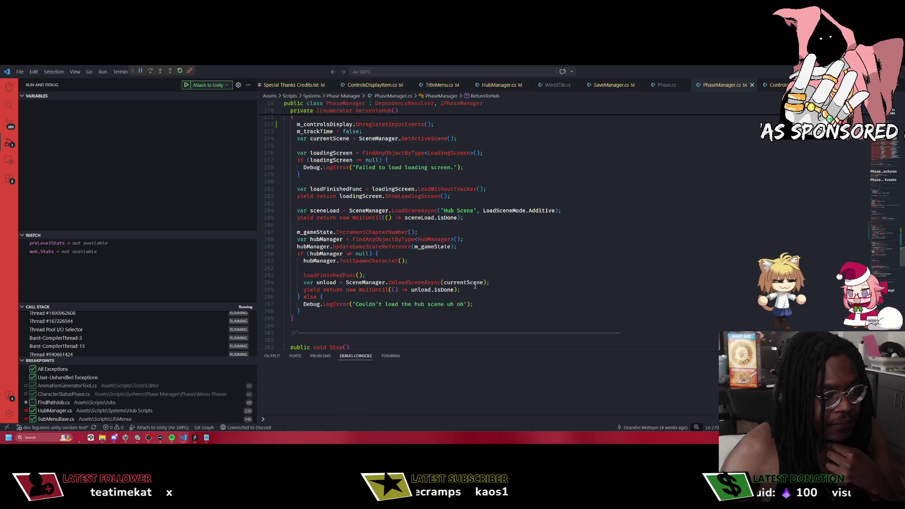
left_click(432, 262)
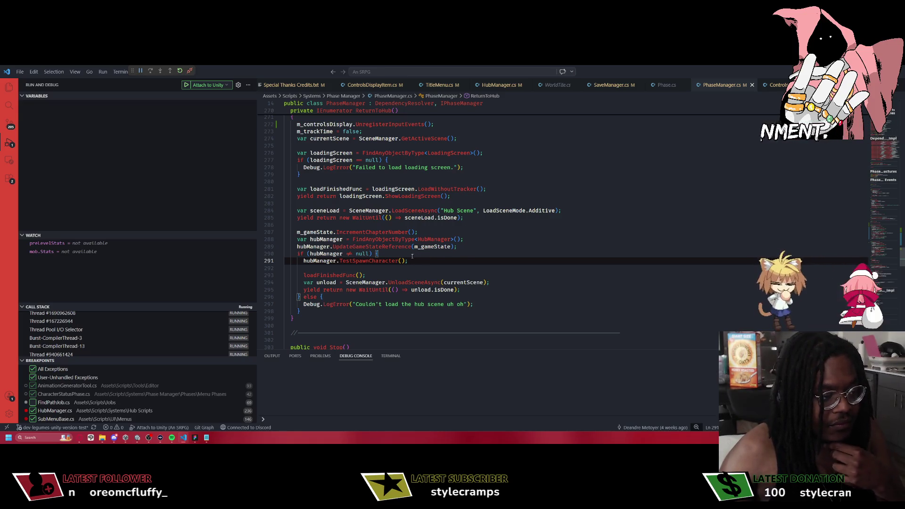
key("alt+Left")
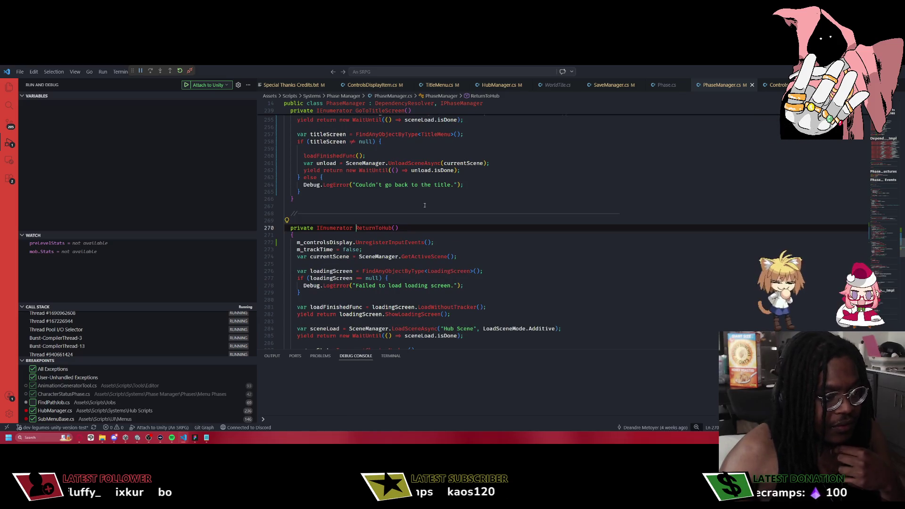
key("alt+Left")
key("alt+Left")
key("alt+Left")
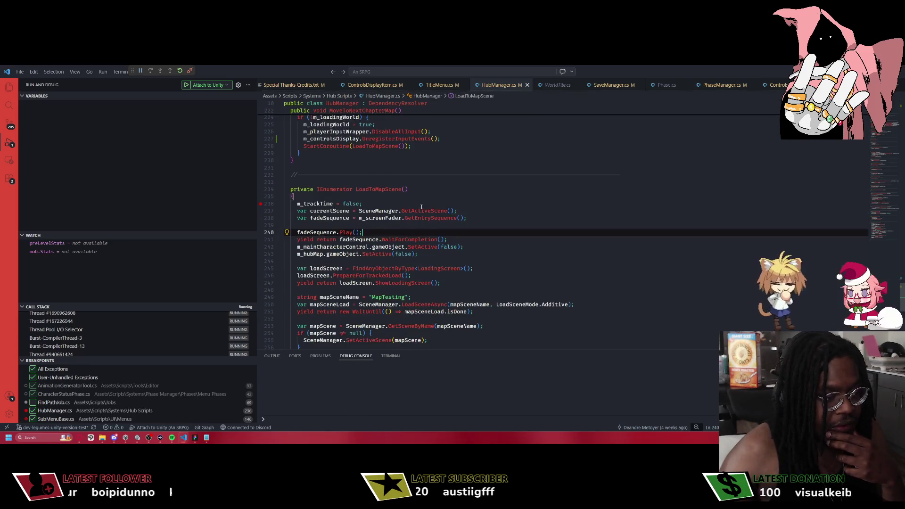
scroll(421, 208, "down", 2)
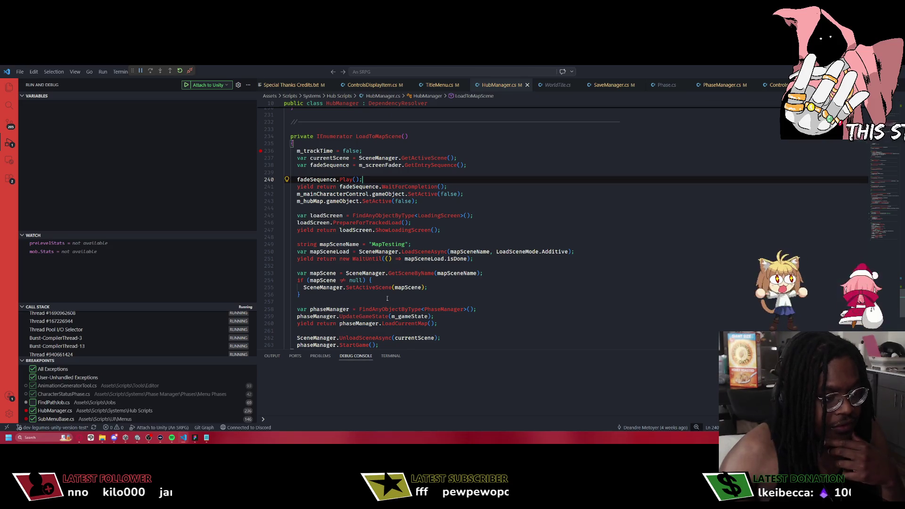
key("alt+Right")
key("alt+Right")
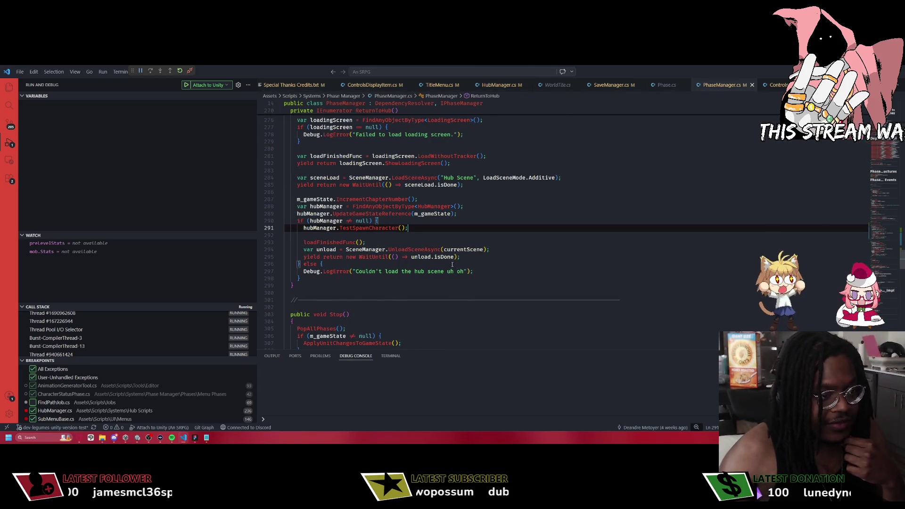
scroll(453, 265, "up", 2)
left_click(571, 217)
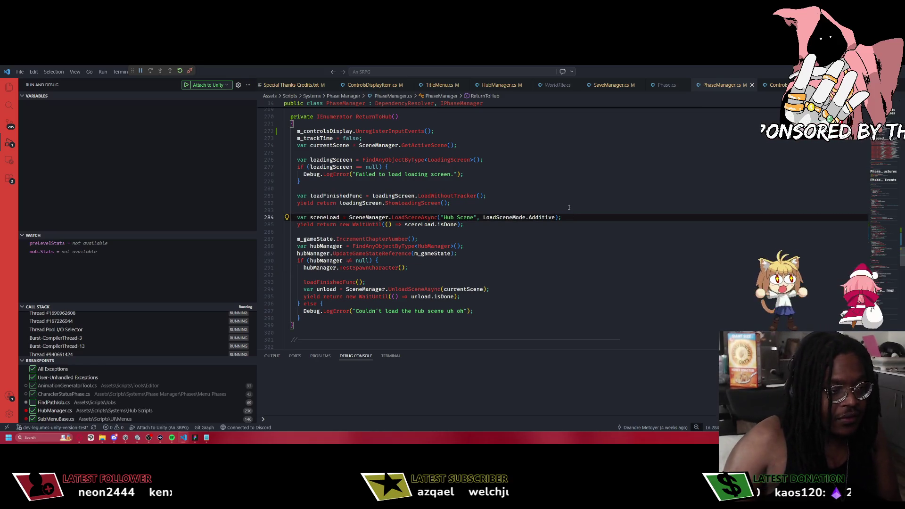
left_click(414, 267)
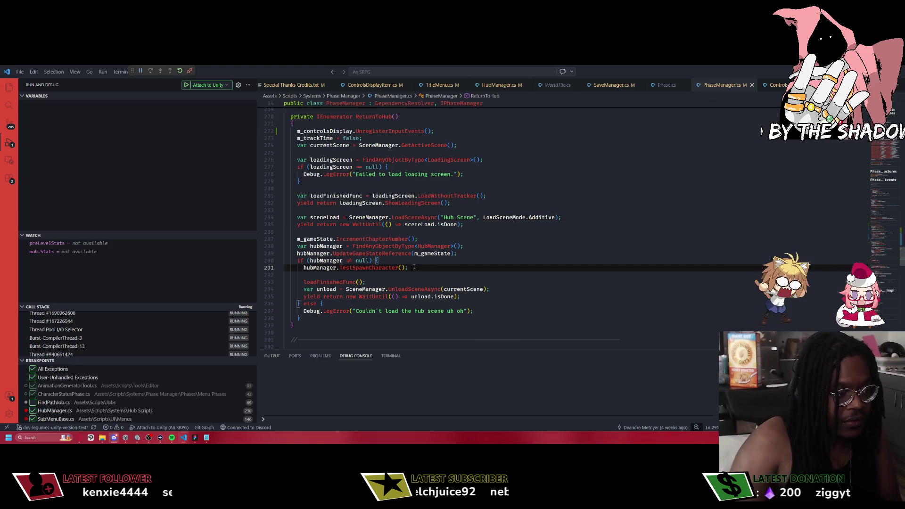
key("Return")
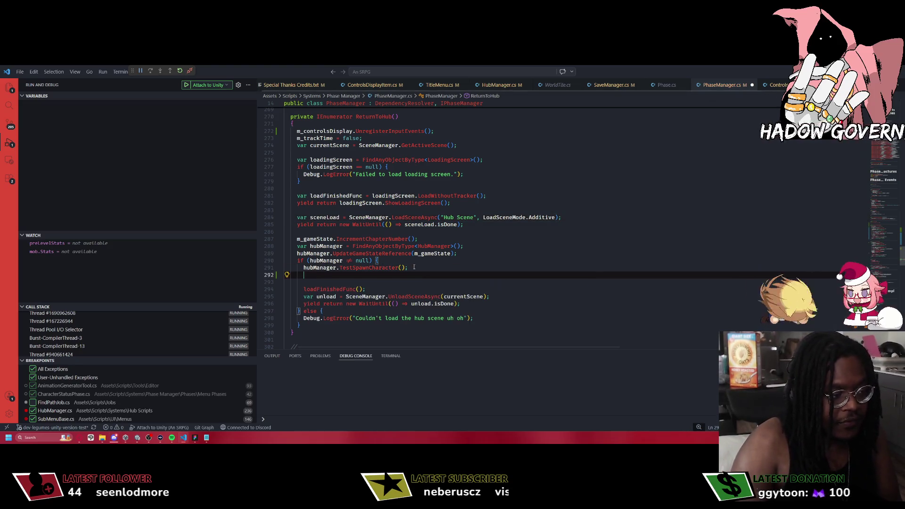
Write SceneManager.SetActiveScene(sceneLoad); on the new line, then return to HubManager's LoadToMapScene.
type("SceneManager.Set")
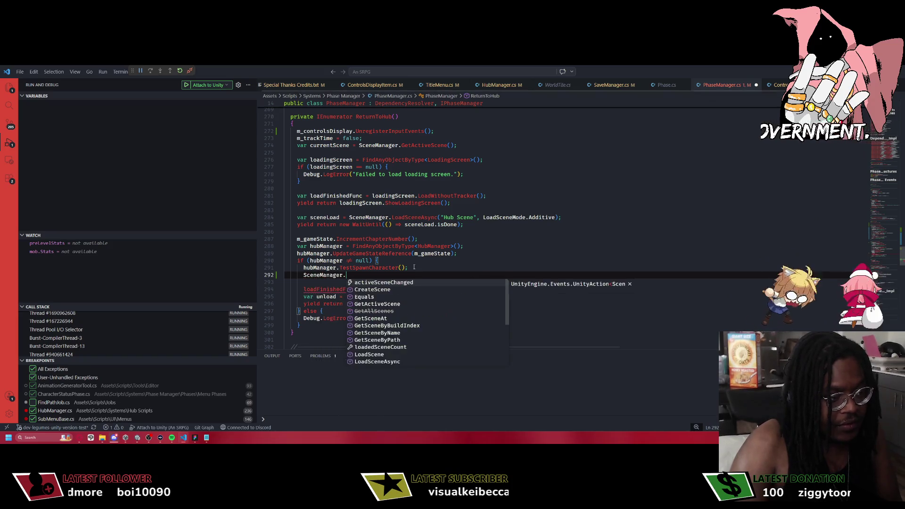
key("Tab")
type("((hubSce")
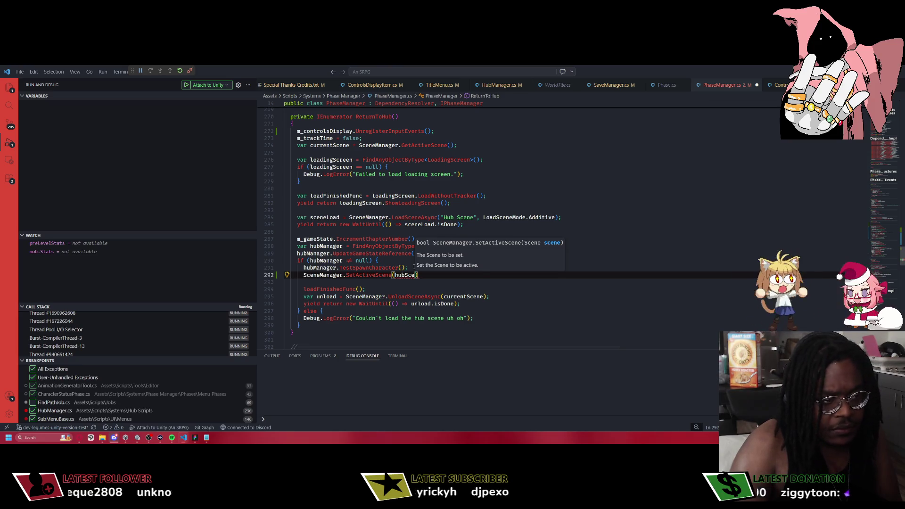
key("BackSpace")
key("BackSpace")
key("BackSpace")
type("sce")
key("Tab")
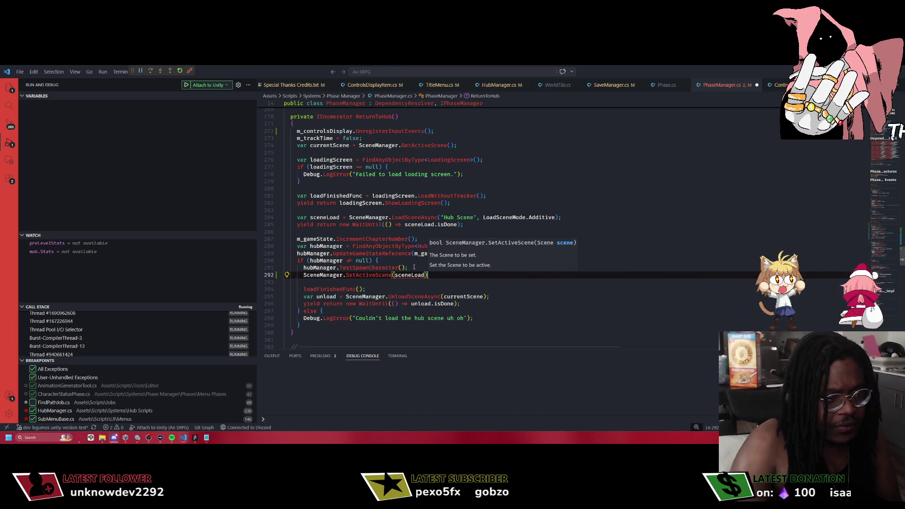
type(");s")
key("BackSpace")
key("BackSpace")
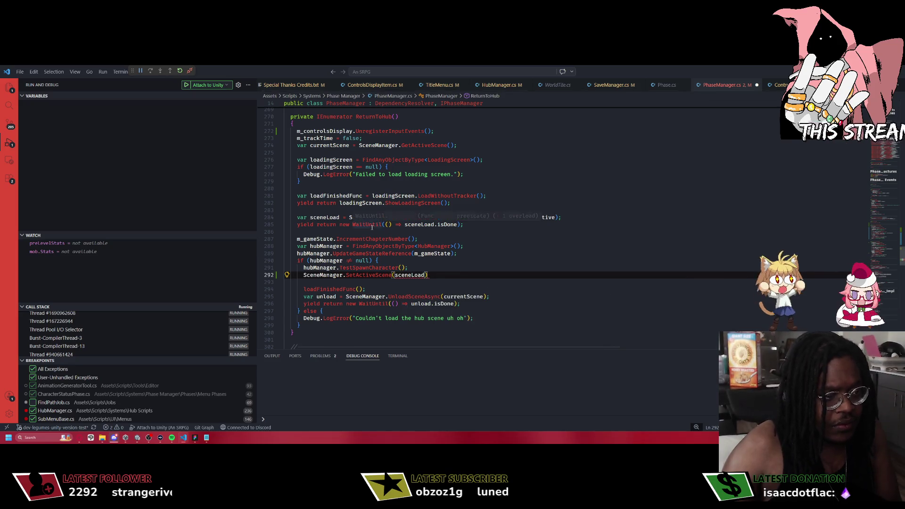
key("alt+Left")
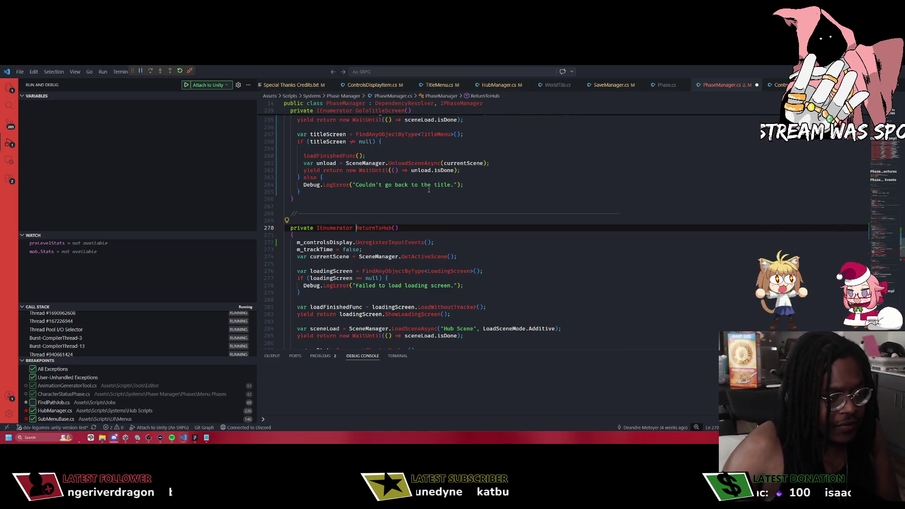
key("alt+Left")
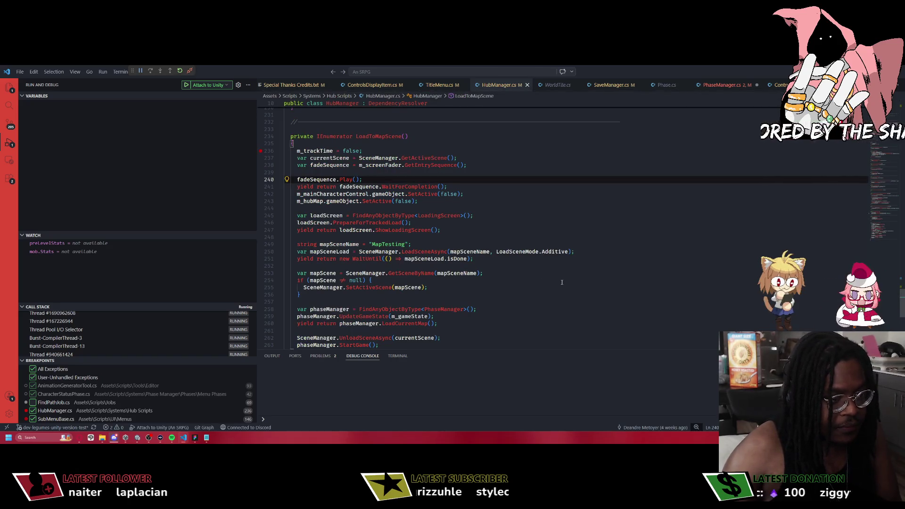
Select HubManager's GetSceneByName(mapSceneName) line, then go back to ReturnToHub in PhaseManager.cs.
double_click(449, 273)
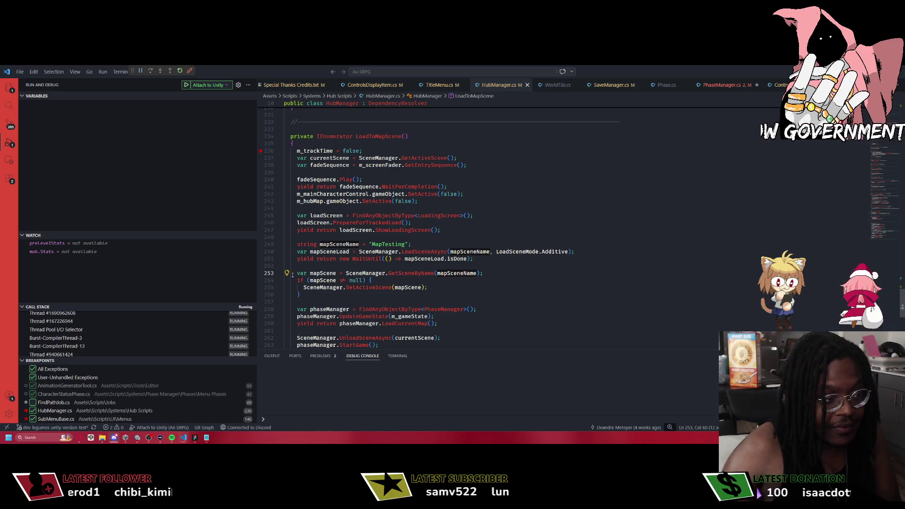
left_click_drag(484, 273, 298, 268)
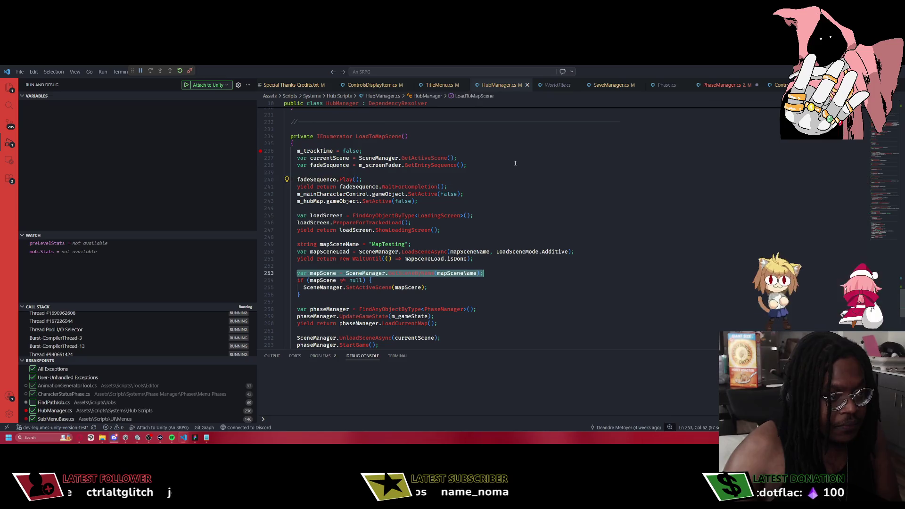
key("ctrl+Tab")
scroll(397, 261, "down", 5)
scroll(397, 262, "down", 5)
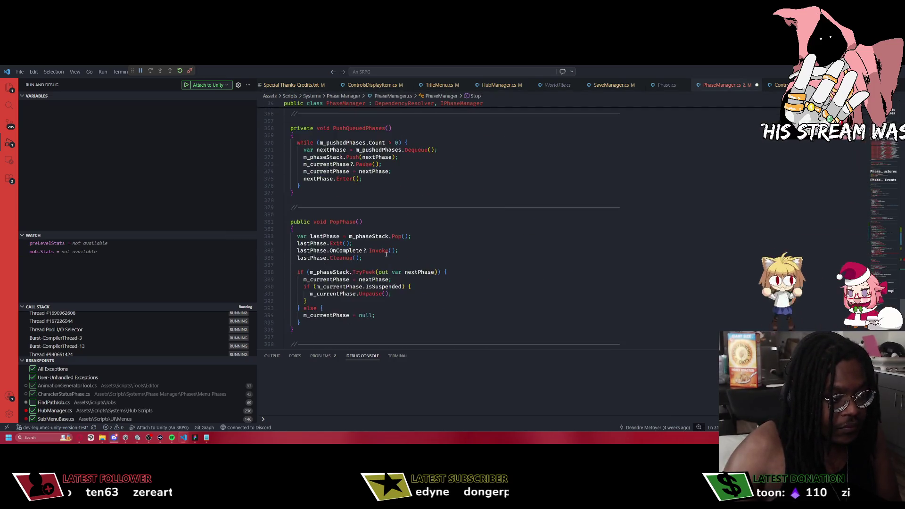
scroll(387, 253, "up", 10)
scroll(386, 253, "up", 12)
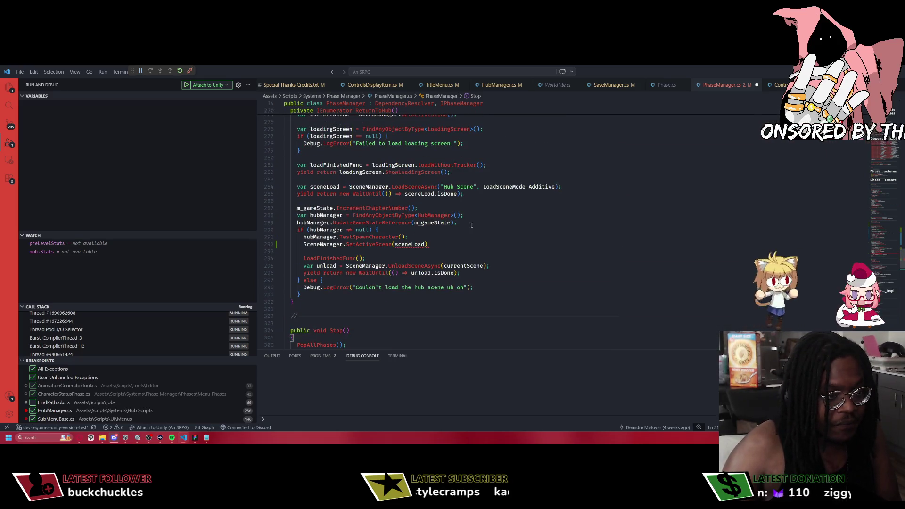
Add var mapScene = SceneManager.GetSceneByName(mapSceneName); inside the hubManager null check.
left_click(449, 229)
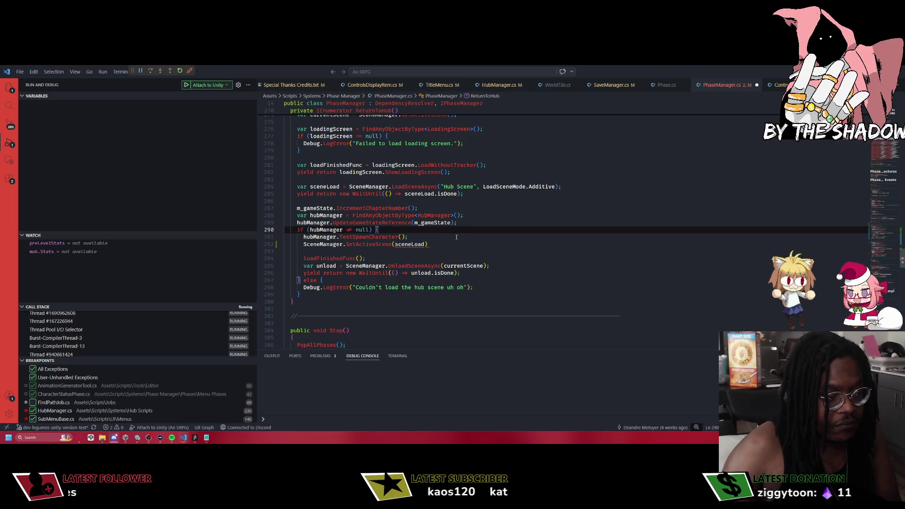
key("Return")
type("var mapScene = SceneManager.GetSceneByName(mapSceneName);")
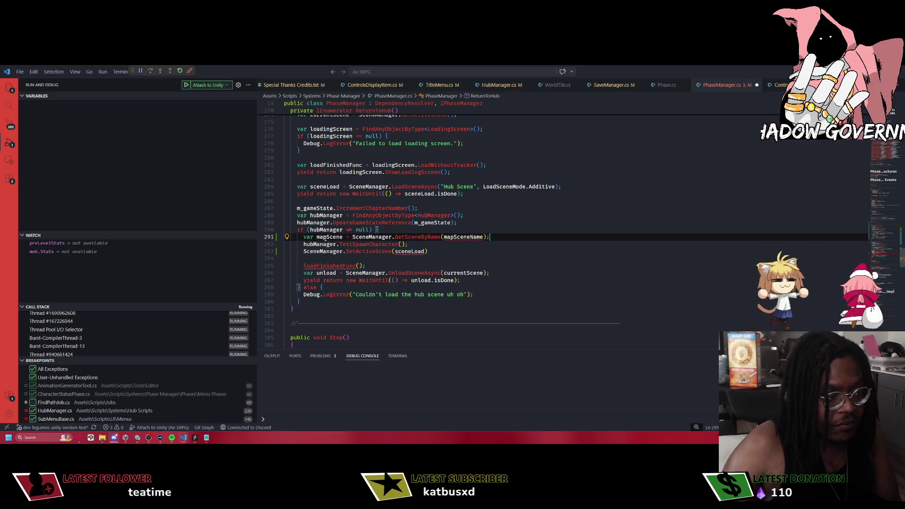
double_click(458, 238)
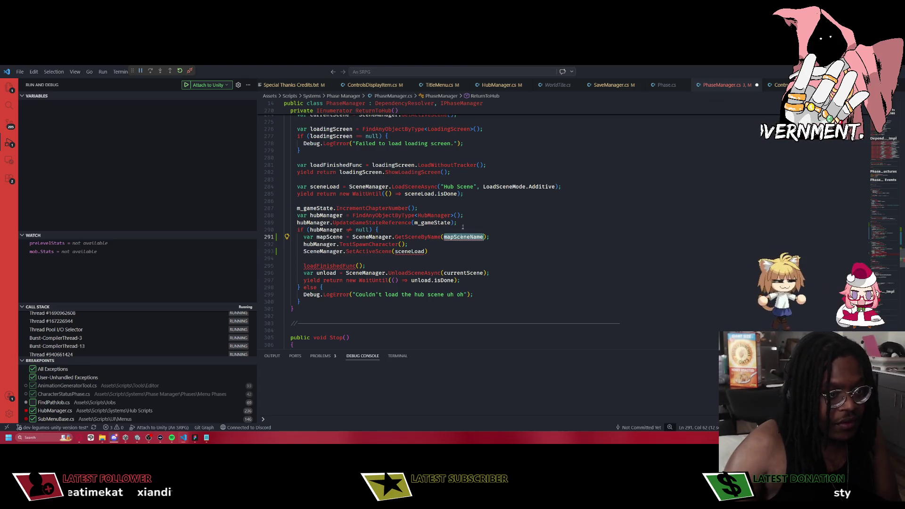
Insert var hubSceneName = "Hub Scene"; above the hub scene load and save the file.
left_click(474, 179)
key("Return")
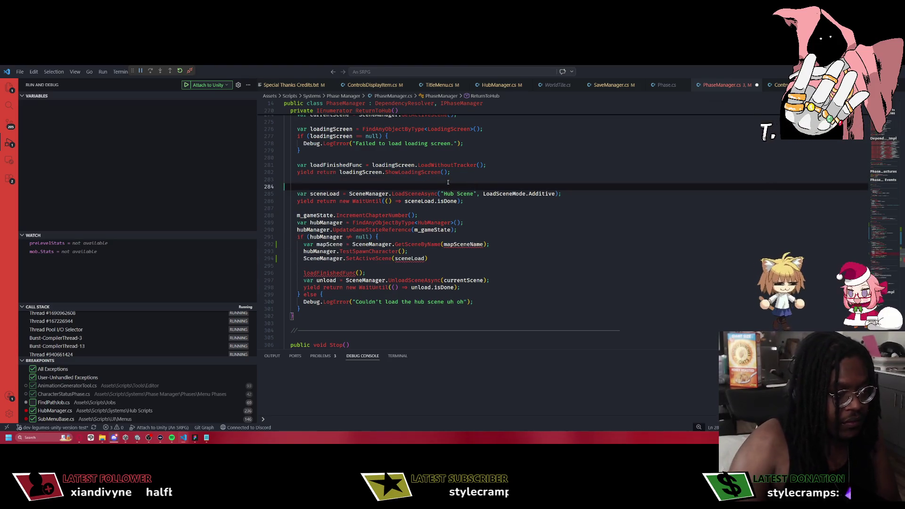
type("va")
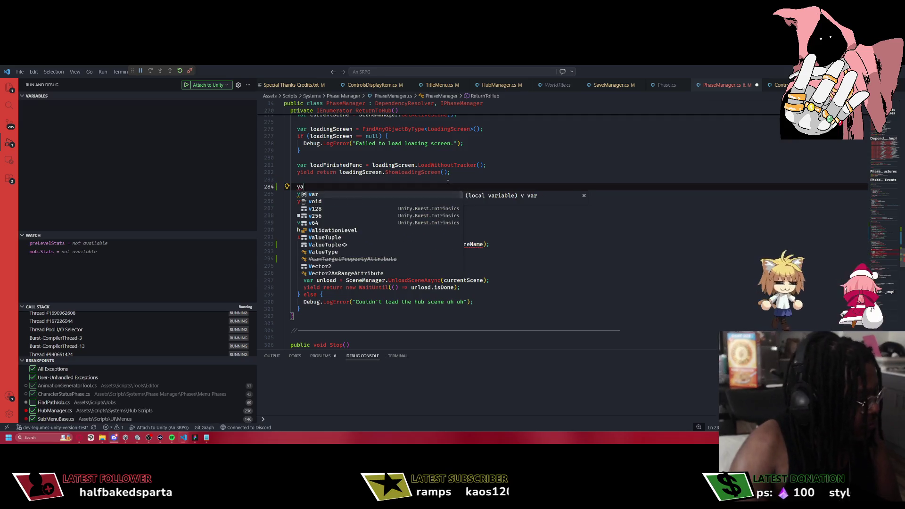
type("r hubSceneNam")
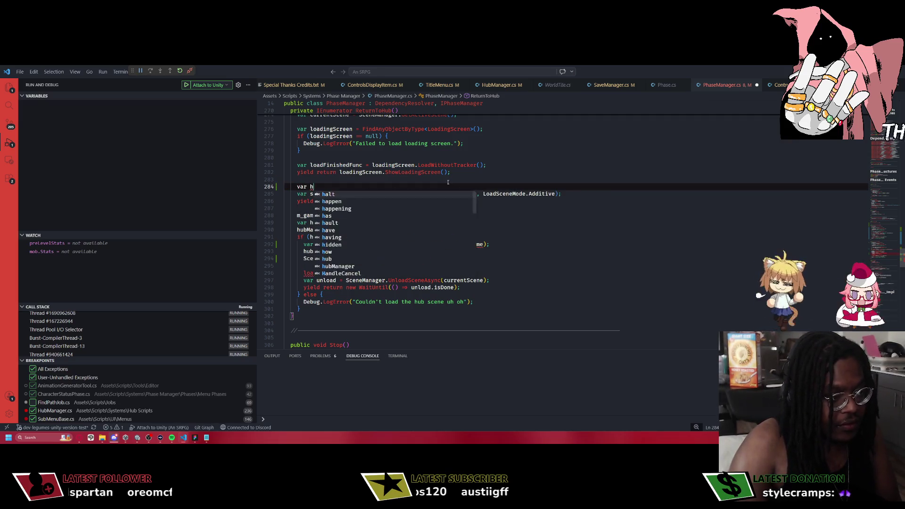
type("e ")
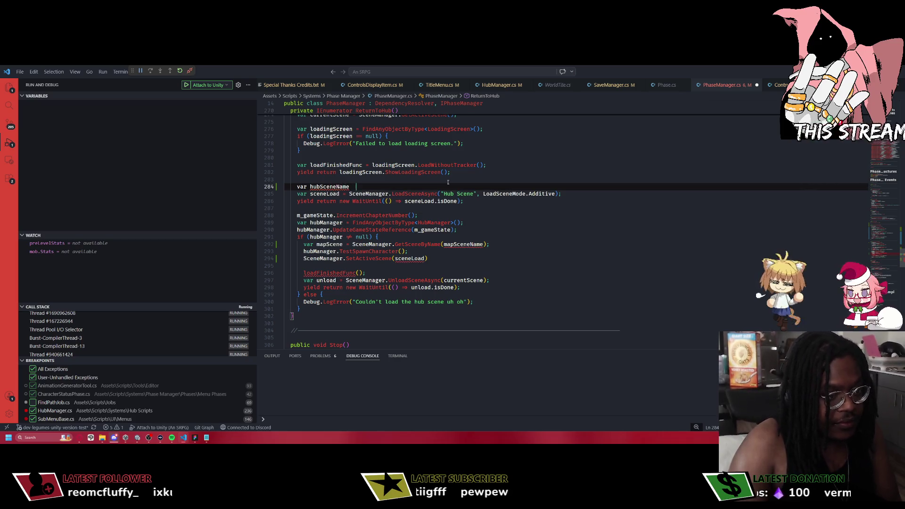
type("= \"Hub Scene")
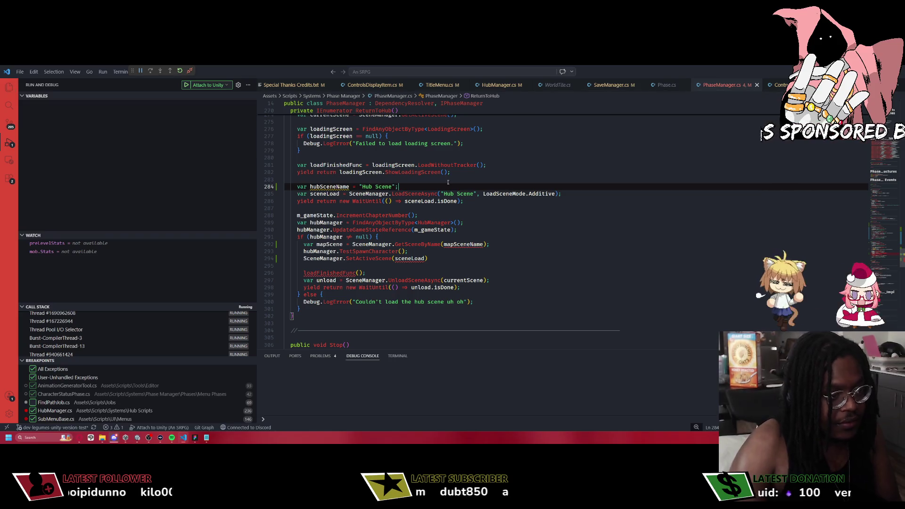
type("\";")
key("ctrl+s")
scroll(311, 200, "up", 1)
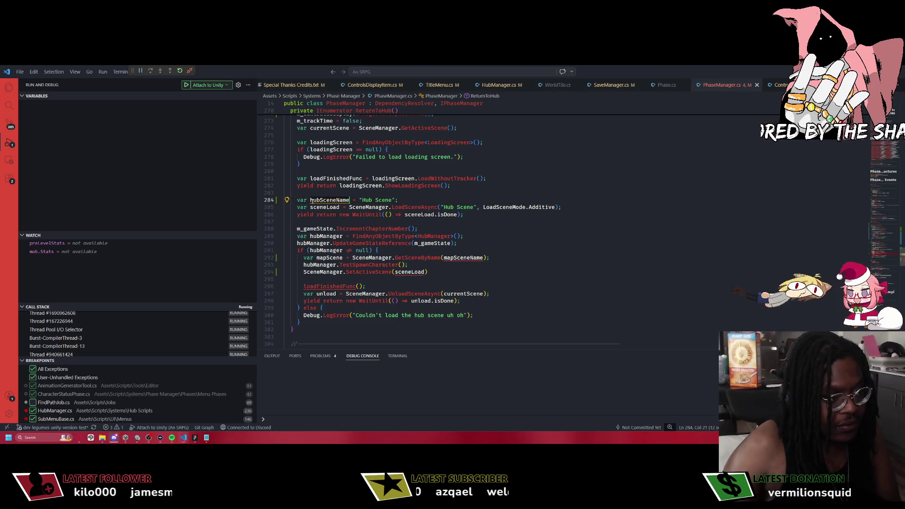
left_click_drag(476, 207, 441, 208)
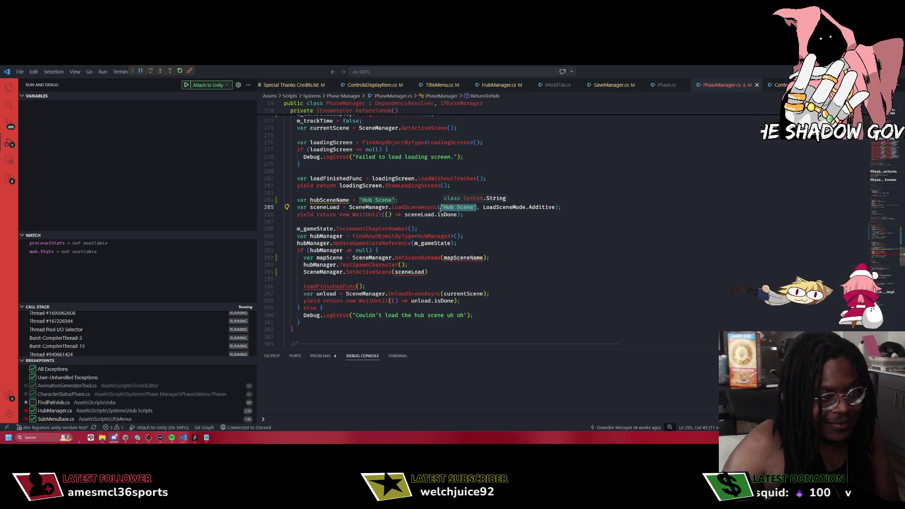
scroll(465, 202, "up", 1)
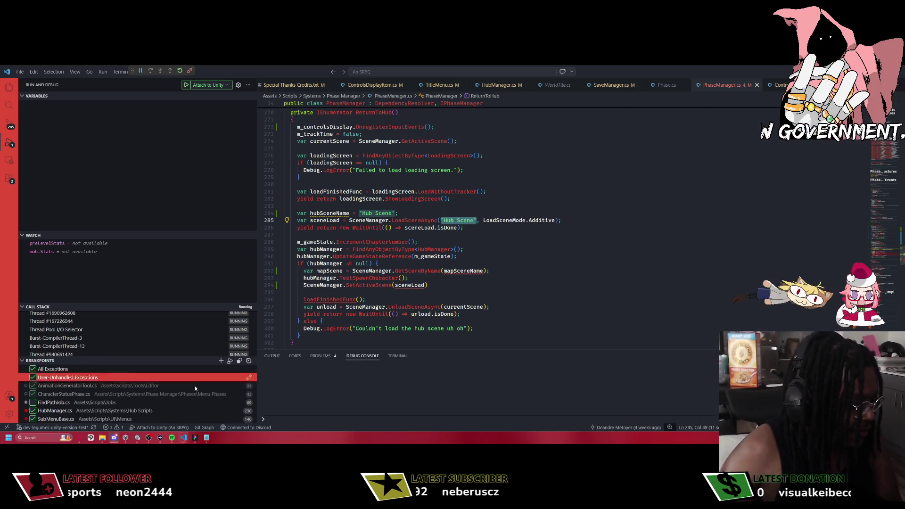
In Unity, inspect the InputSystem exception and the CS1002 compile error in PhaseManager.
mouse_move(137, 437)
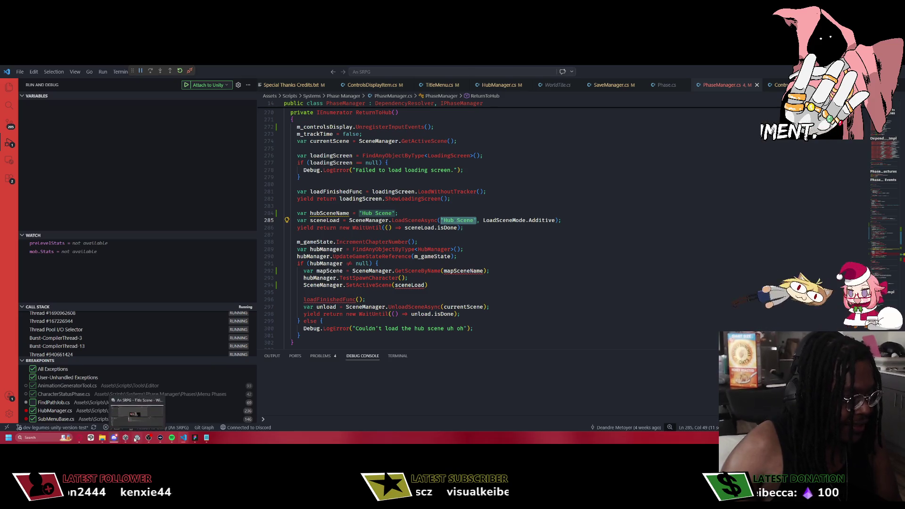
left_click(108, 414)
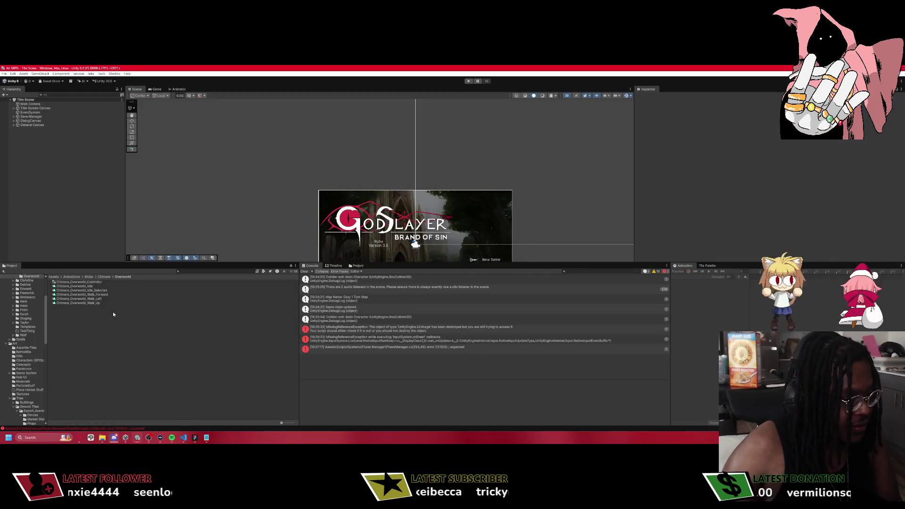
left_click(394, 339)
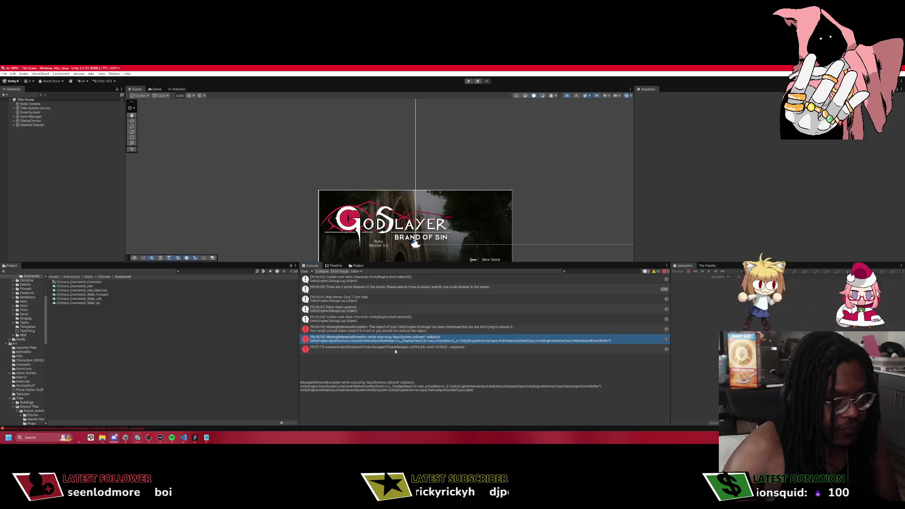
left_click(395, 348)
Create a SceneCollection MonoBehaviour script in Assets/Scripts and open it in VS Code.
left_click(84, 277)
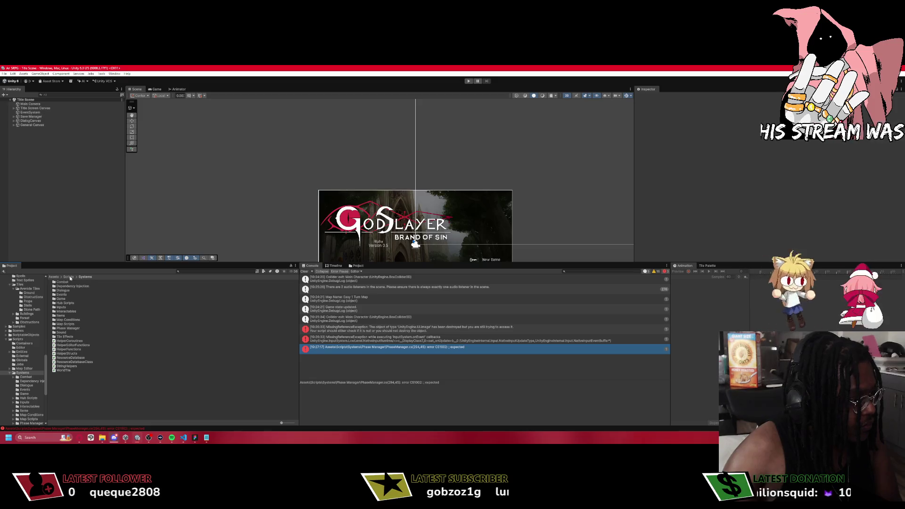
left_click(70, 278)
right_click(65, 369)
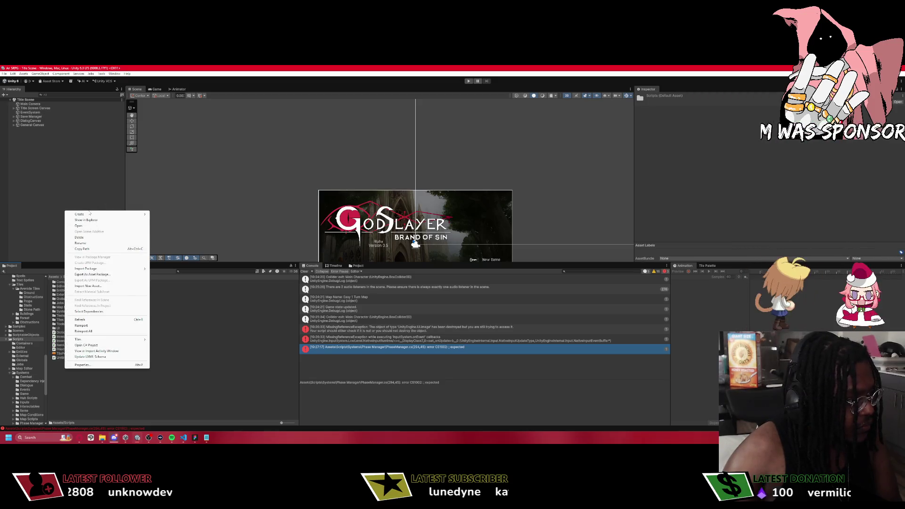
mouse_move(108, 215)
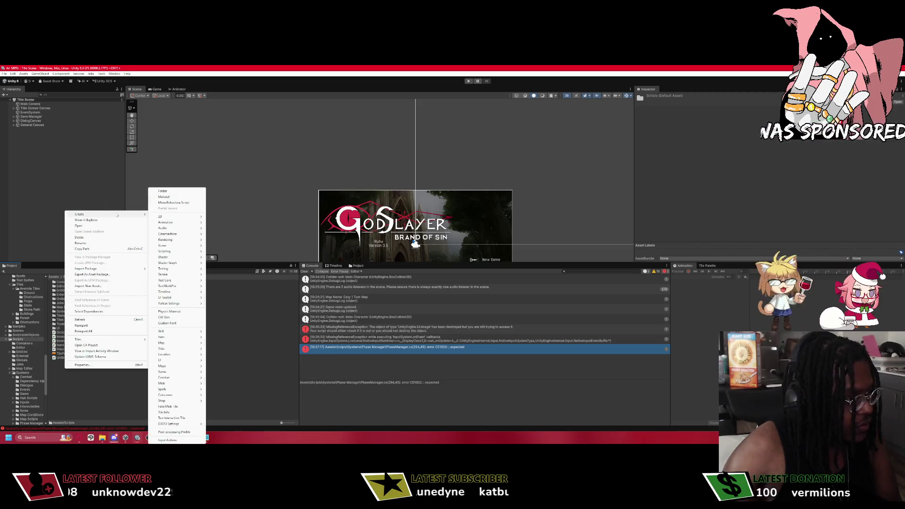
left_click(174, 203)
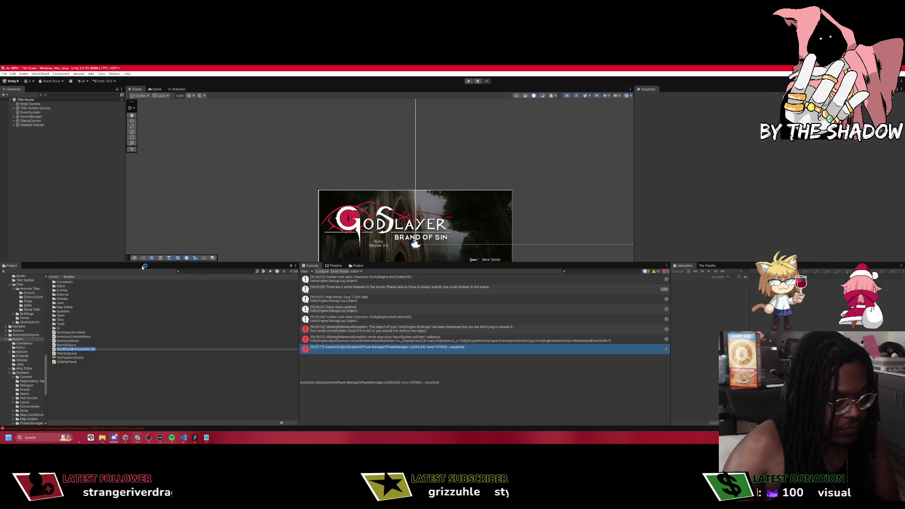
type("Sco")
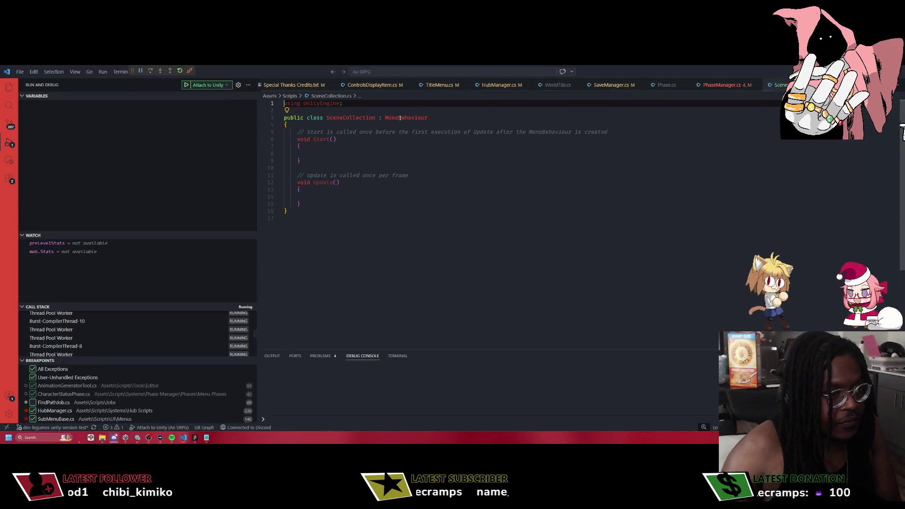
left_click(398, 118)
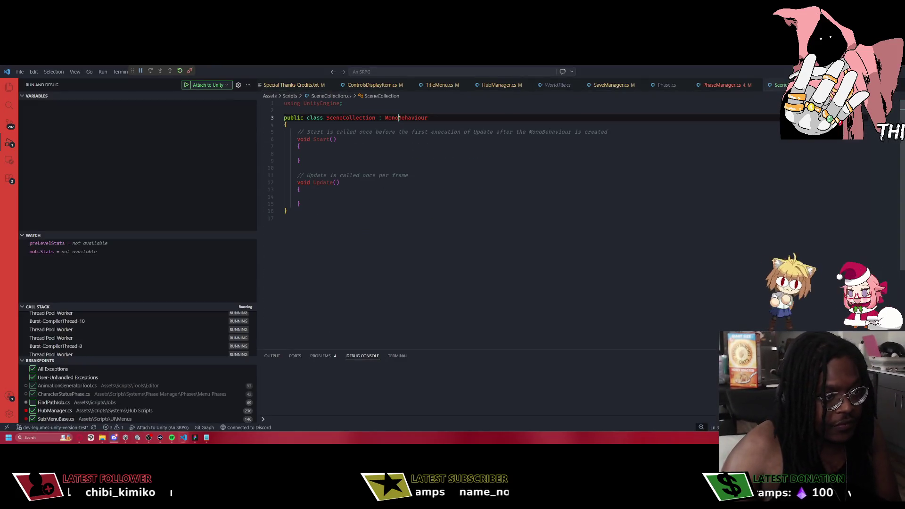
Make SceneCollection a static class without MonoBehaviour and delete the template Start and Update methods.
double_click(395, 118)
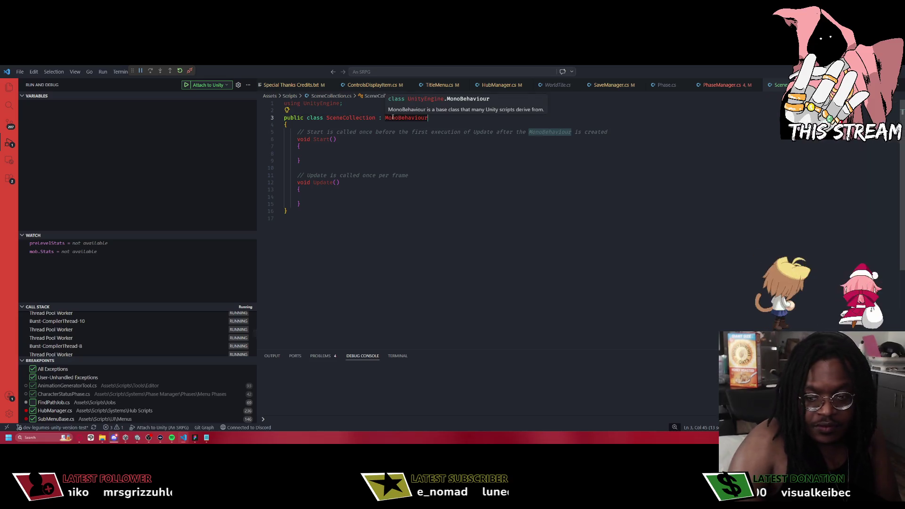
key("BackSpace")
key("BackSpace")
key("BackSpace")
key("ctrl+Left")
key("ctrl+Left")
type("sta")
key("Tab")
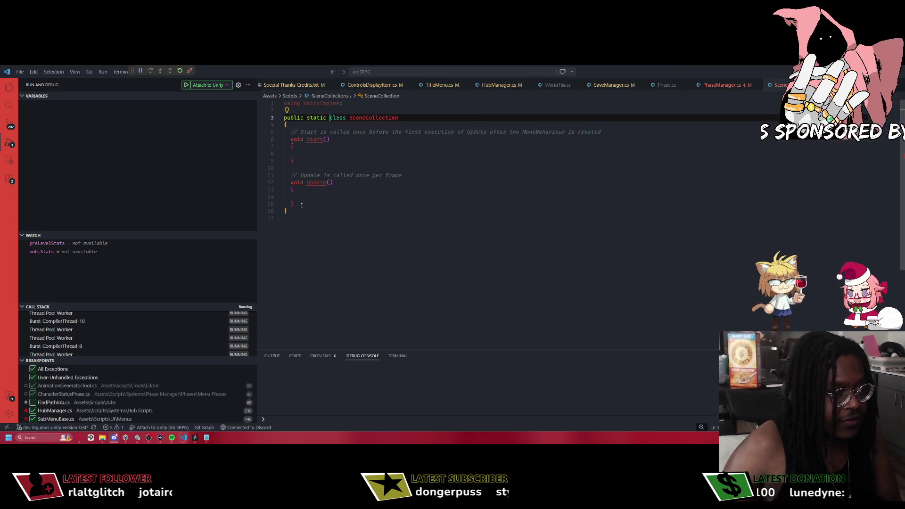
left_click_drag(293, 204, 262, 128)
key("BackSpace")
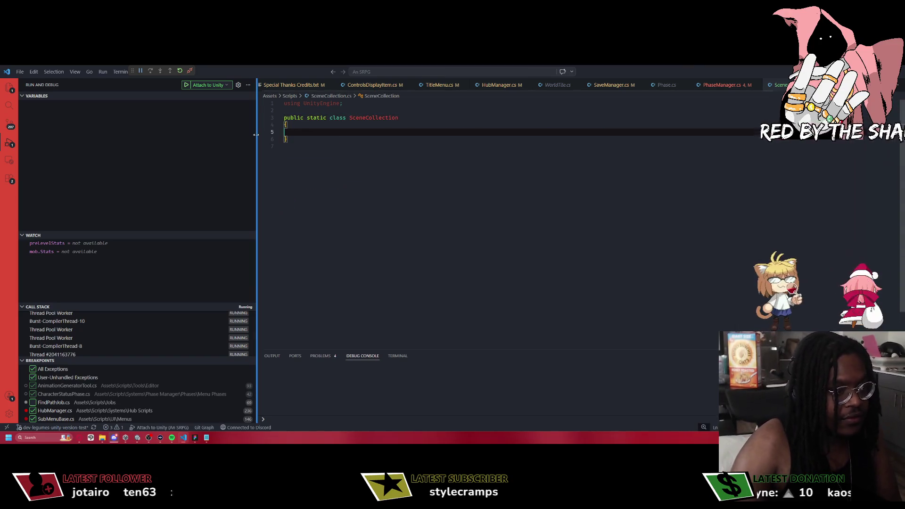
Add public static strings HubSceneName and MapSceneName = "Map Testing" to the class.
key("Return")
type("public")
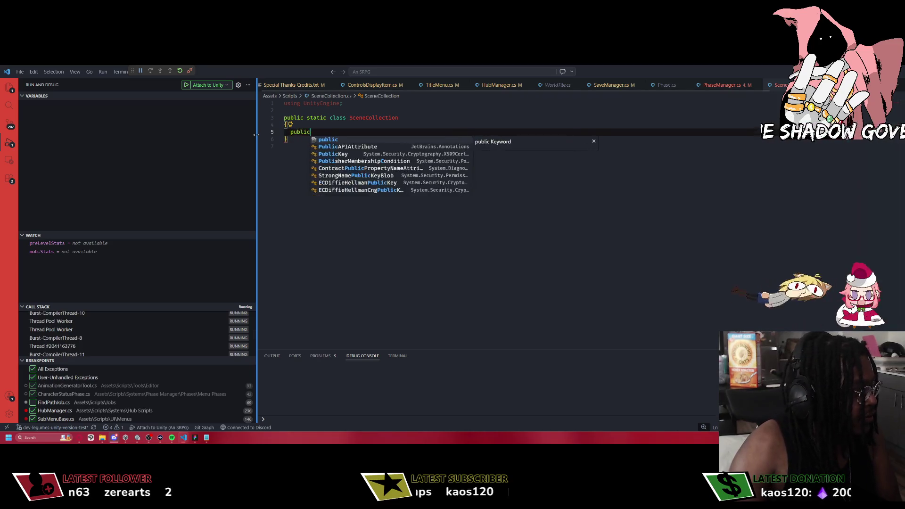
type(" static string Hub")
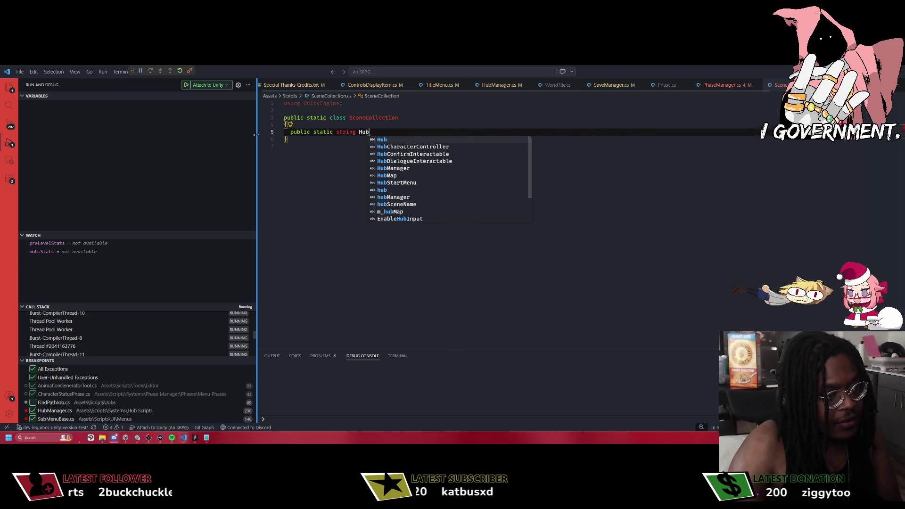
type("SceneName ")
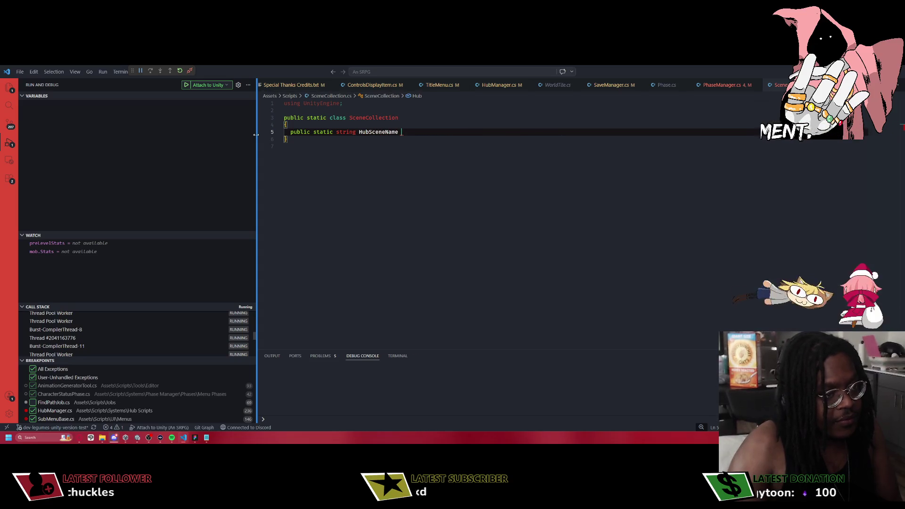
type("= \"Hub Sc\"")
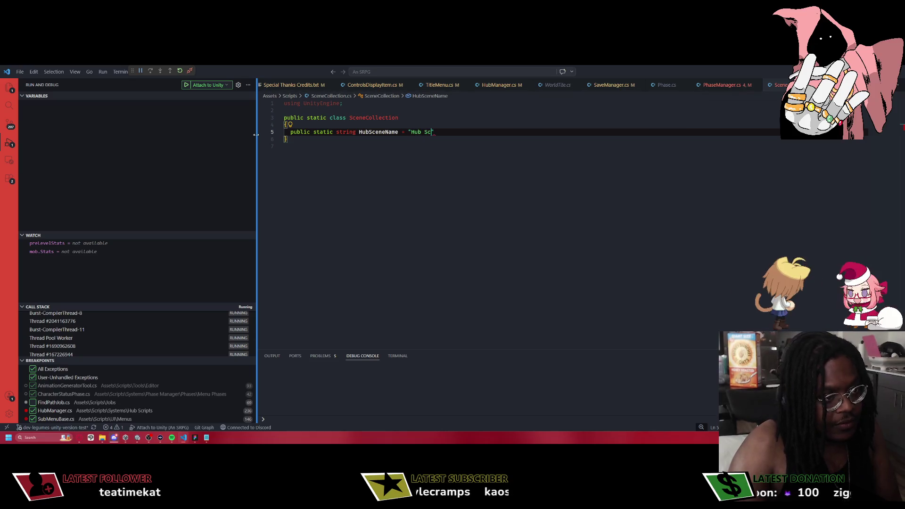
type("\";")
key("Return")
type("publi")
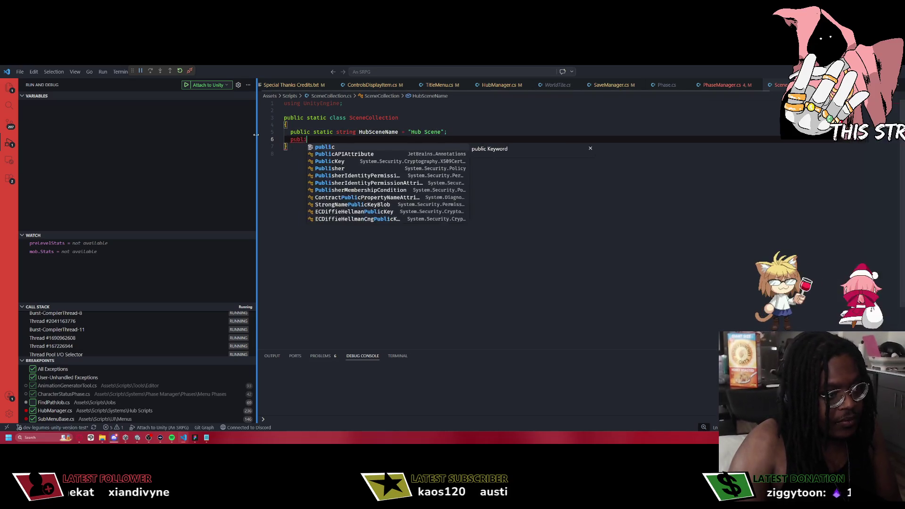
type("c static string Ma")
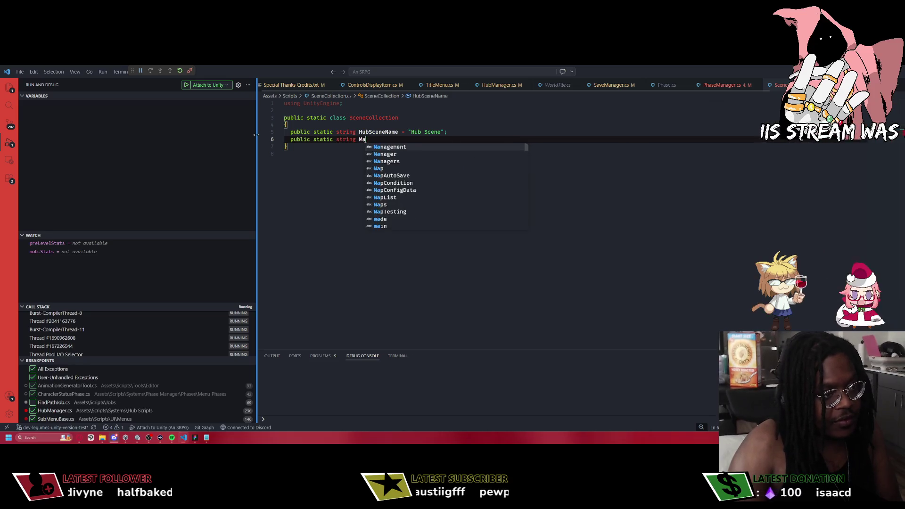
type("pSceneName = \"Map Testing")
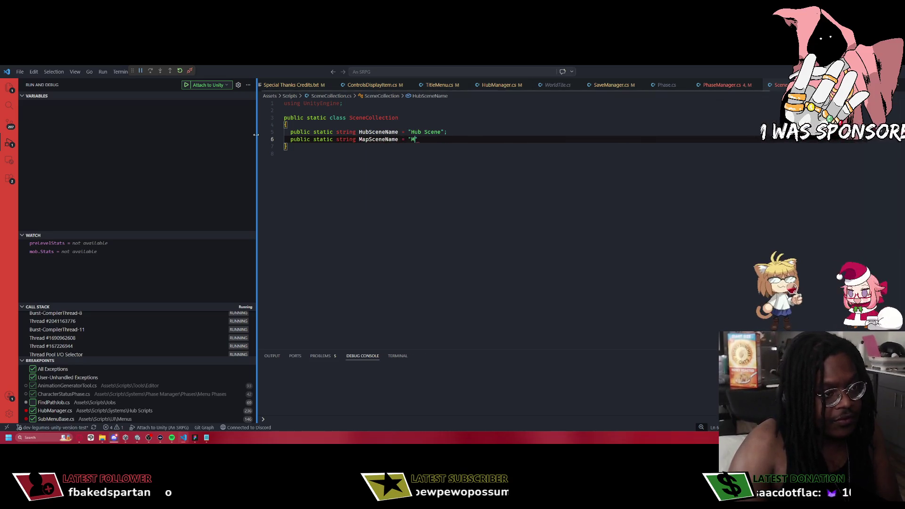
type("\";")
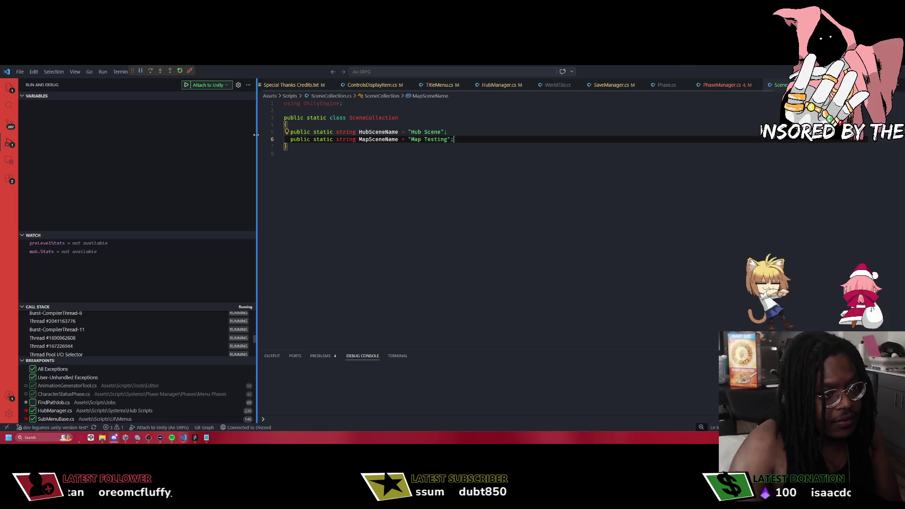
key("Return")
Add LoadingSceneName = "Loading Scene" and TitleSceneName = "Title Scene" as public static strings.
type("public static string ")
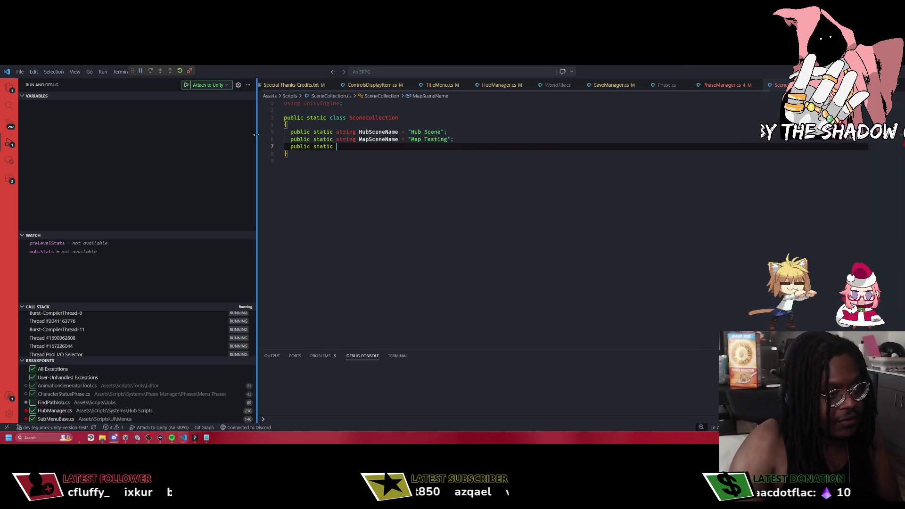
type("Ma")
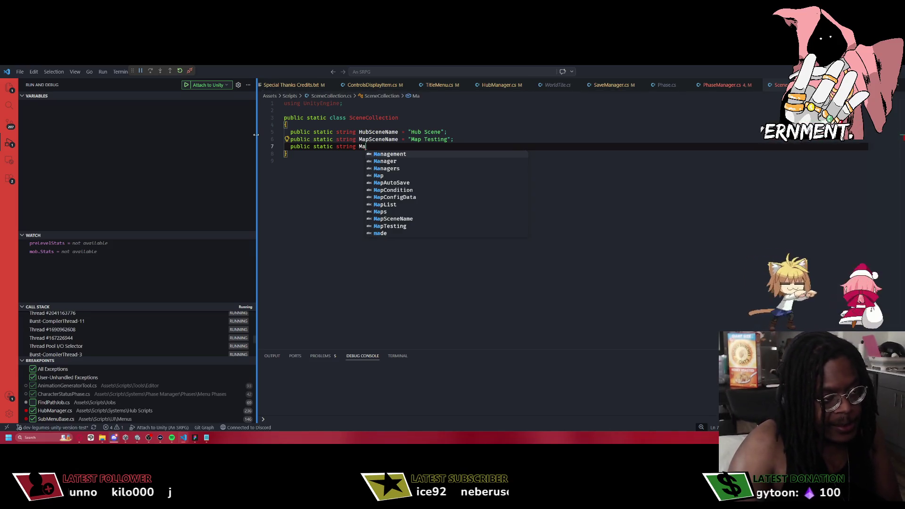
key("BackSpace")
key("BackSpace")
type("LoadingScene")
type("Name = \"Loa")
type("ding Scene\"")
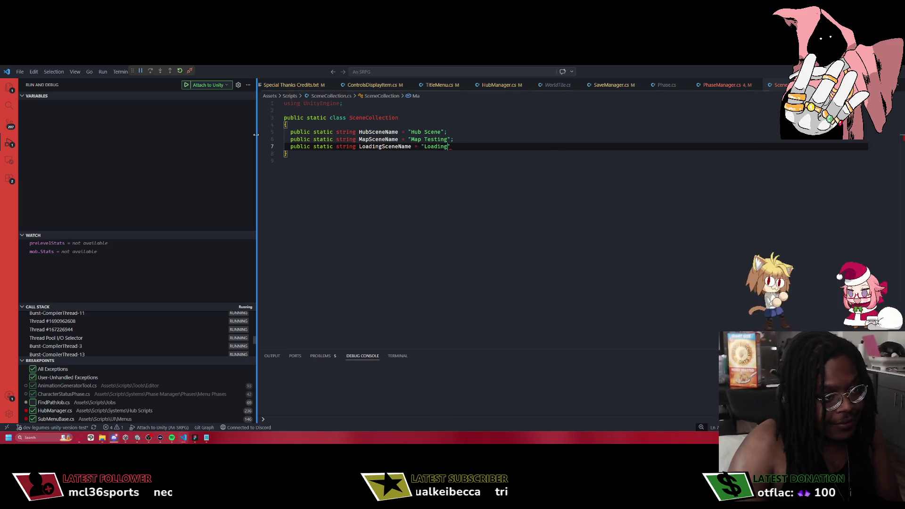
type(";")
key("Return")
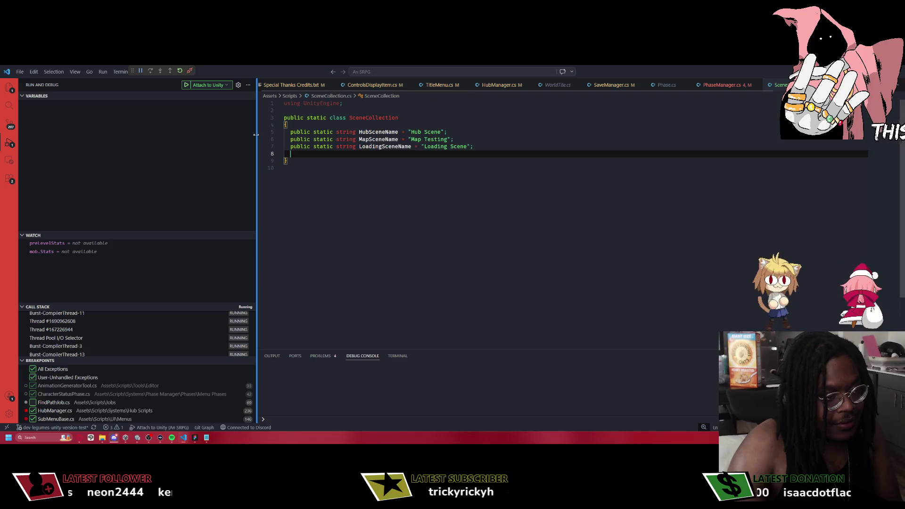
type("pu")
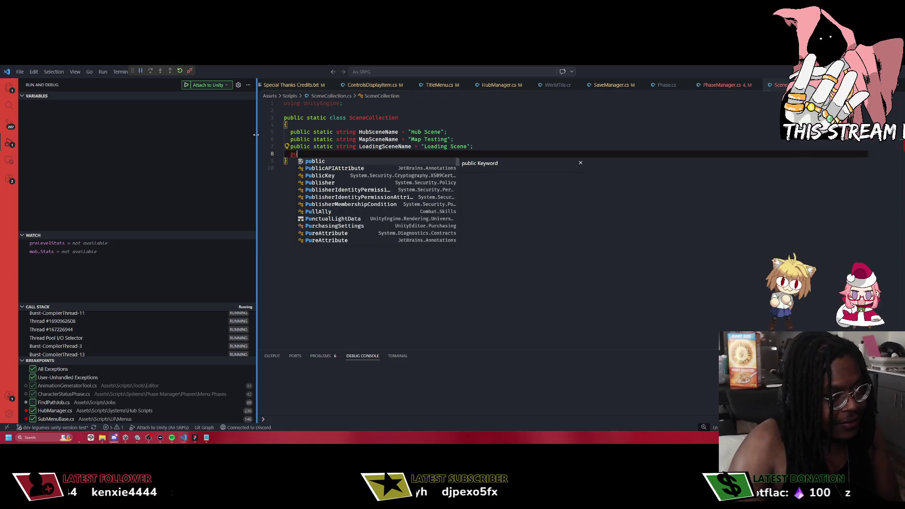
key("BackSpace")
key("BackSpace")
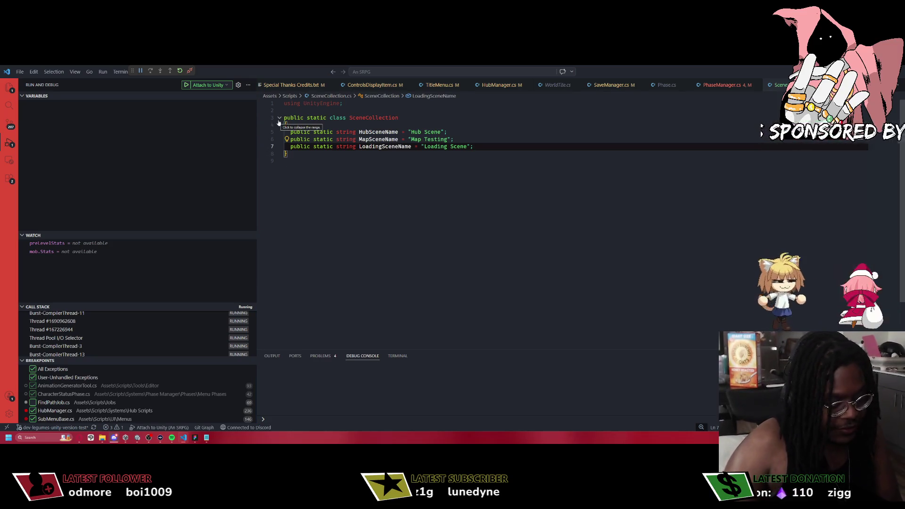
key("Return")
type("pub")
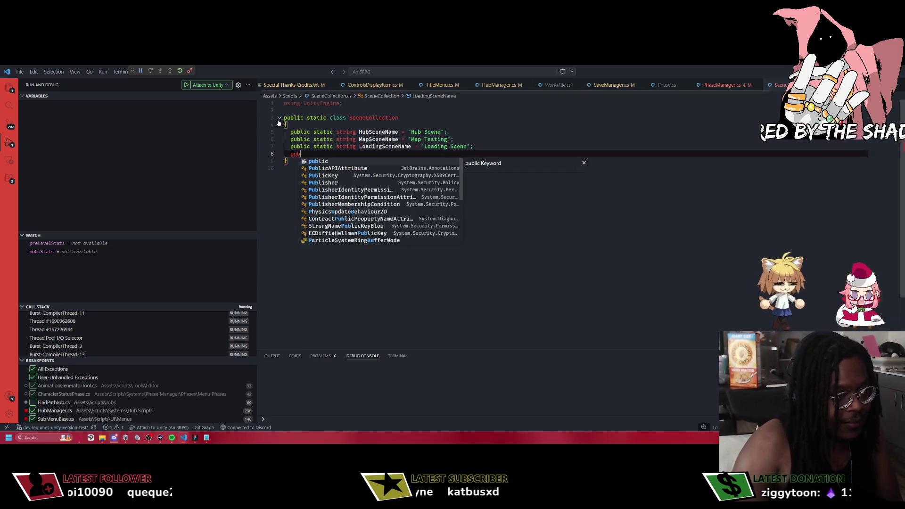
type("lic static string")
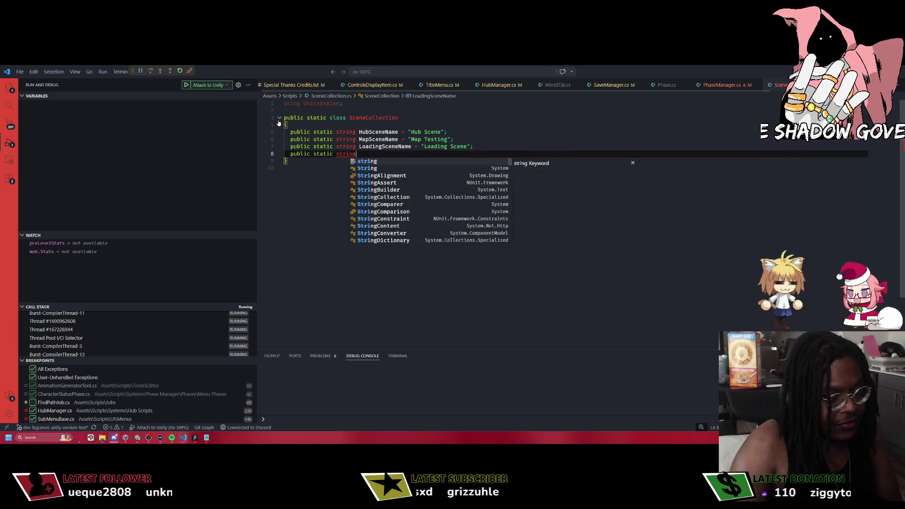
type(" TitleSceneNam")
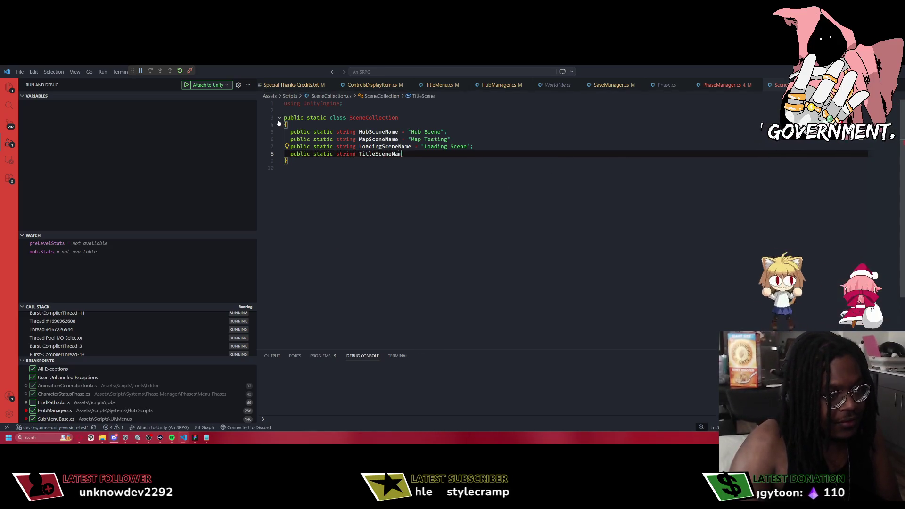
type("e = \"T")
type("itle Scene\";")
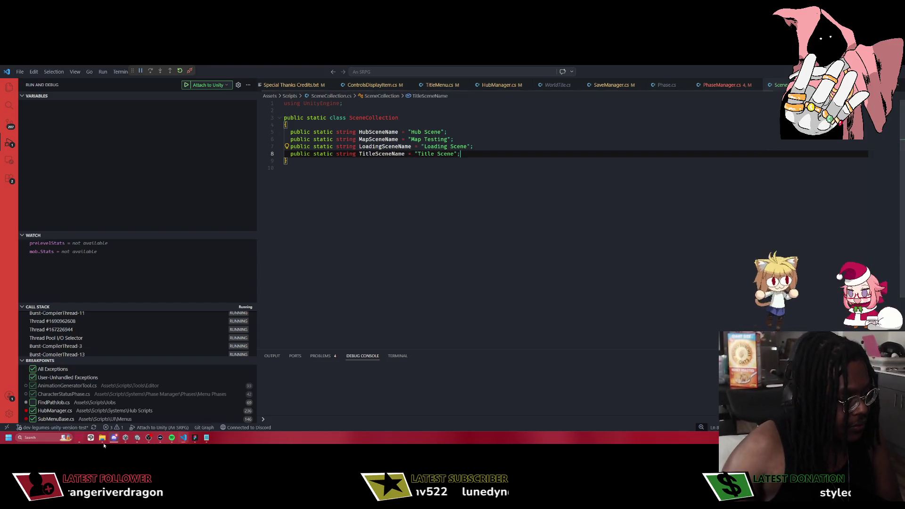
left_click(126, 438)
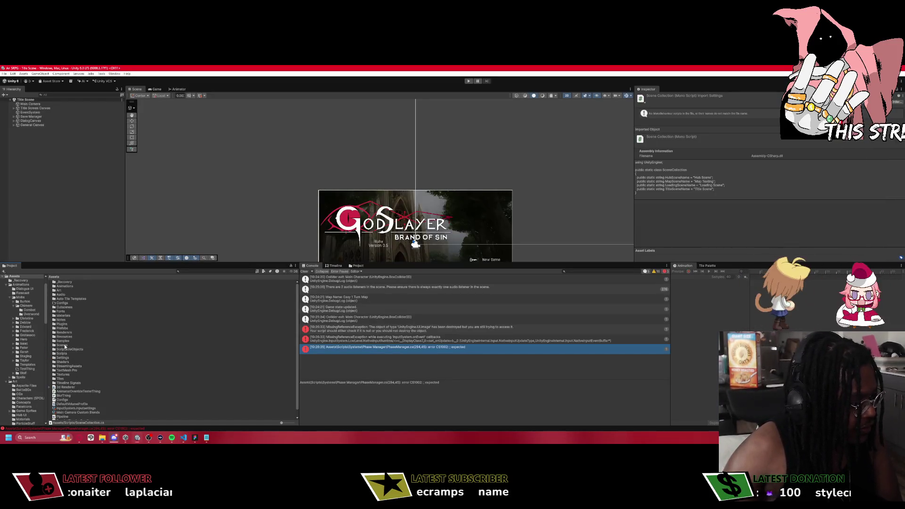
Look over the scene files in Unity's Assets/Scenes folder, then return to SceneCollection.cs.
double_click(62, 345)
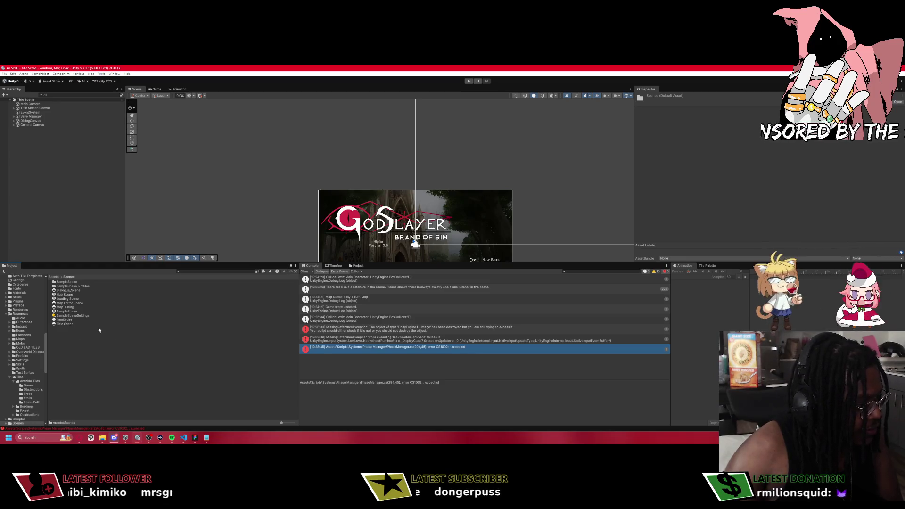
key("alt+Tab")
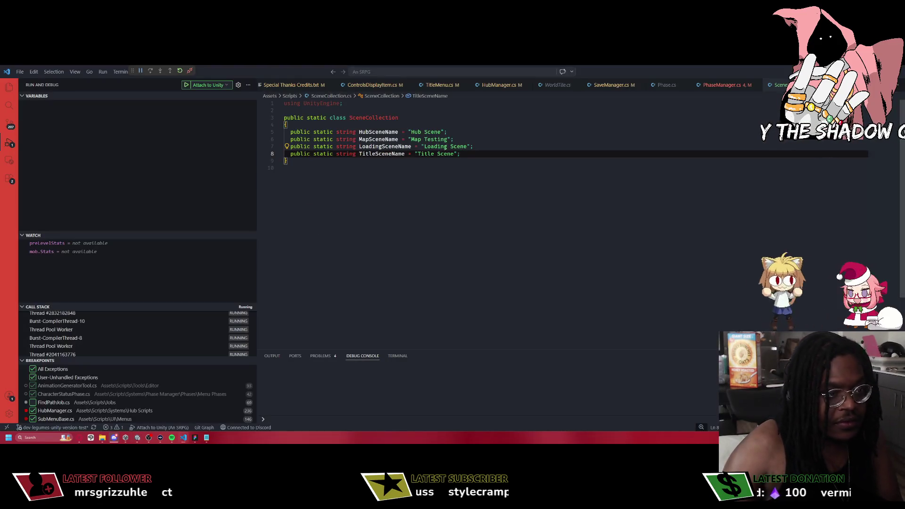
Change MapSceneName to "MapTesting" and delete ReturnToHub's local hubSceneName line.
left_click(426, 140)
key("BackSpace")
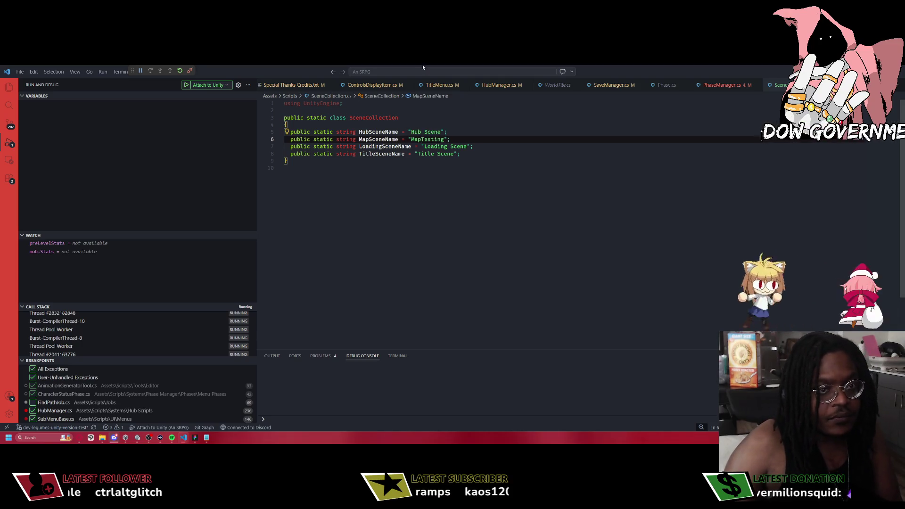
key("ctrl+Tab")
key("Up")
key("shift+Home")
key("BackSpace")
key("BackSpace")
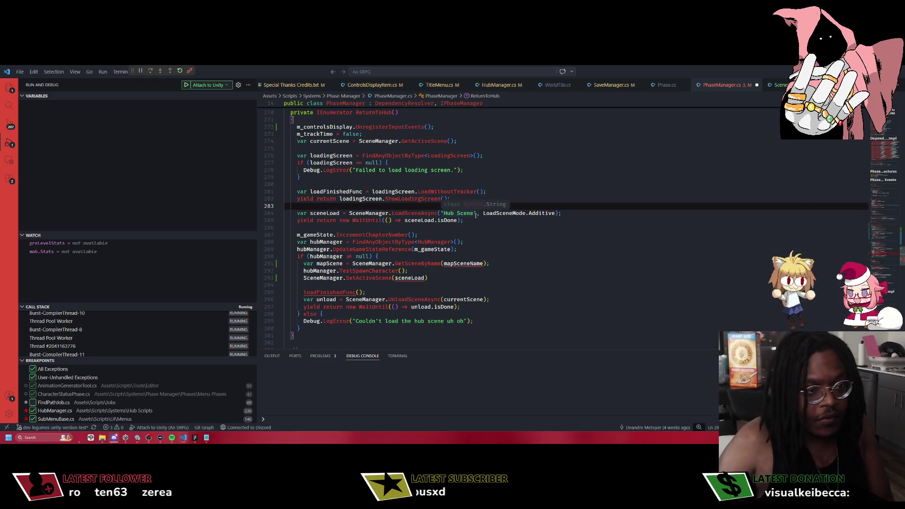
Use SceneCollection.HubSceneName for loading and GetSceneByName, storing hubScene and activating it with SetActiveScene(hubScene).
left_click_drag(474, 213, 440, 213)
type("SceneCollection.")
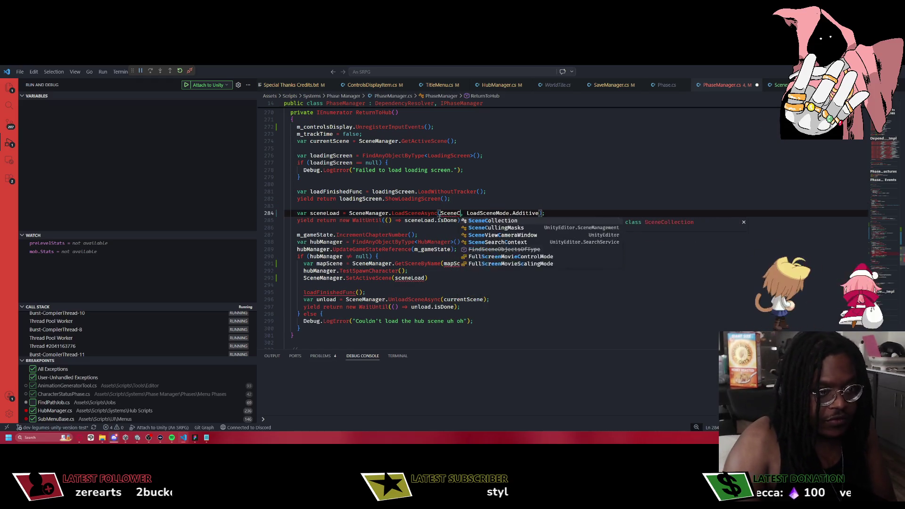
type("HubS")
key("Tab")
key("ctrl+shift+Left")
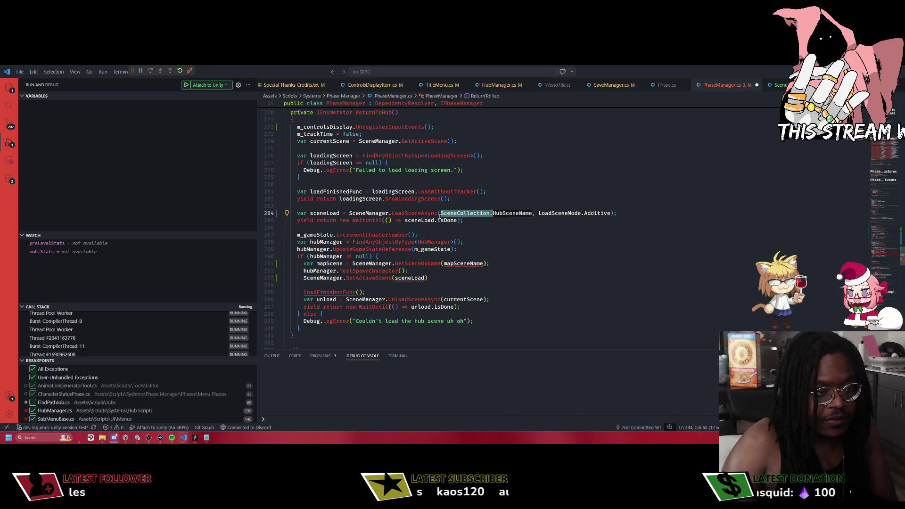
double_click(449, 264)
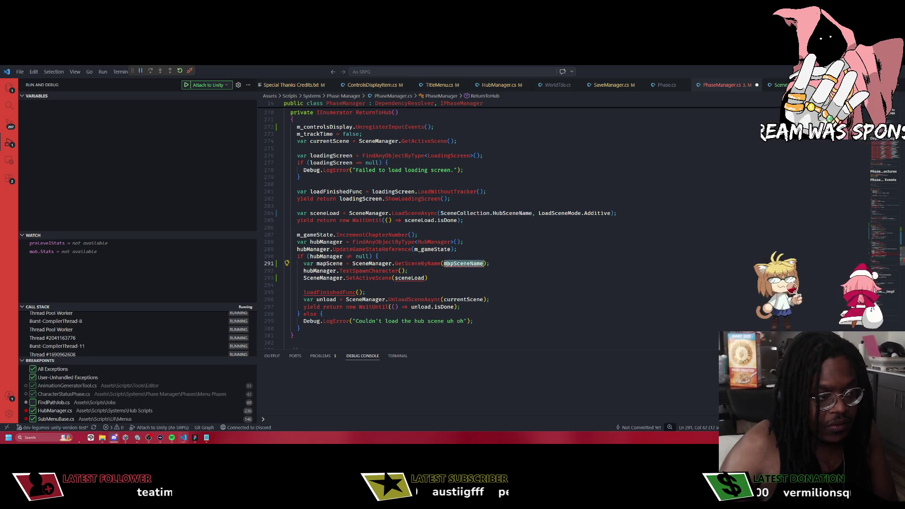
type("SceneCollection.HubSceneName")
double_click(336, 264)
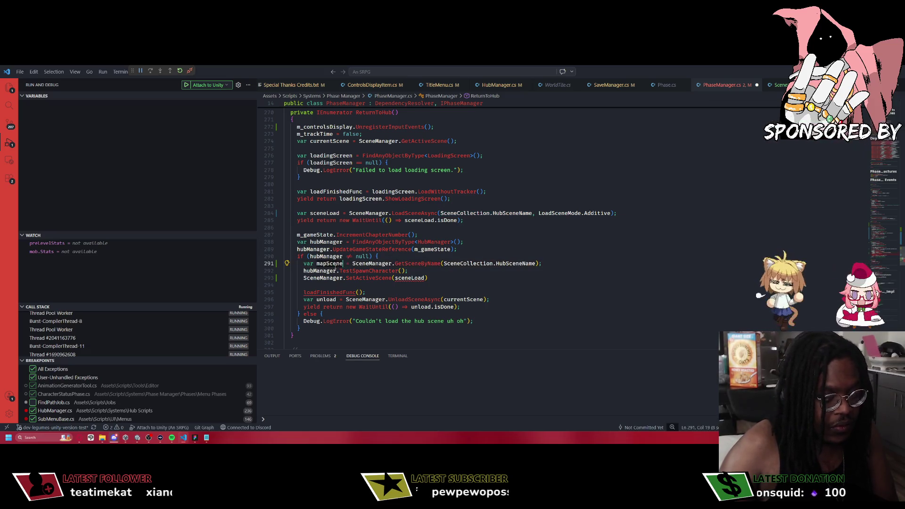
type("uhSce")
key("ctrl+BackSpace")
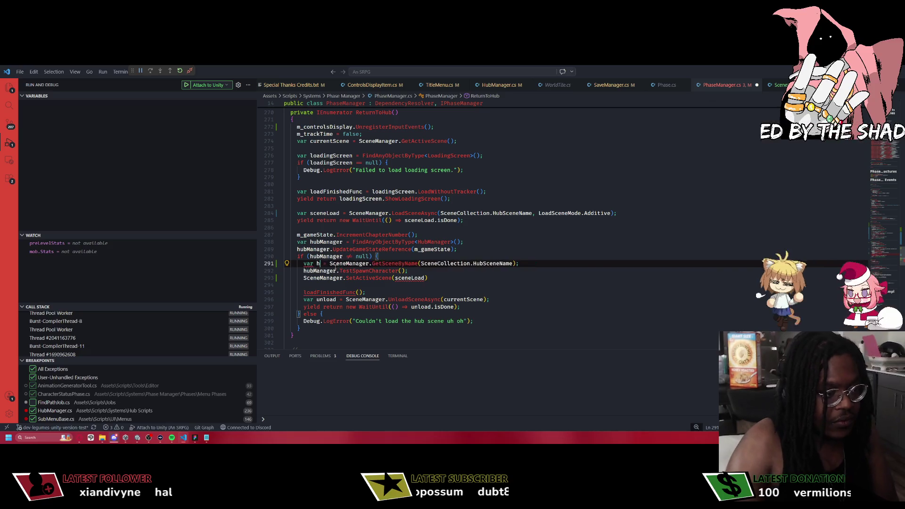
type("hubScene")
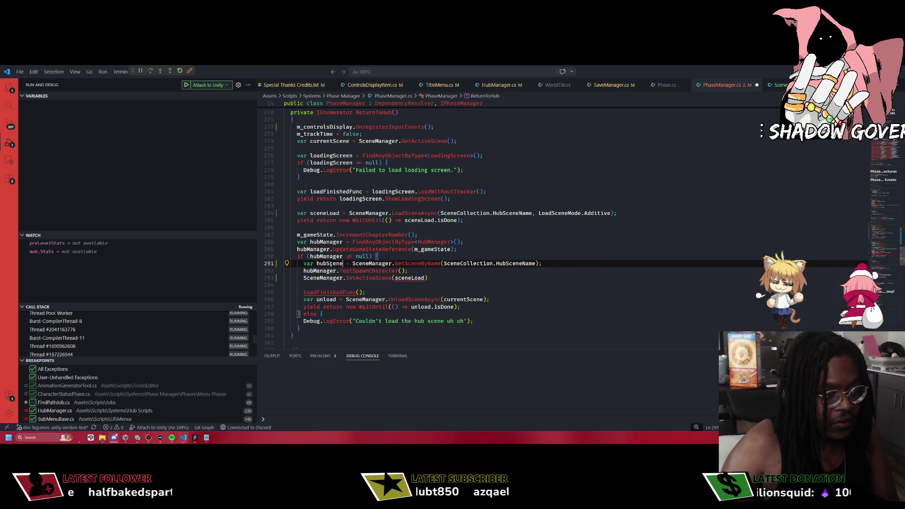
double_click(409, 278)
type("hubScene)")
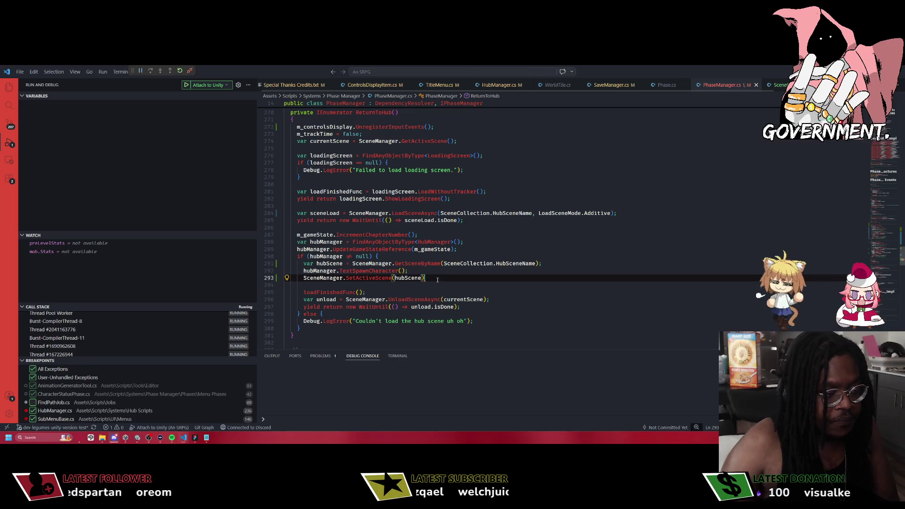
type(";")
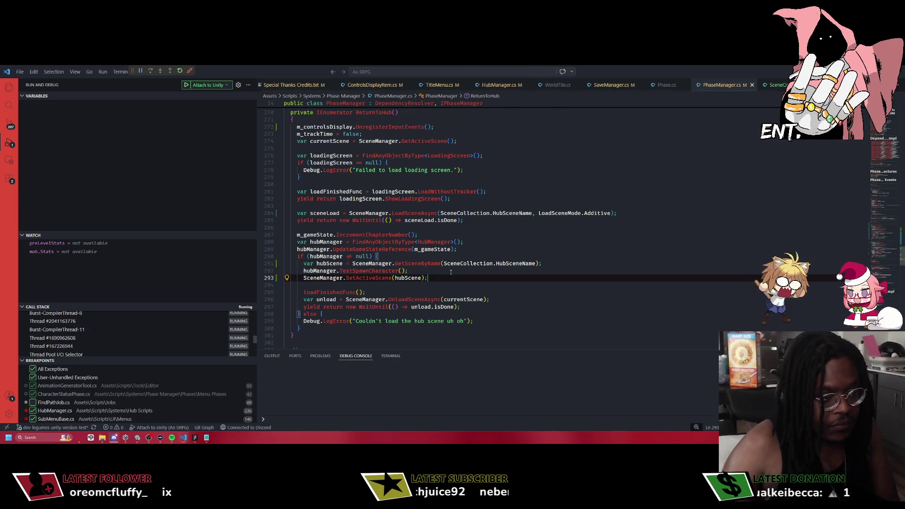
Move the hubScene lookup above the null check, reformat and save, and add && hubScene != null.
left_click(384, 265)
key("alt+Up")
scroll(441, 266, "up", 1)
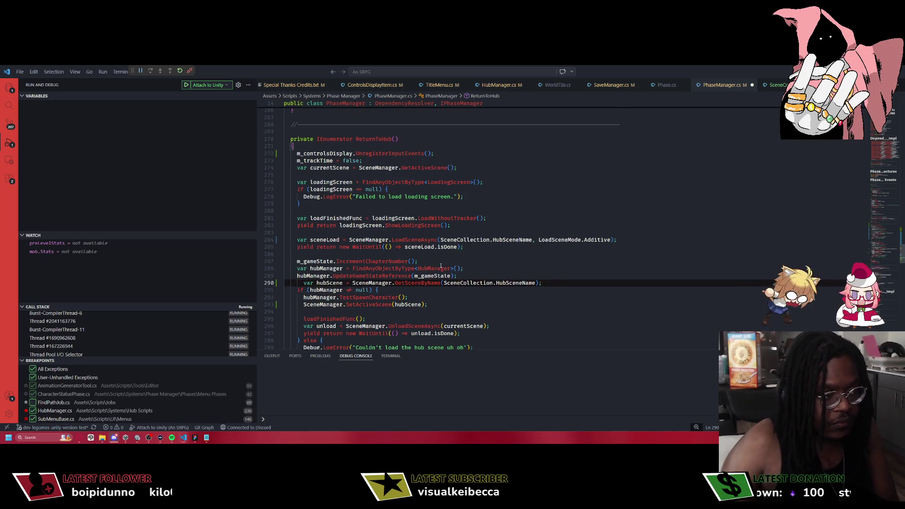
key("ctrl+a")
key("ctrl+s")
left_click(412, 307)
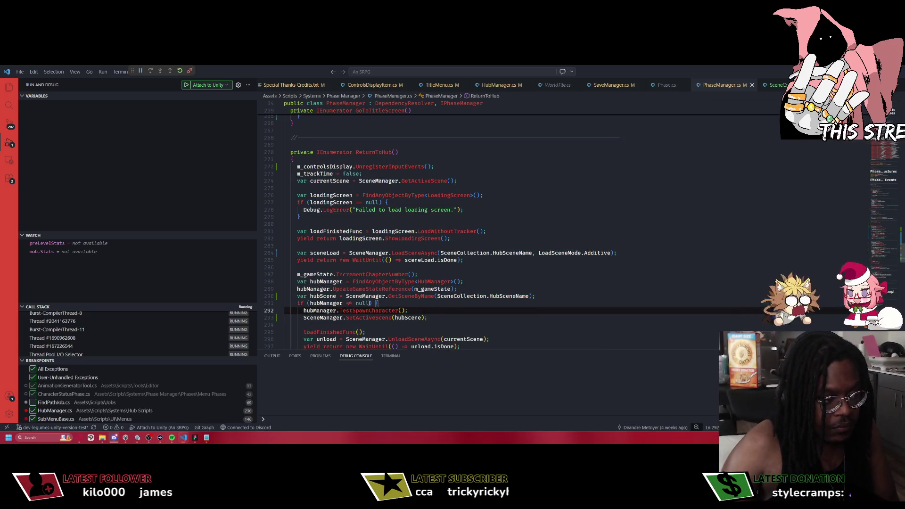
left_click(375, 303)
type("&& hubScene")
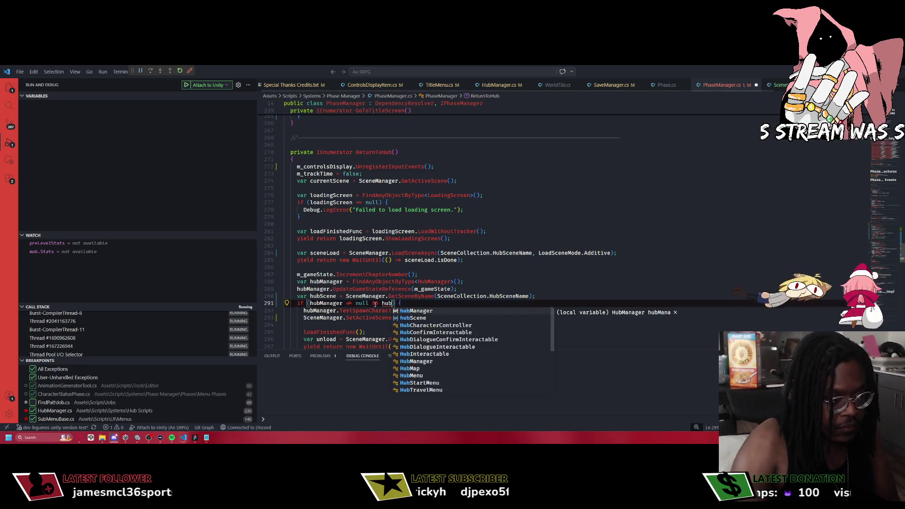
type(" != nul")
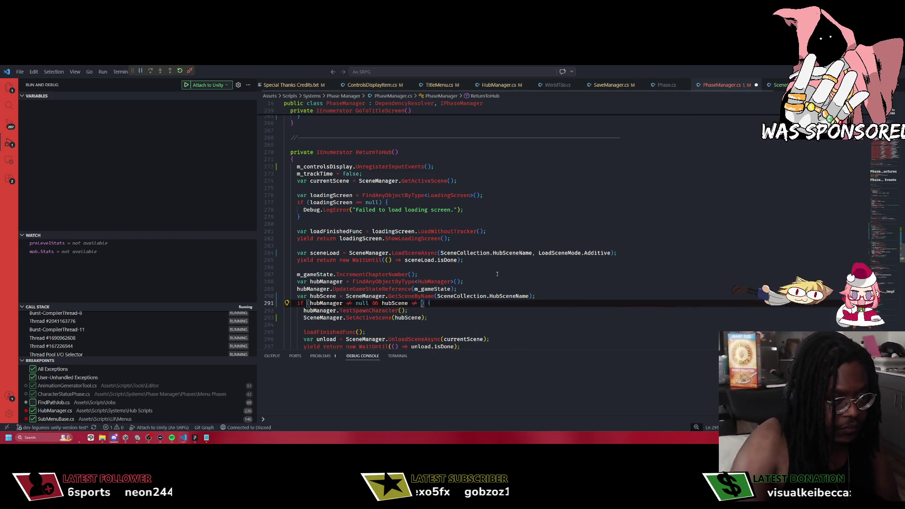
type("l")
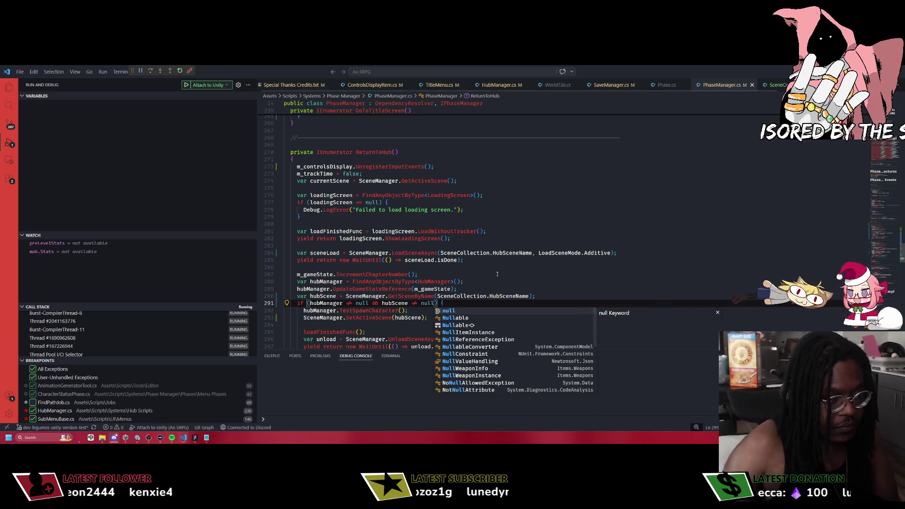
key("Escape")
Place the hubScene lookup above IncrementChapterNumber with a blank line before the increment.
left_click(321, 323)
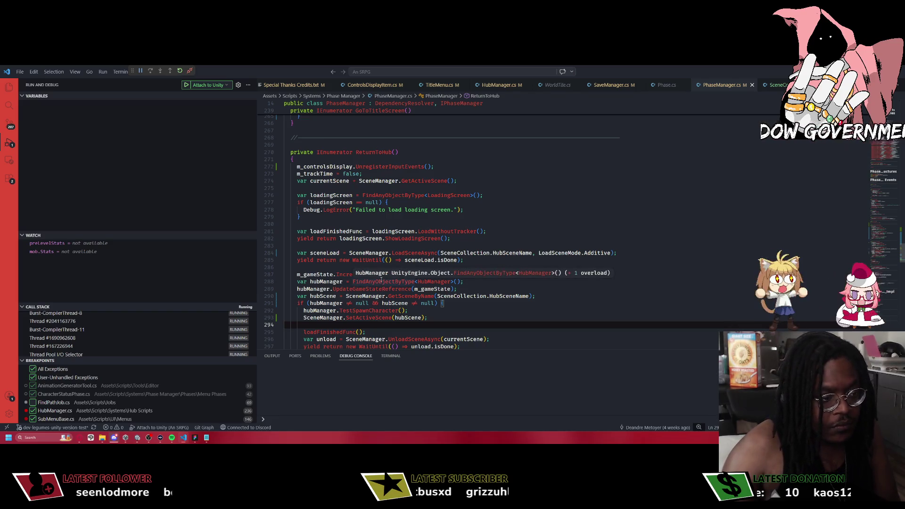
left_click(371, 296)
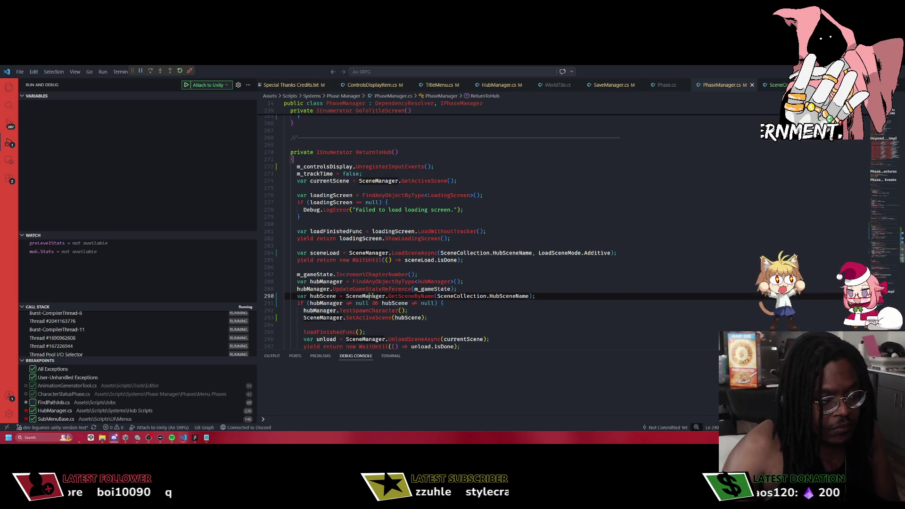
key("alt+Up")
key("Up")
key("Up")
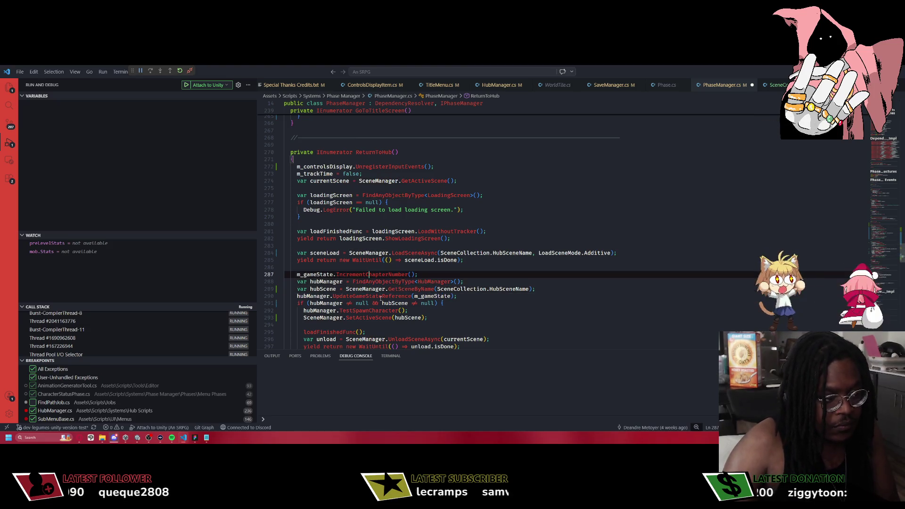
key("alt+Down")
key("alt+Down")
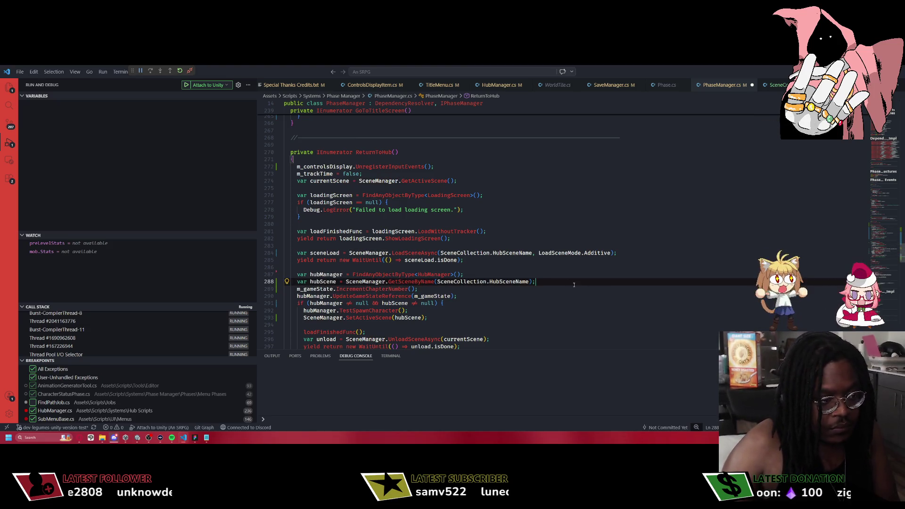
key("ctrl+shift+Return")
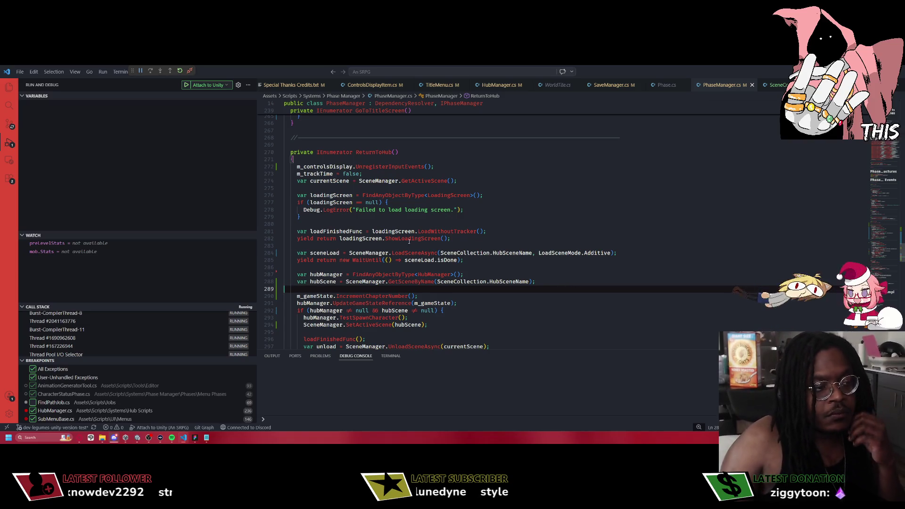
scroll(415, 231, "up", 2)
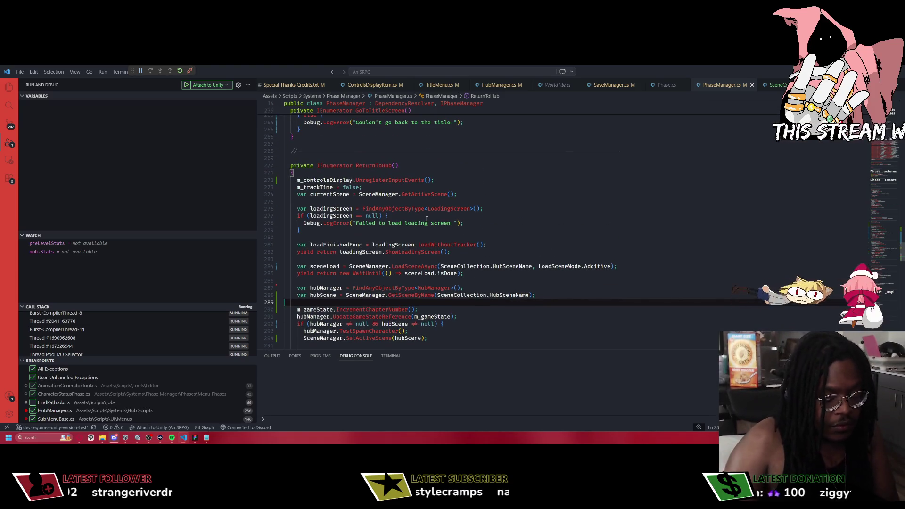
key("ctrl+p")
Open HubManager.cs and delete line 249 in LoadToMapScene.
type("HubScen")
key("BackSpace")
key("BackSpace")
key("BackSpace")
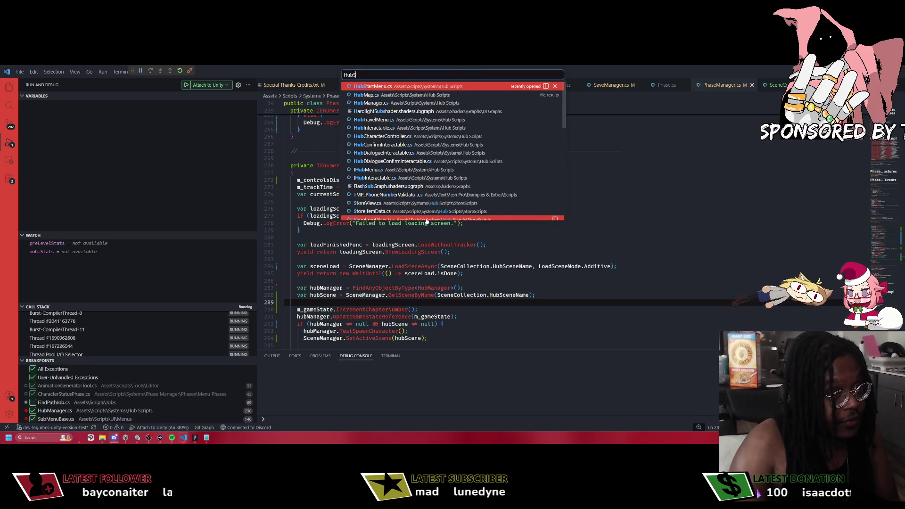
key("Return")
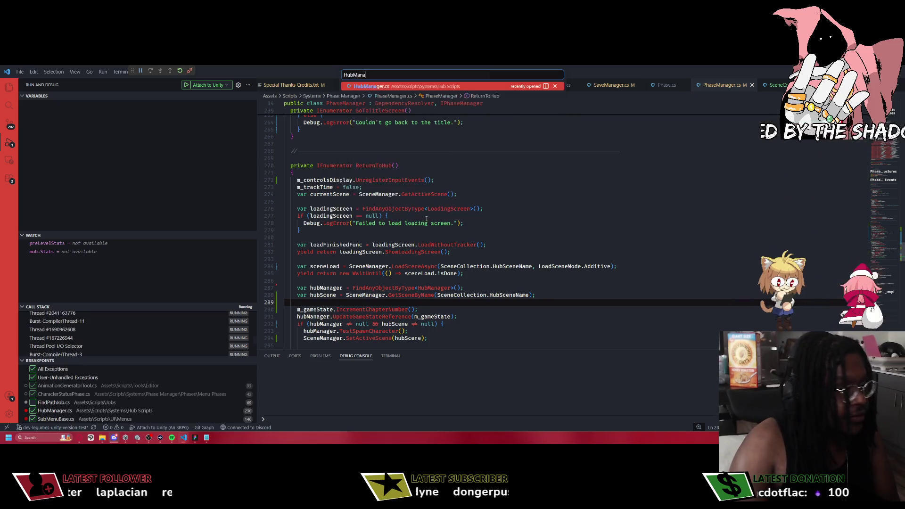
left_click_drag(422, 243, 248, 243)
key("BackSpace")
key("BackSpace")
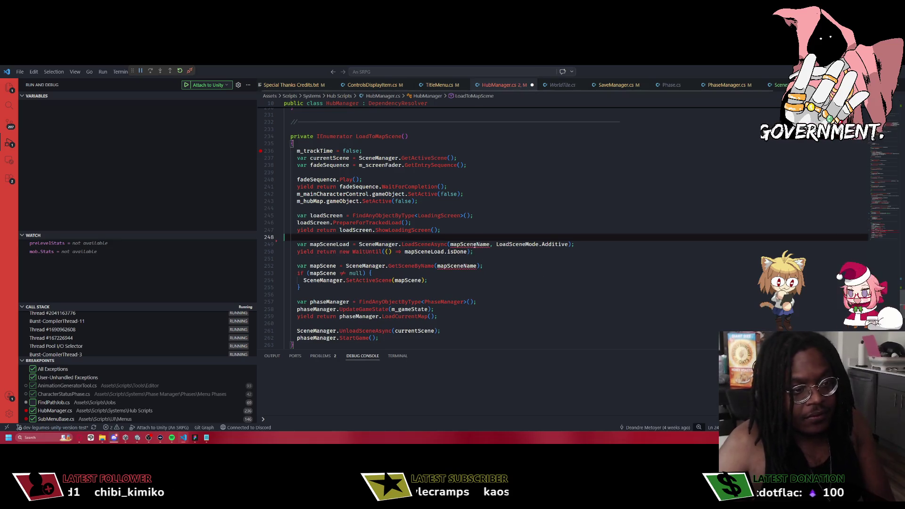
Replace both mapSceneName arguments with SceneCollection.MapSceneName and save HubManager.cs.
double_click(472, 244)
type("SceneC")
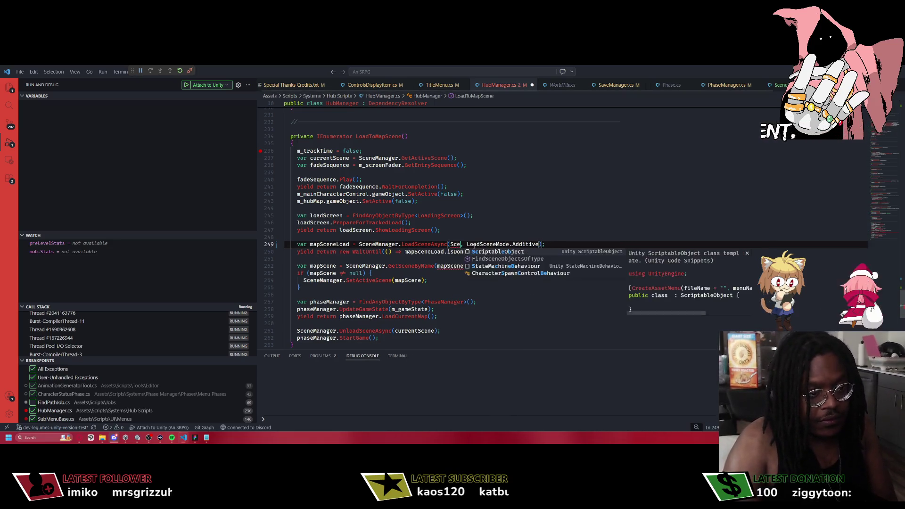
key("Tab")
type(".Map")
key("Tab")
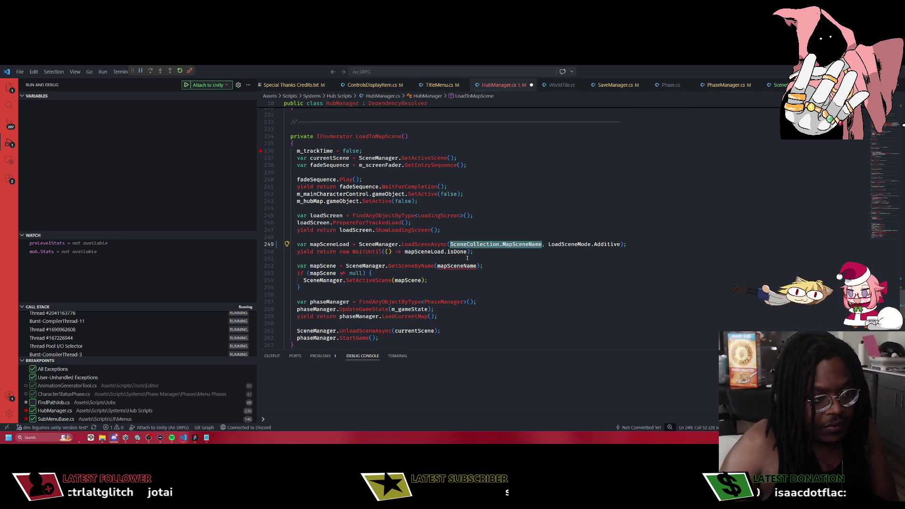
key("ctrl+c")
double_click(445, 266)
key("ctrl+v")
key("ctrl+s")
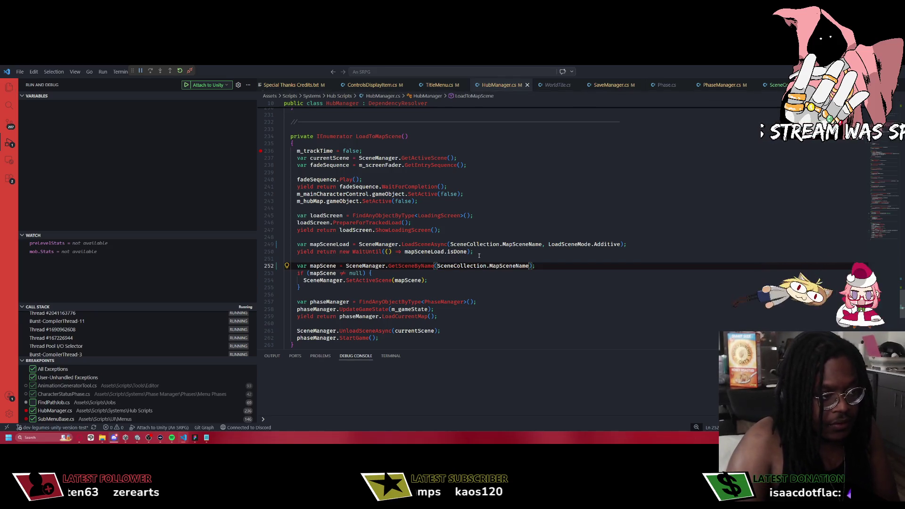
key("ctrl+p")
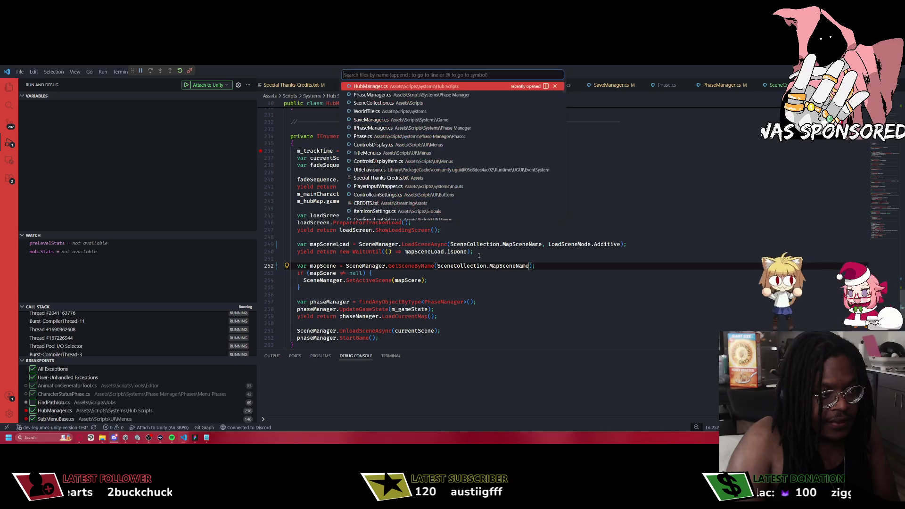
Open TitleMenu.cs through quick file search, after briefly opening ActionButtonStyleSettings.cs.
type("actionbutton")
key("Return")
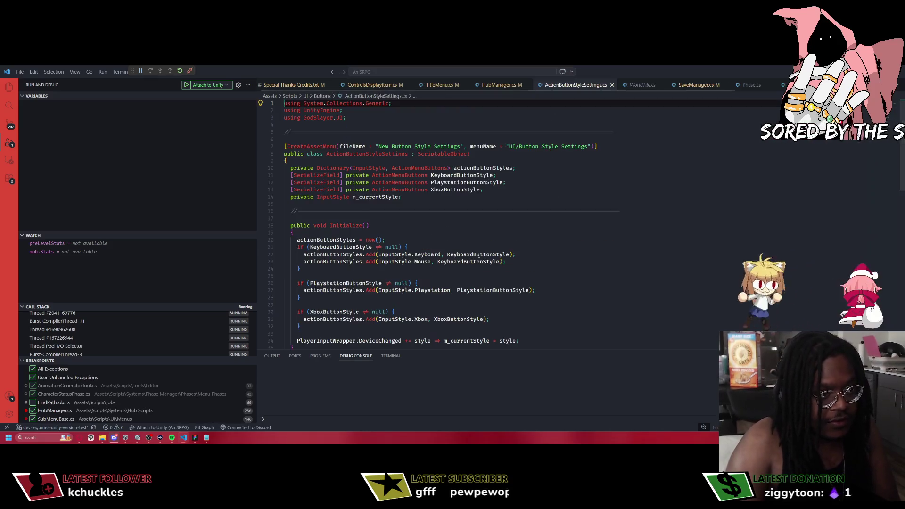
key("ctrl+p")
type("TuitleS")
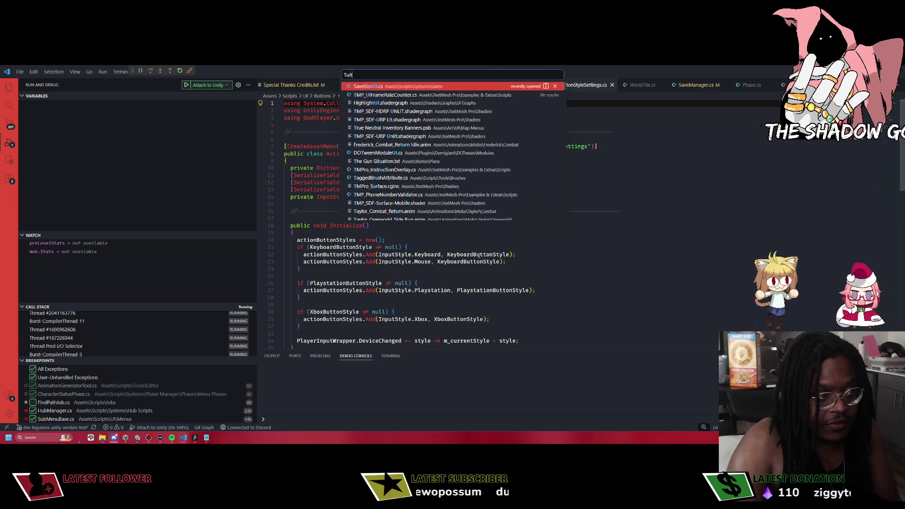
key("BackSpace")
key("BackSpace")
key("BackSpace")
type("titleM")
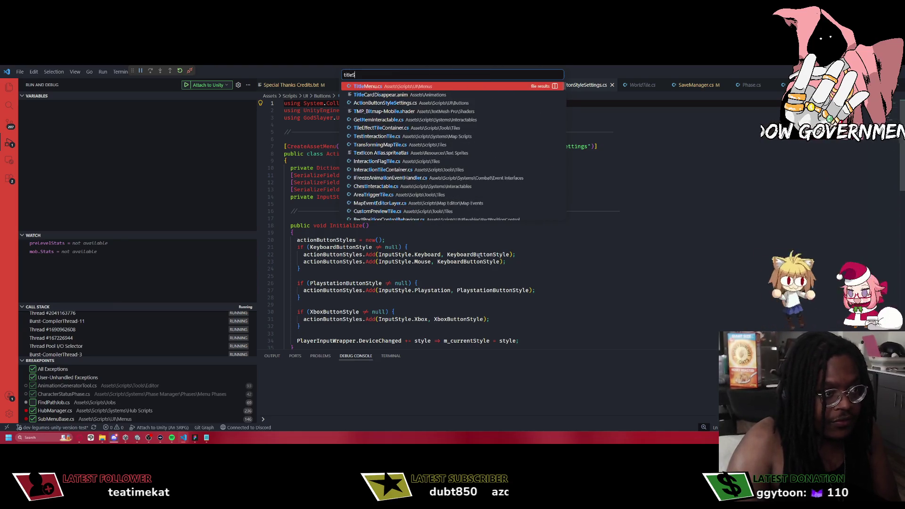
key("Return")
scroll(631, 214, "up", 5)
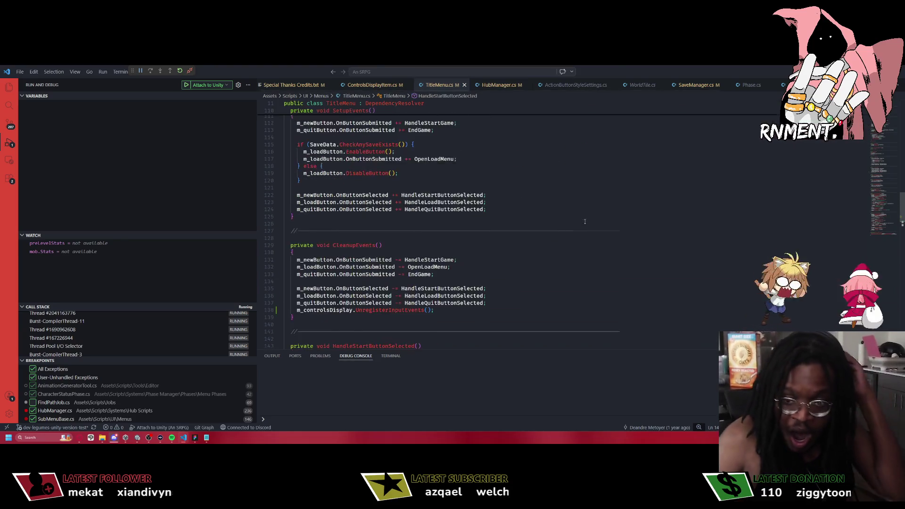
scroll(631, 214, "down", 10)
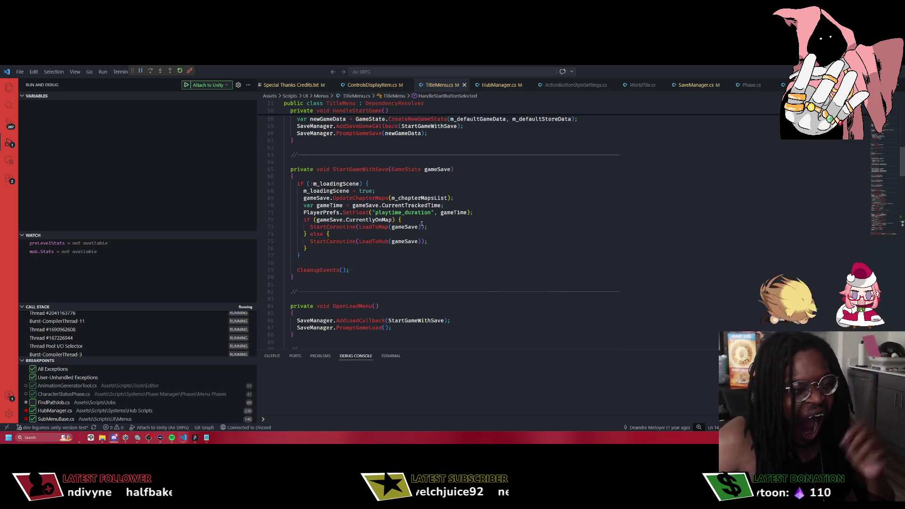
Replace the "Hub Scene" strings on lines 198 and 210 with SceneCollection.HubSceneName, and save.
left_click(425, 194)
scroll(421, 188, "down", 15)
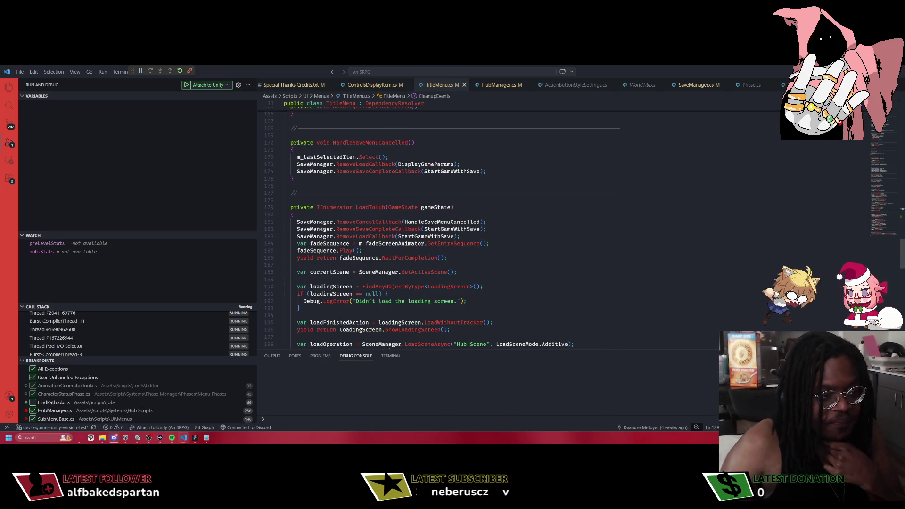
scroll(396, 235, "down", 6)
left_click_drag(490, 224, 453, 227)
type("SceneCollection.Hub")
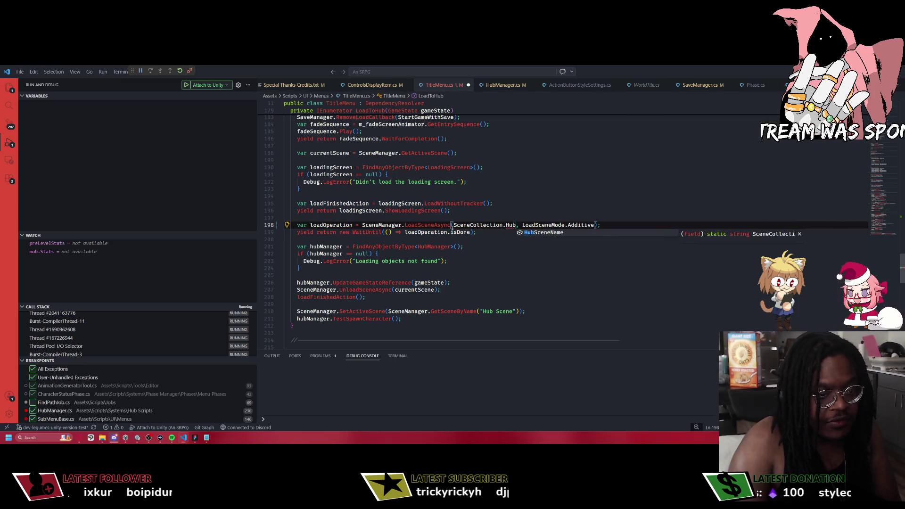
key("Tab")
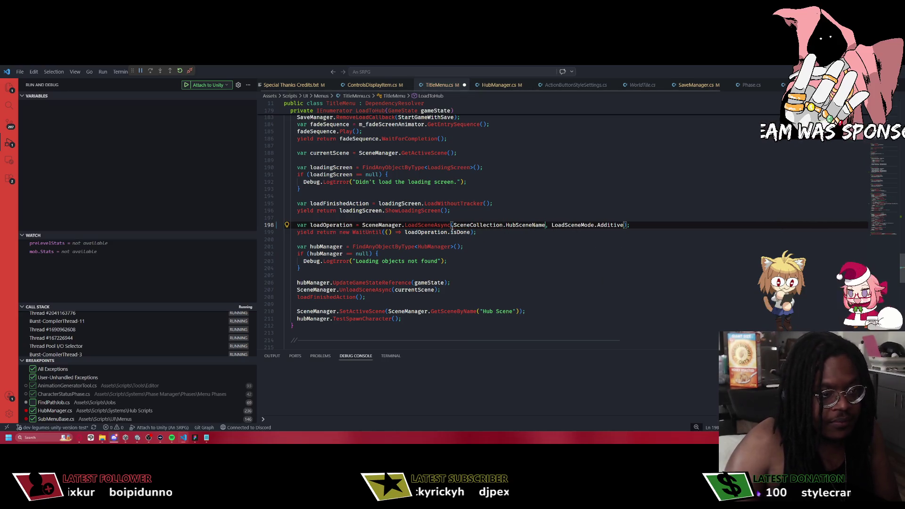
left_click(452, 227, "shift")
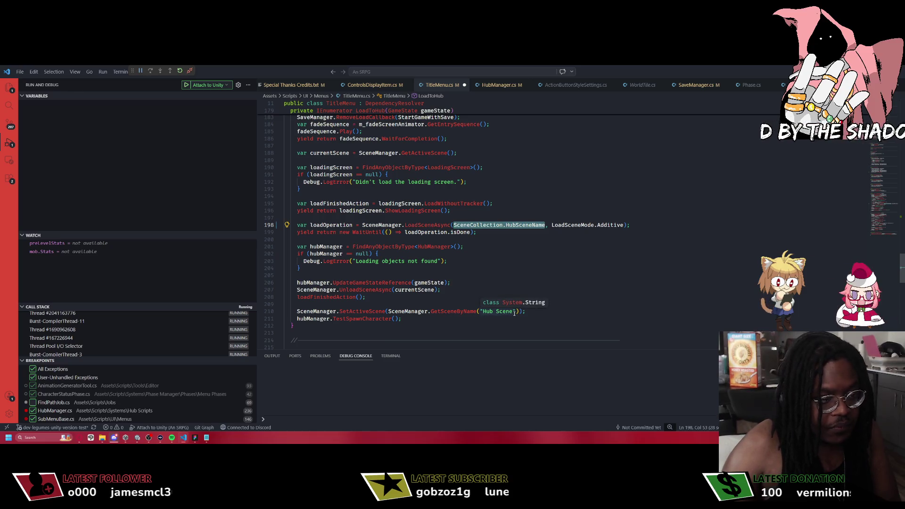
key("ctrl+c")
left_click_drag(518, 312, 479, 312)
key("ctrl+v")
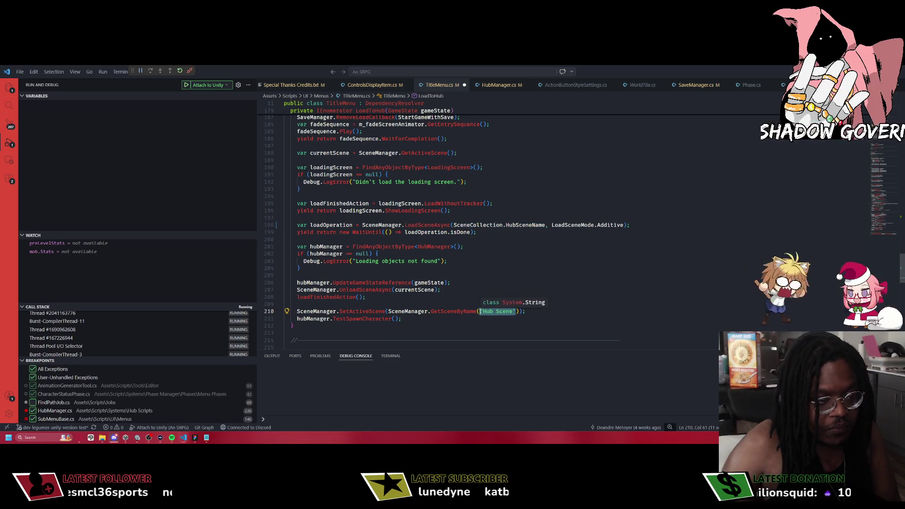
type("s")
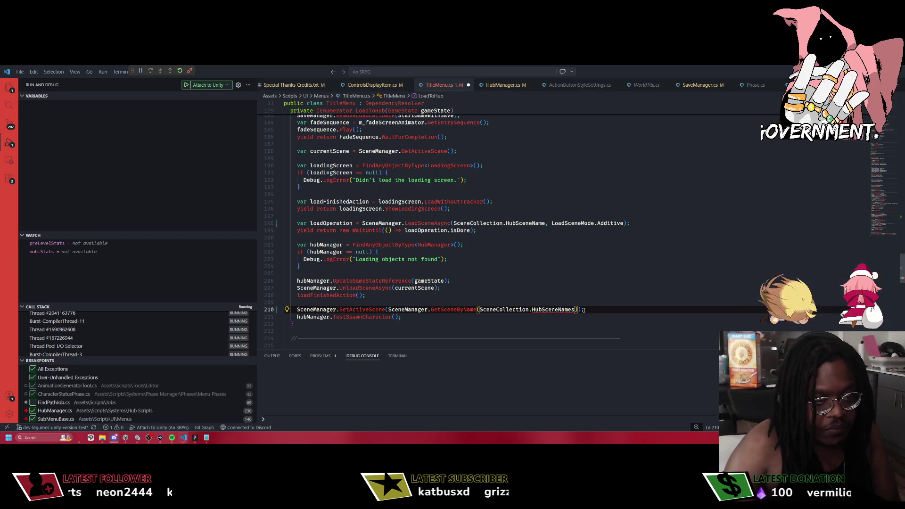
key("BackSpace")
key("ctrl+s")
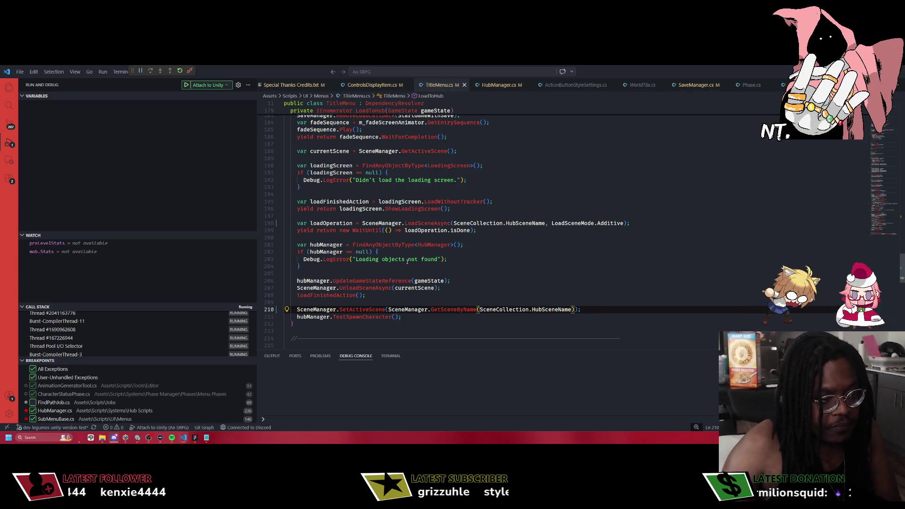
Delete the MapTesting variable and use SceneCollection.MapSceneName on lines 234 and 237.
scroll(395, 291, "up", 6)
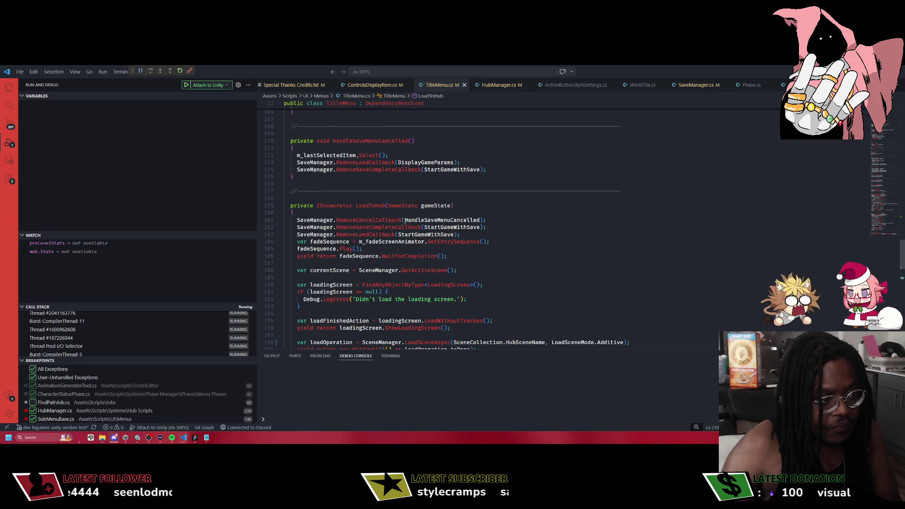
scroll(404, 221, "up", 3)
scroll(410, 198, "down", 15)
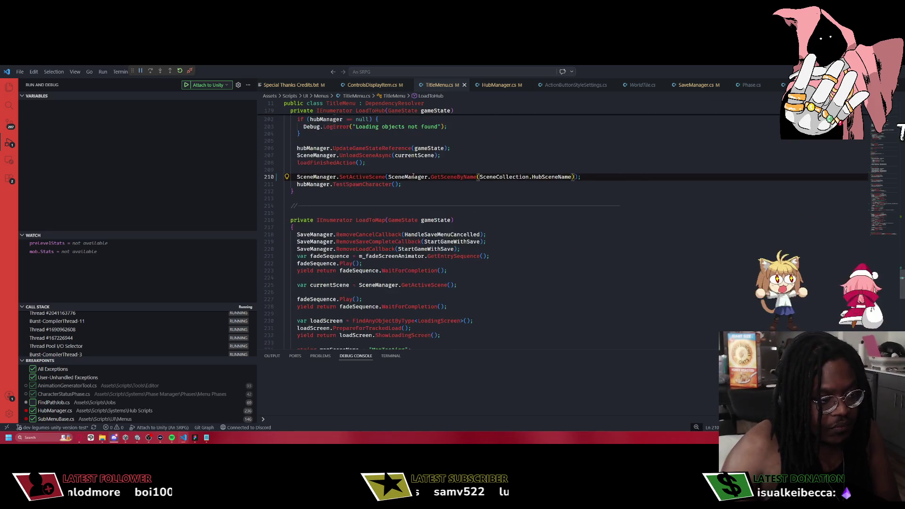
scroll(405, 184, "down", 7)
left_click(424, 202)
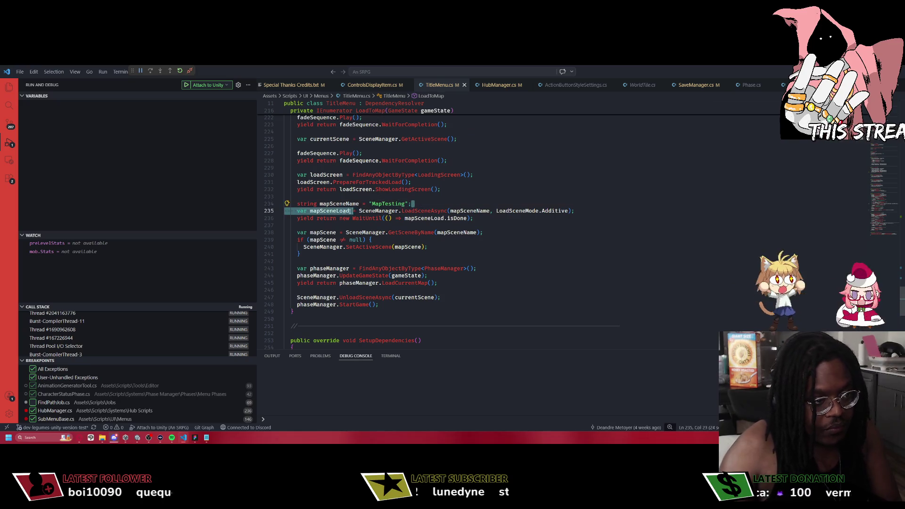
key("shift+Home")
key("BackSpace")
key("BackSpace")
double_click(471, 203)
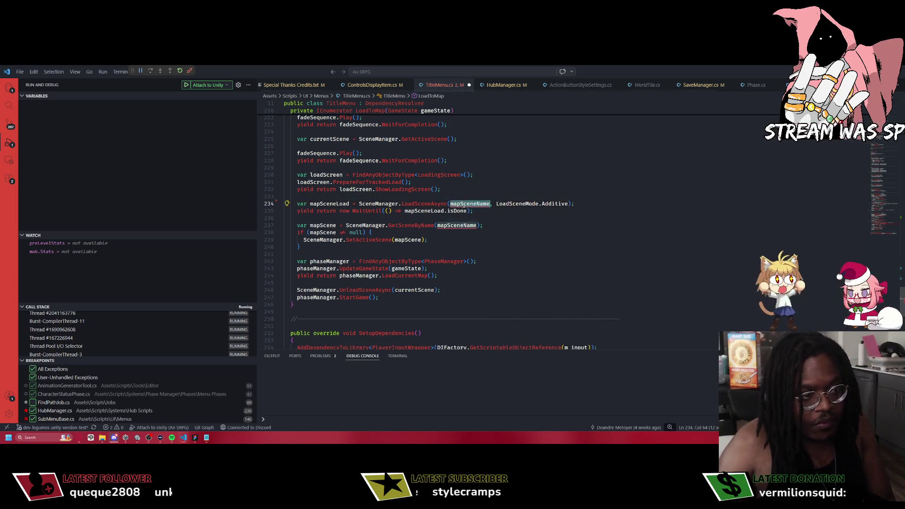
type("SceneC")
type("ollection.MapS")
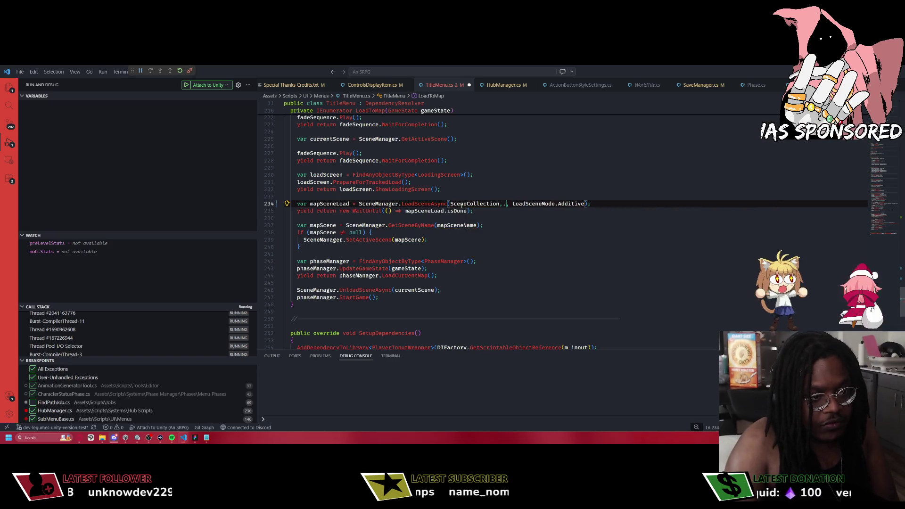
key("Tab")
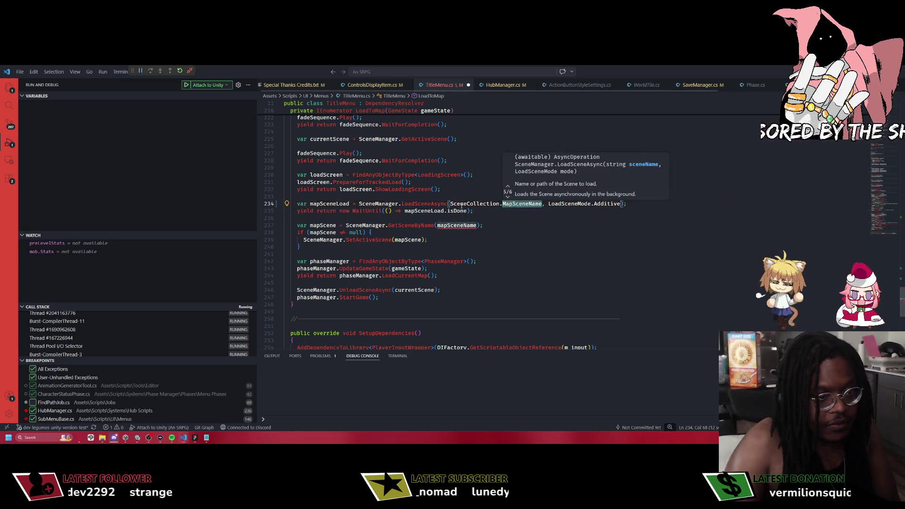
left_click(448, 225)
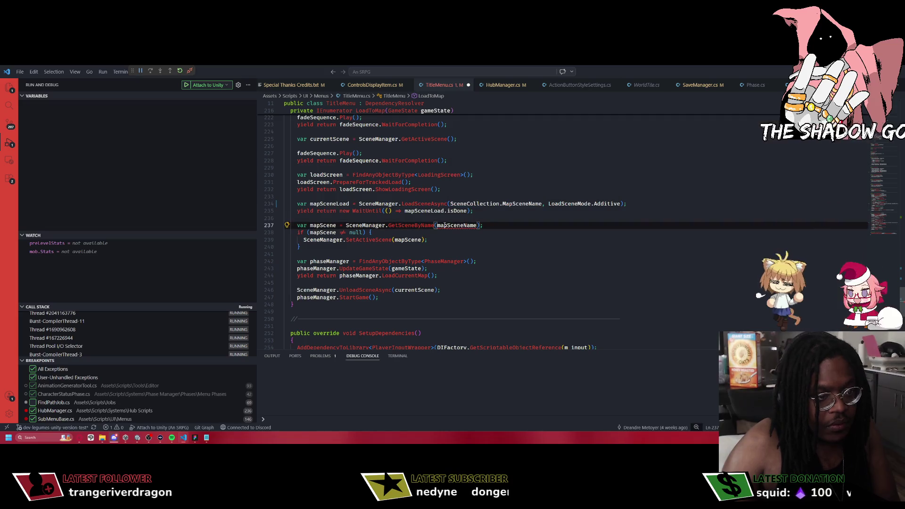
double_click(456, 224)
key("ctrl+v")
key("ctrl+p")
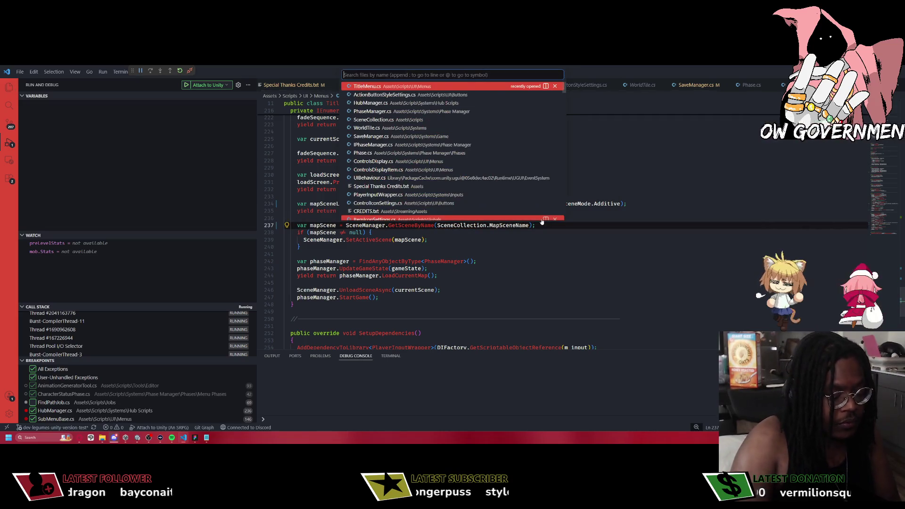
Open PhaseManager.cs and bring the GoToTitleScreen coroutine into view.
type("Phaseman")
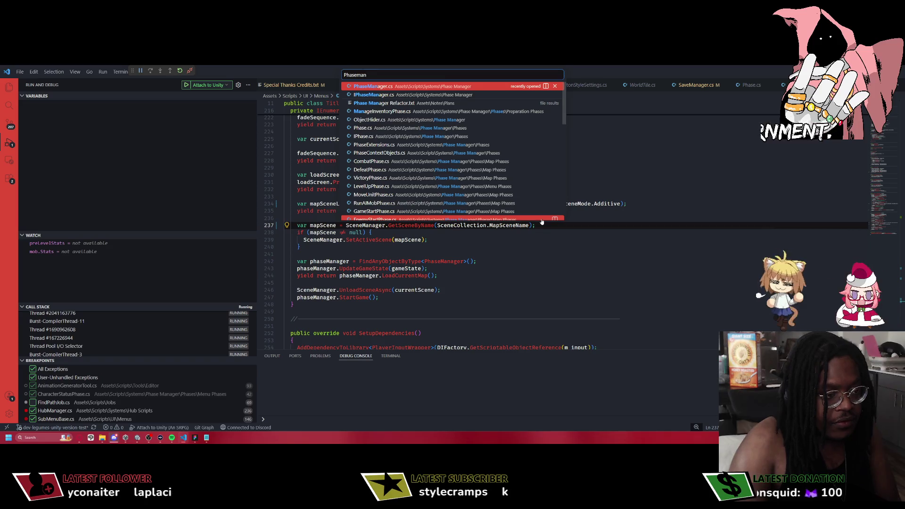
key("Return")
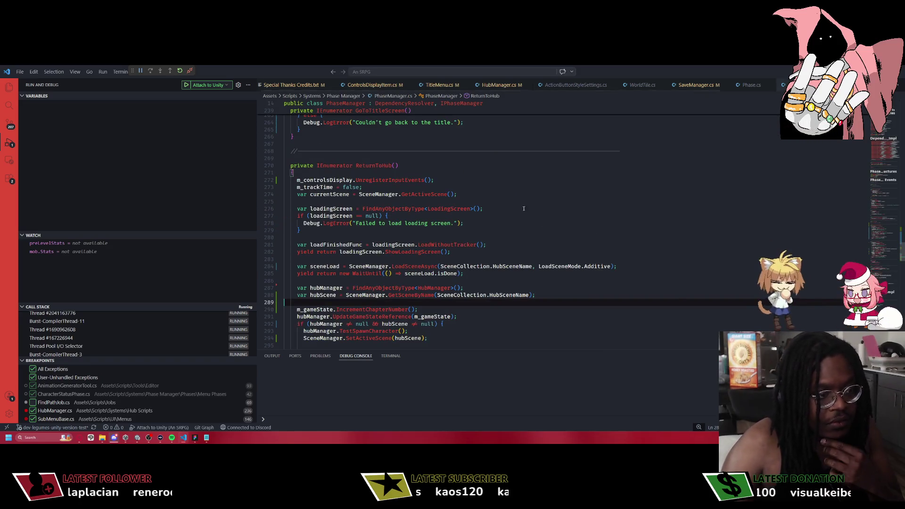
scroll(445, 194, "down", 2)
scroll(438, 205, "up", 10)
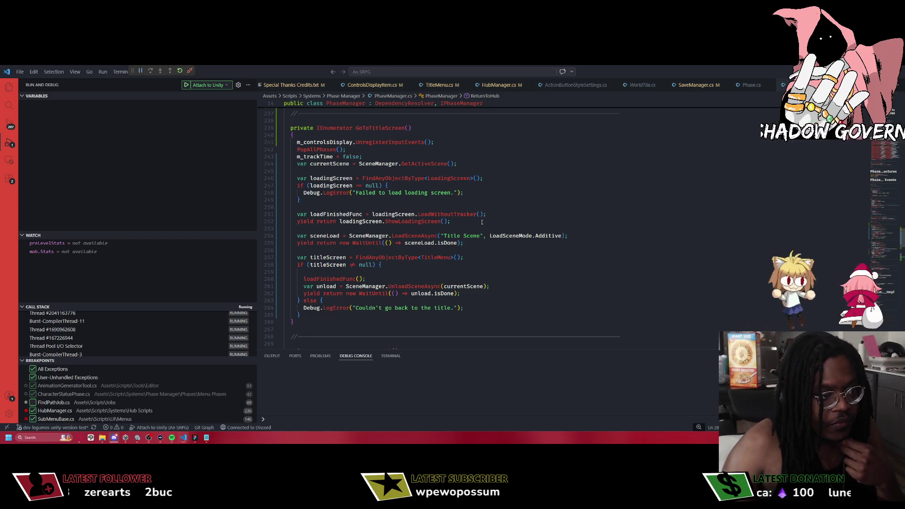
Swap the "Title Scene" string on line 254 for SceneCollection.TitleSceneName.
left_click_drag(483, 239, 442, 236)
type("SceneCollection.S")
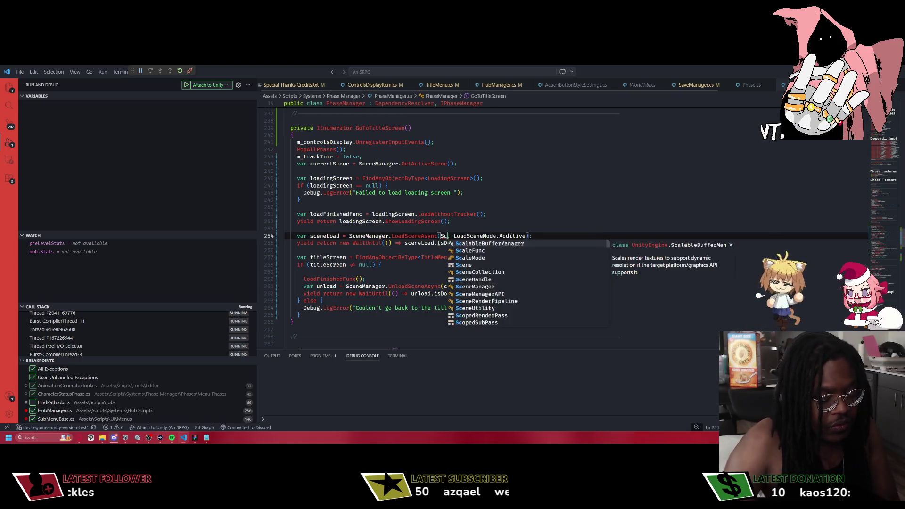
type("cene")
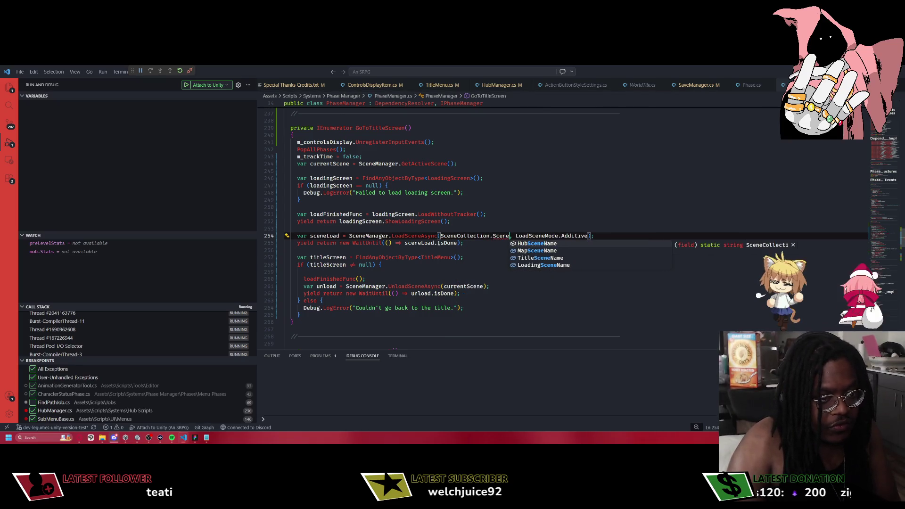
key("Down")
key("Down")
key("Return")
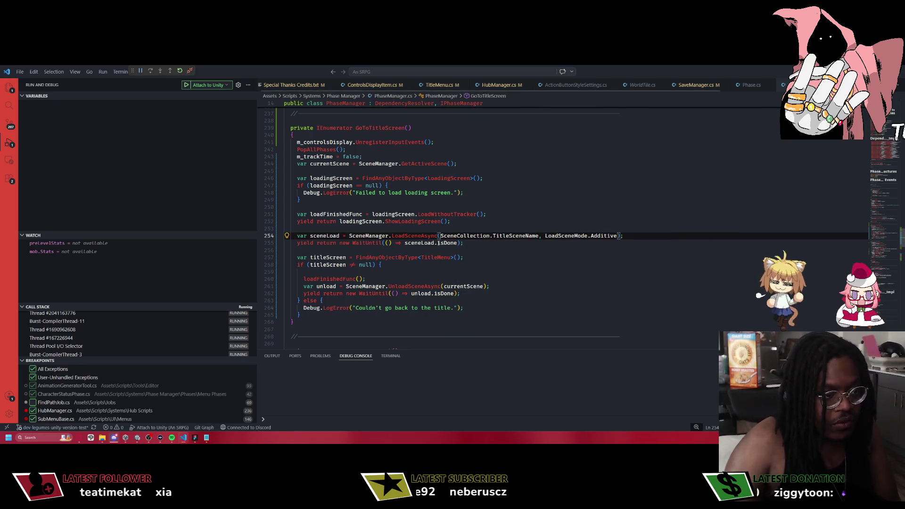
key("ctrl+shift+Left")
key("ctrl+shift+Left")
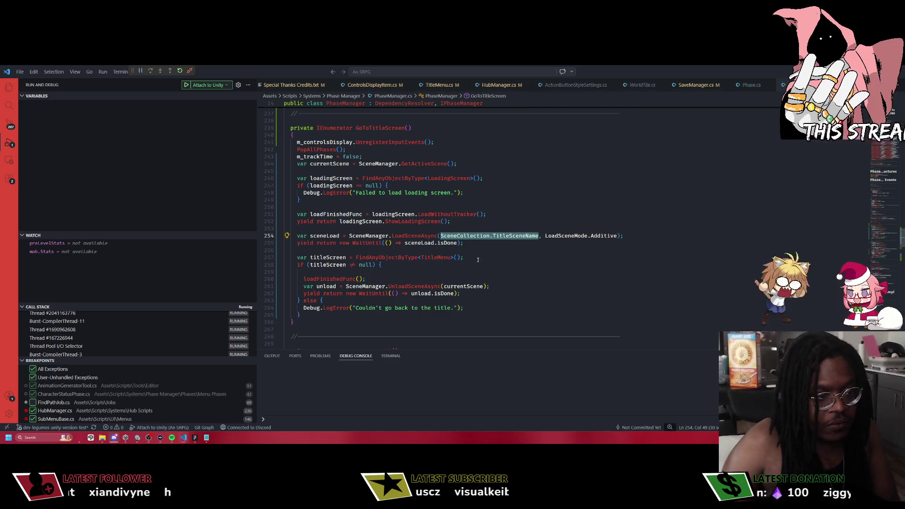
key("Down")
left_click(468, 257)
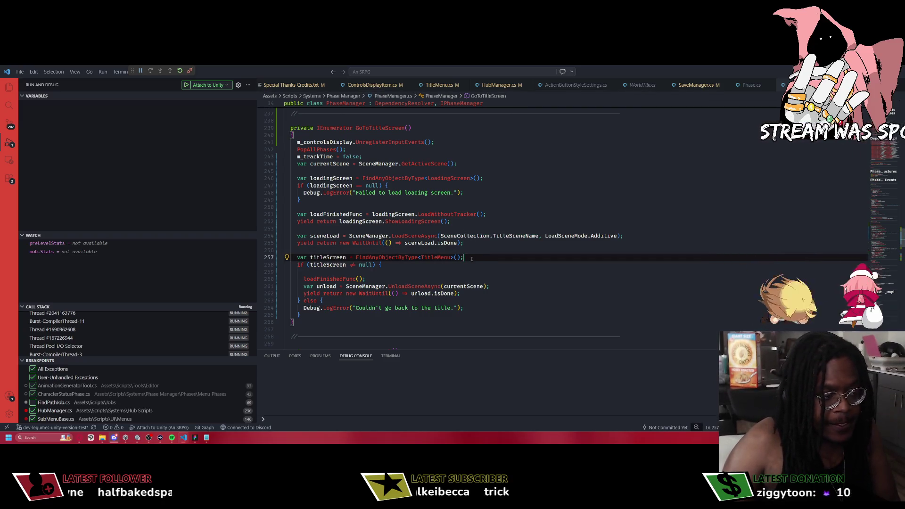
Add var titleScene = SceneManager.GetSceneByName(SceneCollection.TitleSceneName); below line 257.
key("Return")
type("var")
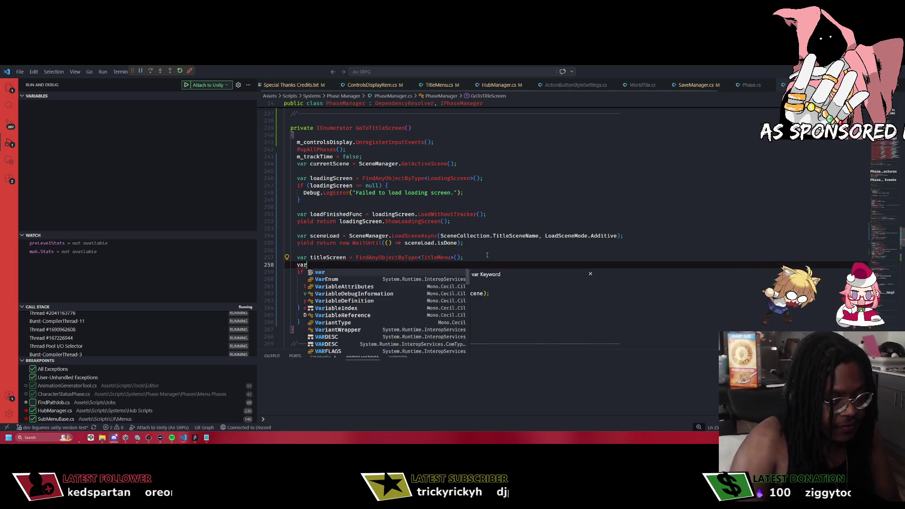
type(" titleScene")
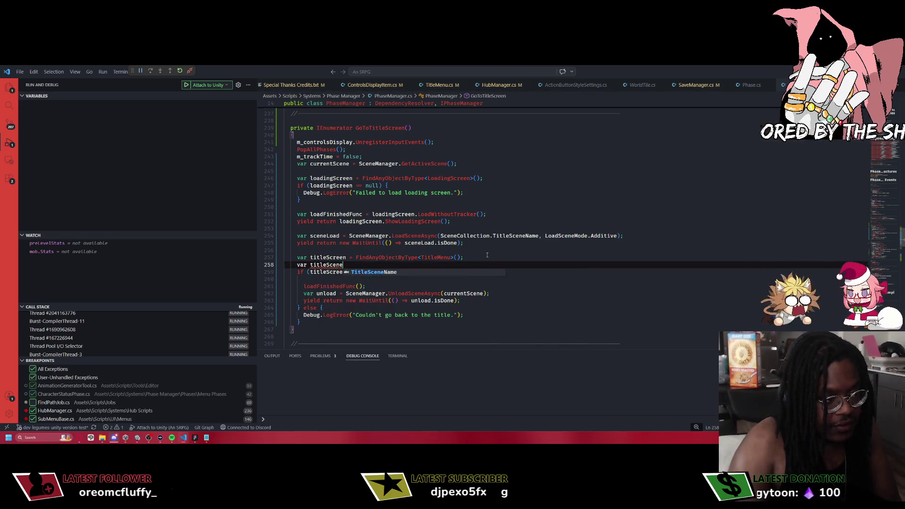
type(" = SceneMa")
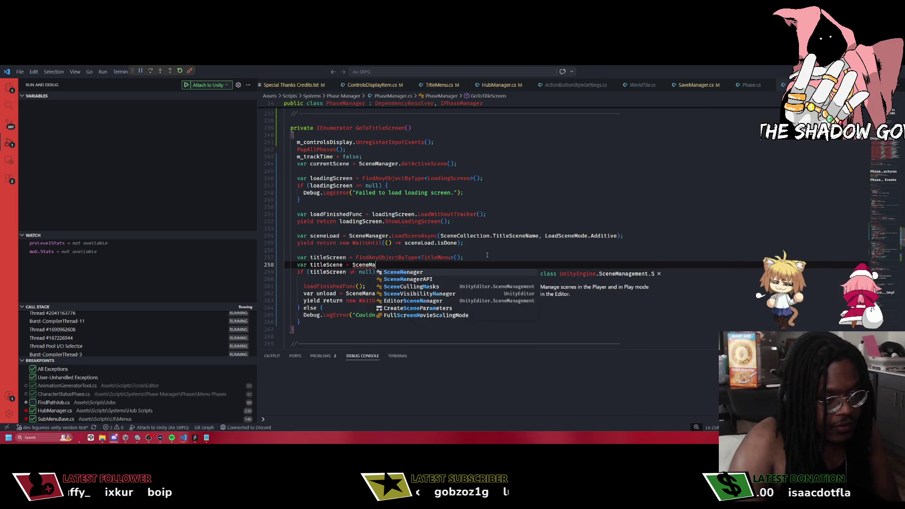
type("nager.GetA")
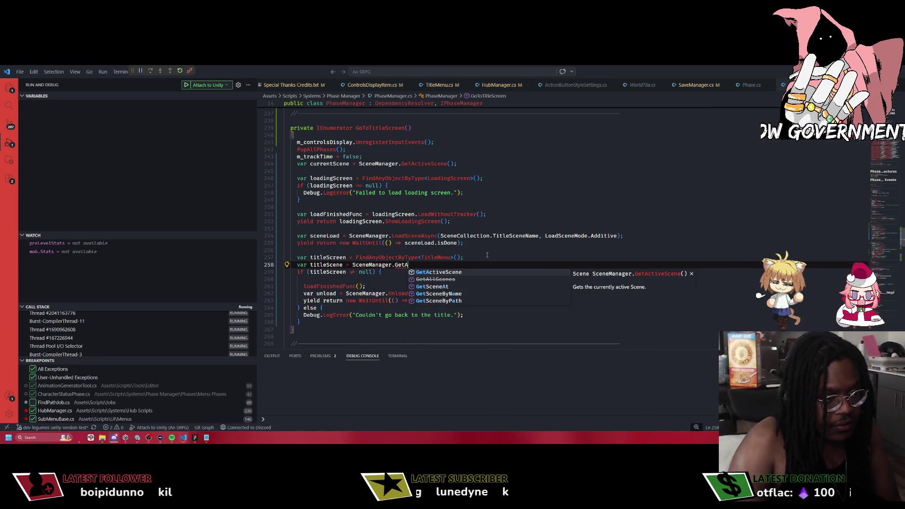
key("Tab")
type("(")
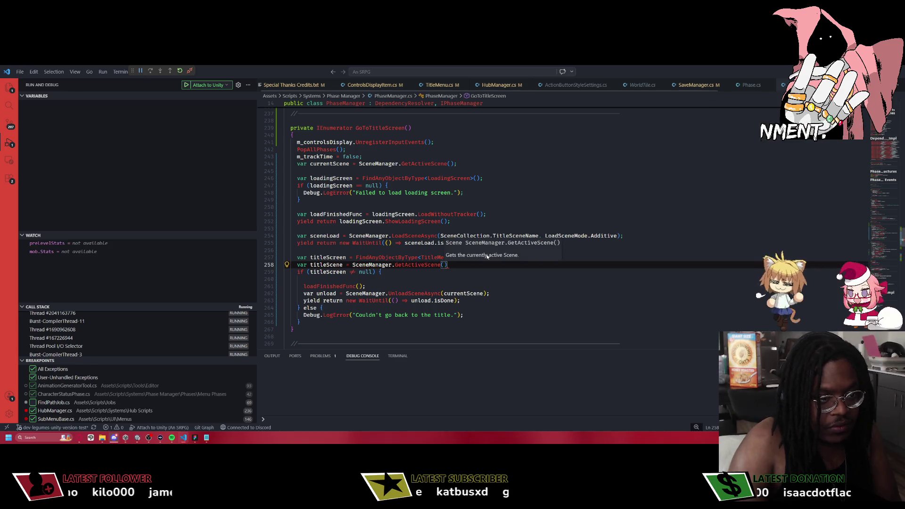
key("ctrl+BackSpace")
key("ctrl+BackSpace")
type("GetScen")
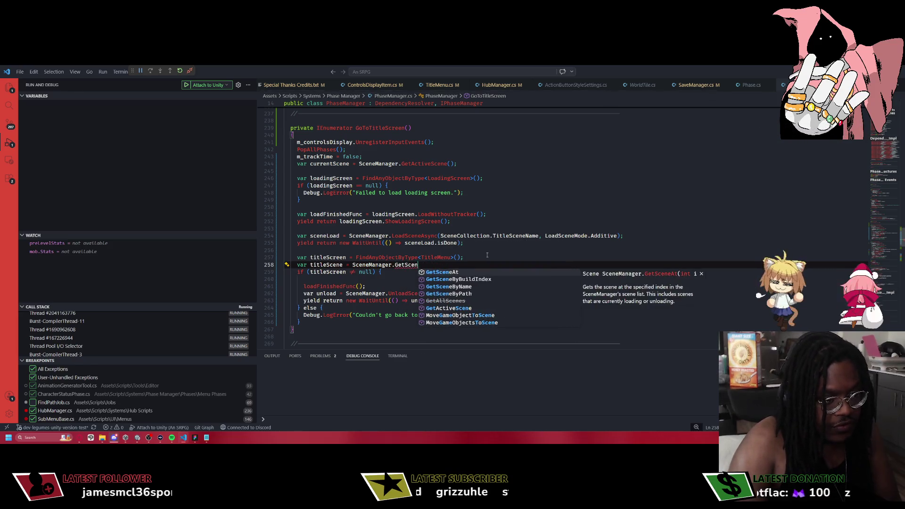
type("eByNa")
type("me(SceneCollection.T")
key("Tab")
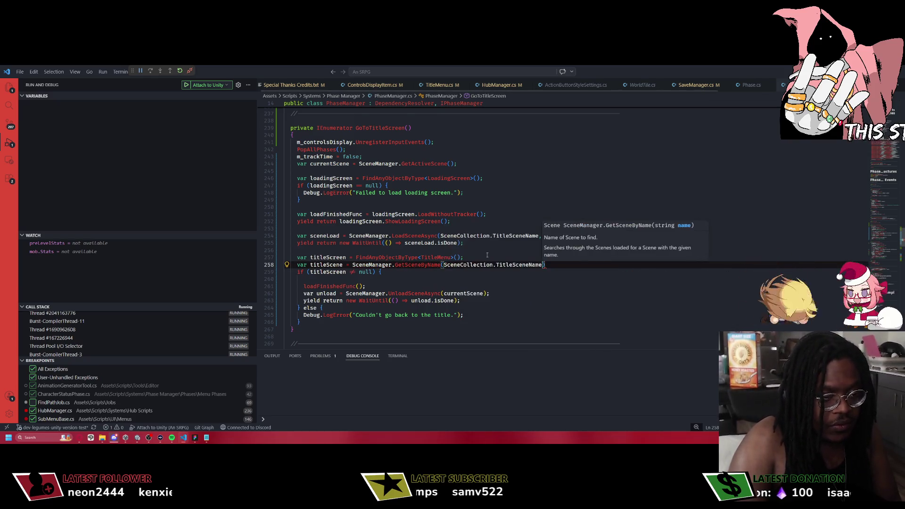
type(";")
Extend the if condition on line 259 with && titleScene != null.
key("Down")
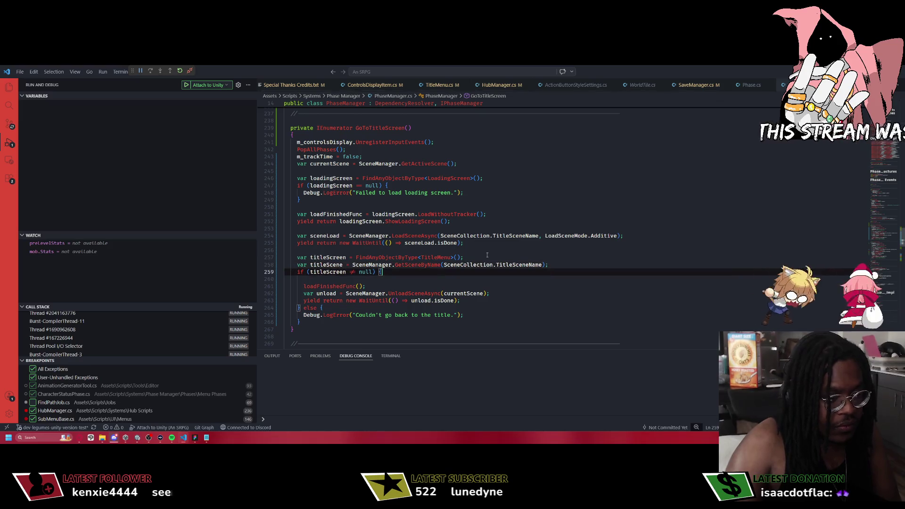
type("&& title")
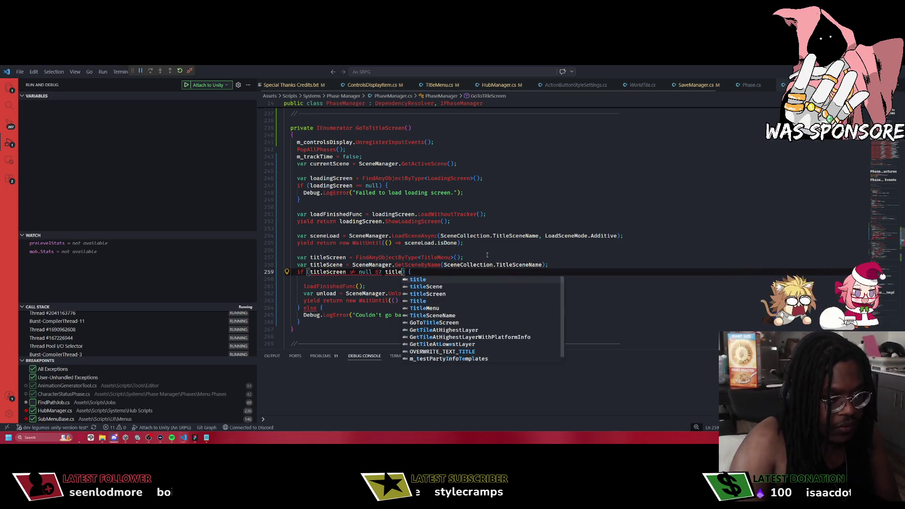
key("Escape")
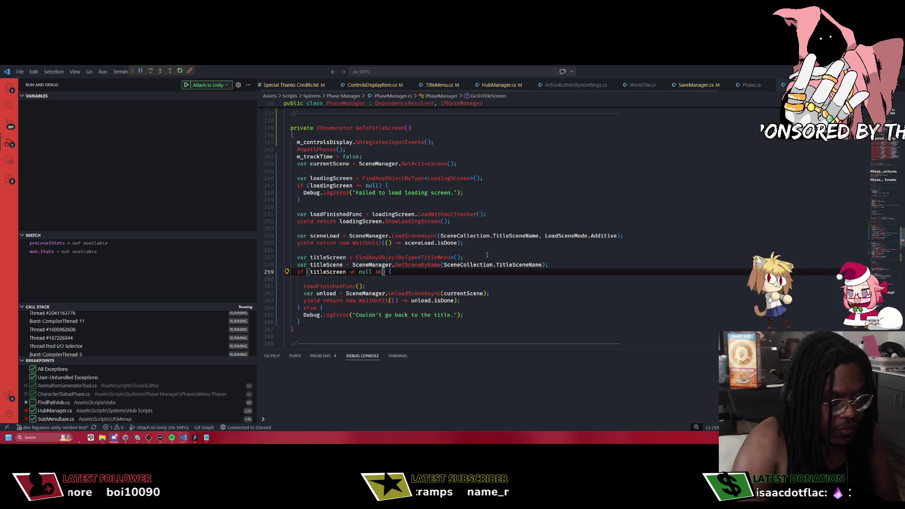
type("TitleScene")
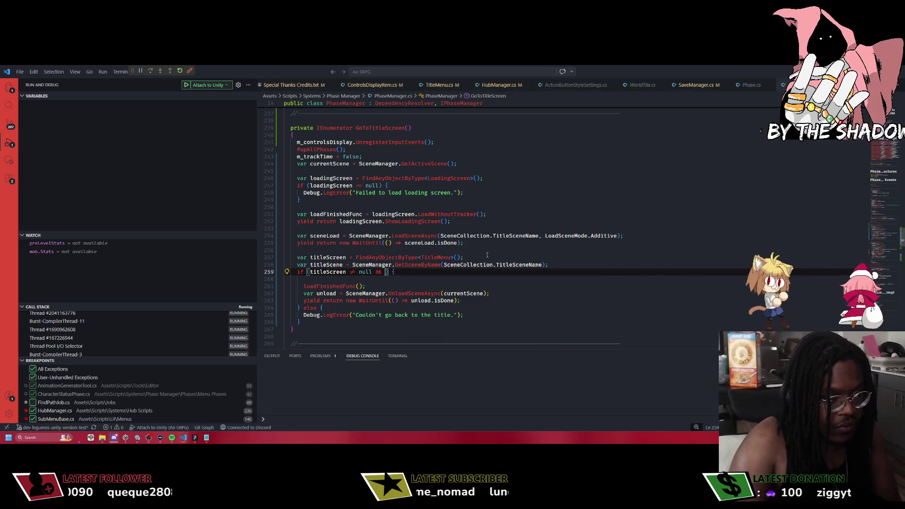
type("titleScene != nu")
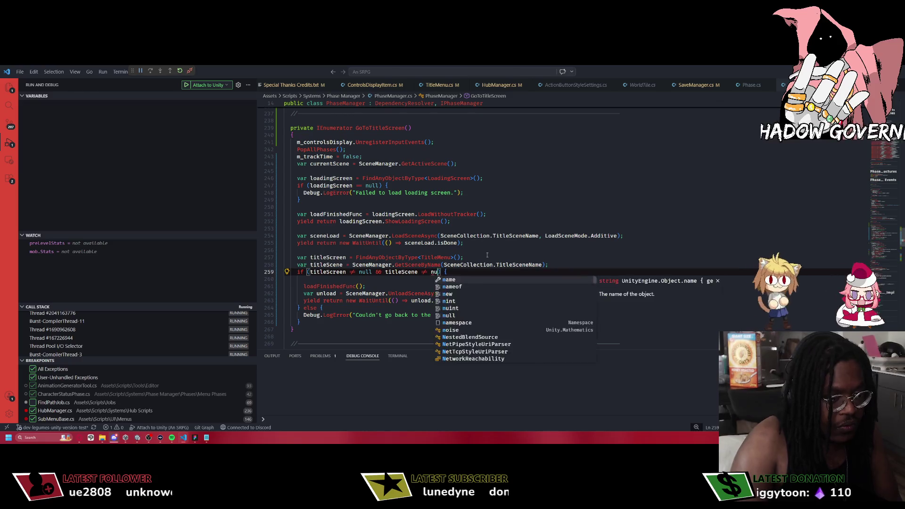
type("ll")
key("Escape")
Insert SceneManager.SetActiveScene(titleScene) above the loadFinishedFunc call.
key("Down")
key("Down")
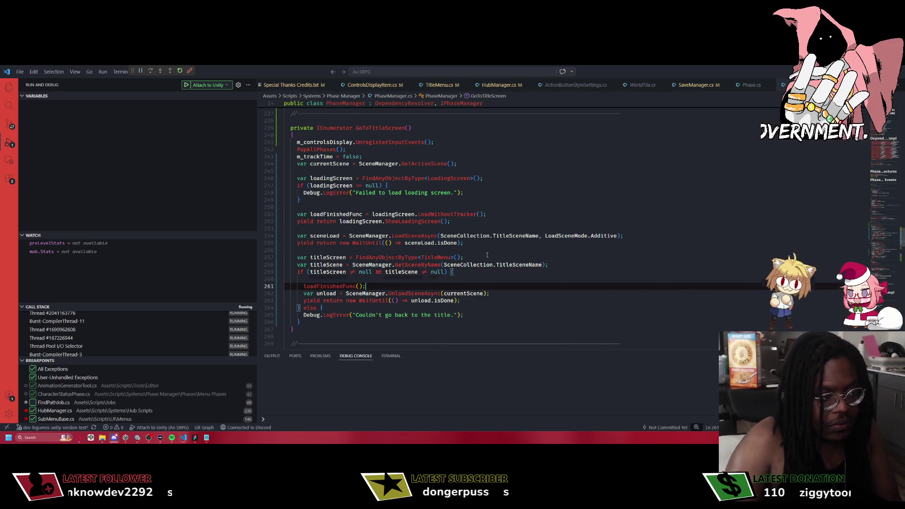
key("Home")
key("Return")
key("Up")
type("m_")
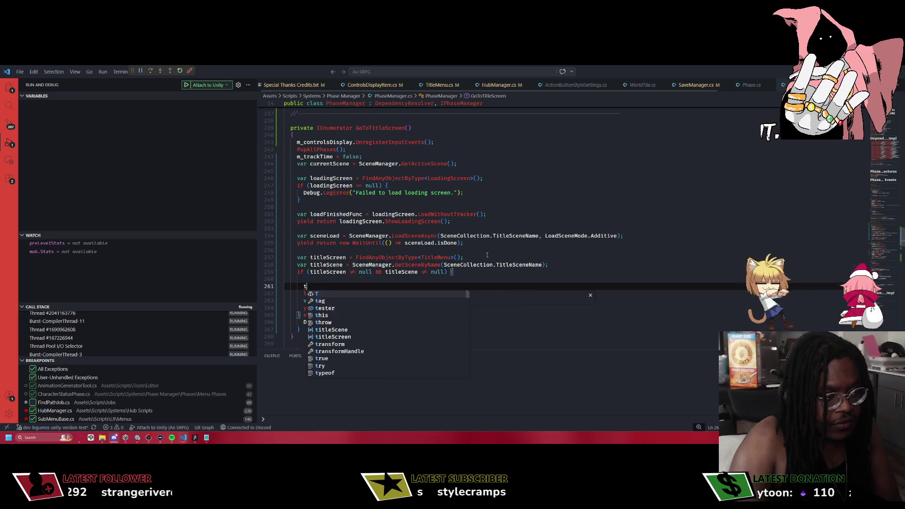
key("BackSpace")
key("BackSpace")
type("SceneMa")
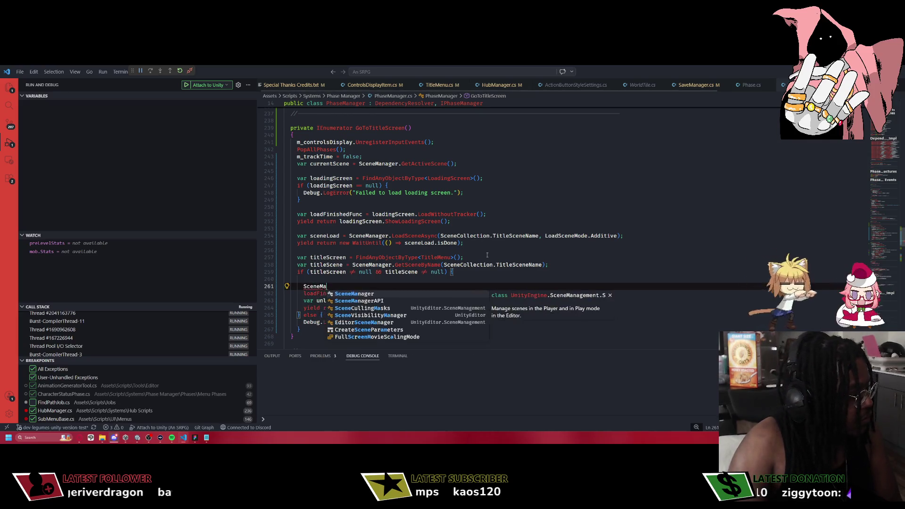
type("nager.SetActiveS")
key("Tab")
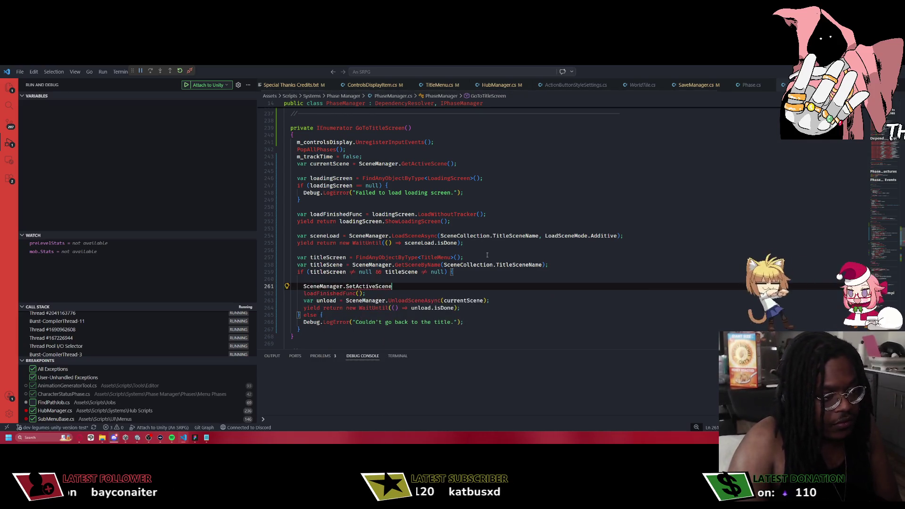
type("(titleScnee")
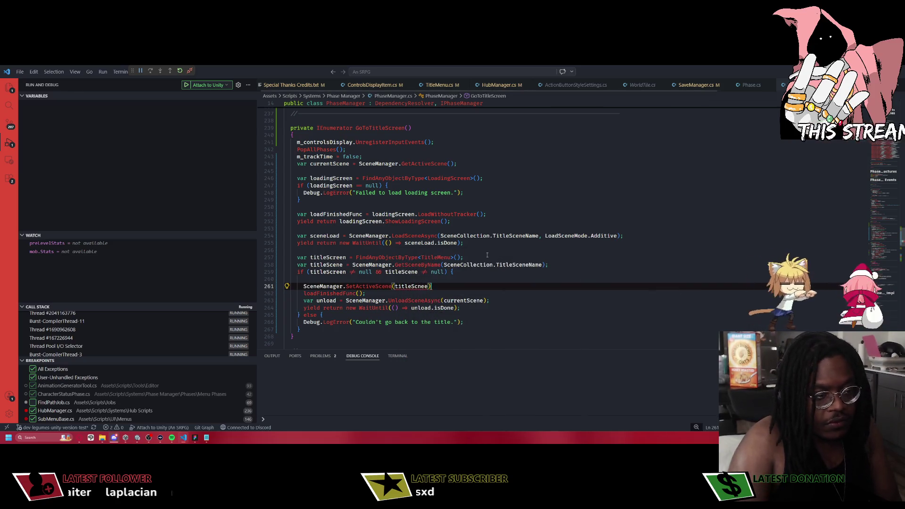
type("titleS")
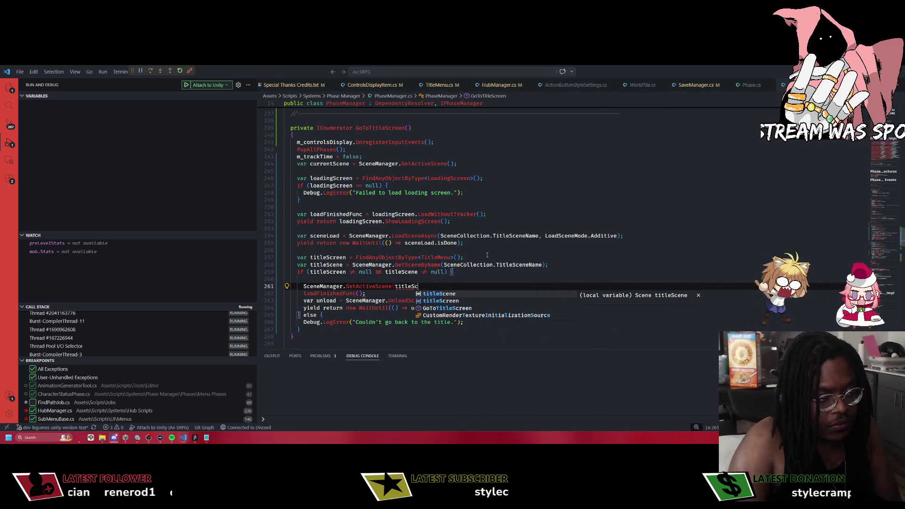
key("Tab")
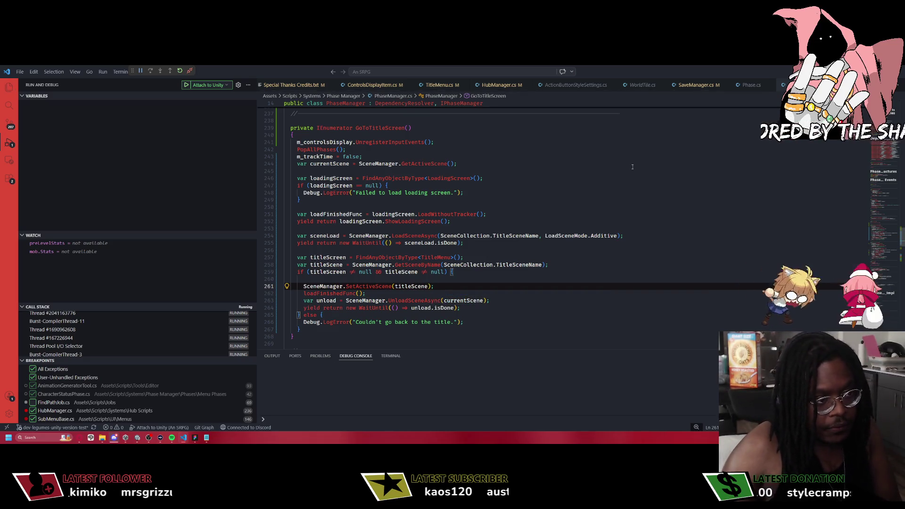
scroll(633, 166, "down", 5)
Open HubManager.cs, scroll up to LoadToMapScene, then switch to the Unity editor.
scroll(599, 142, "down", 6)
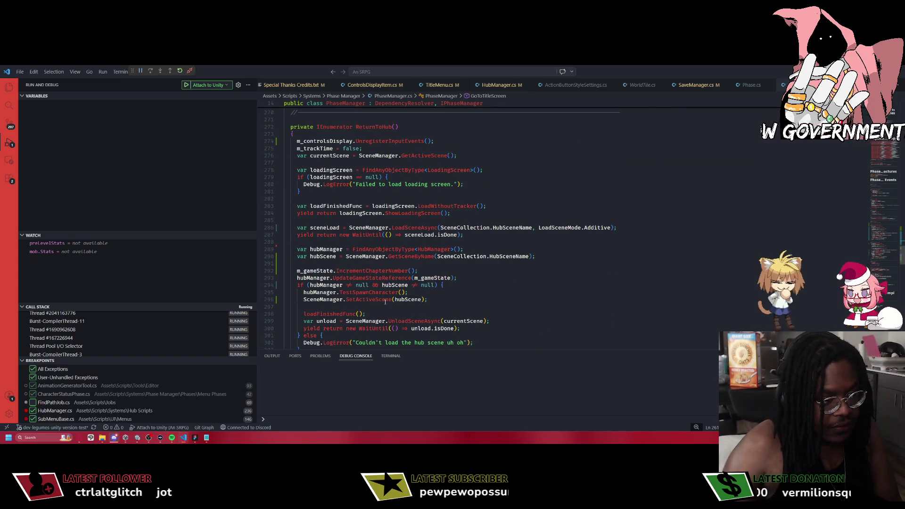
key("ctrl+p")
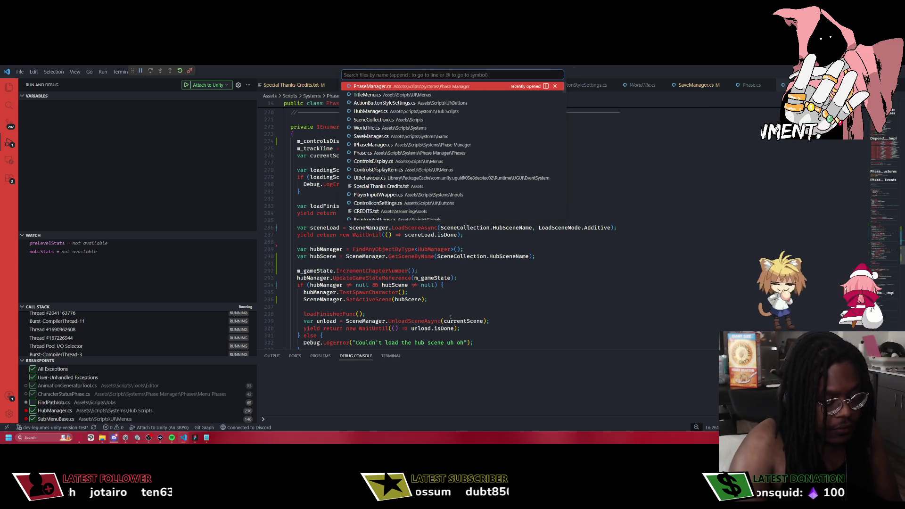
type("hub")
key("Return")
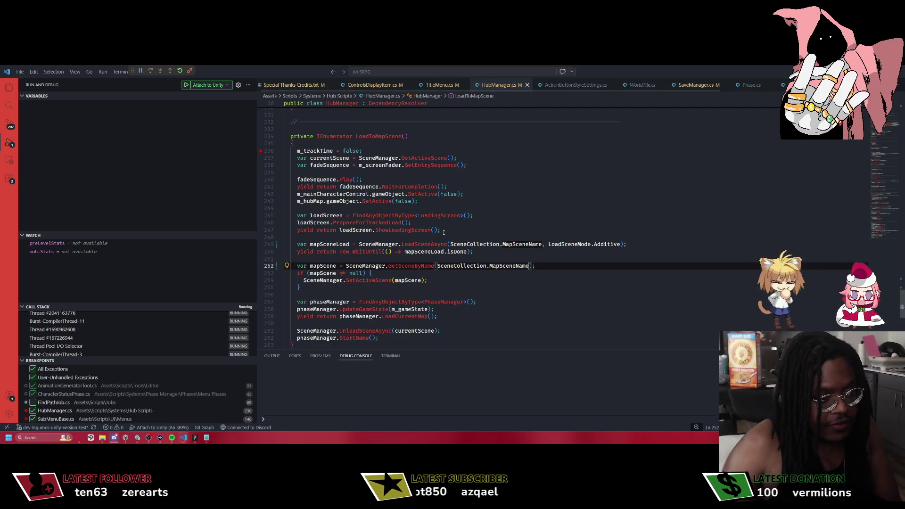
scroll(424, 259, "down", 5)
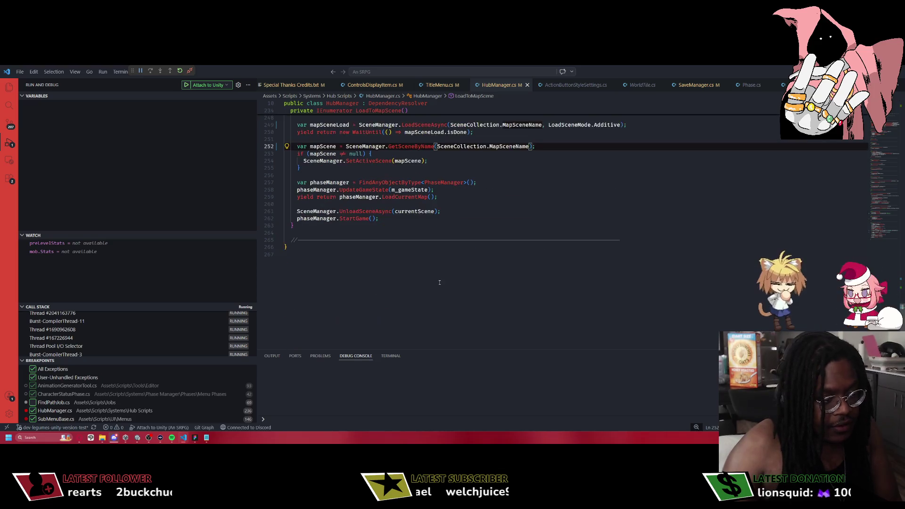
scroll(448, 241, "up", 2)
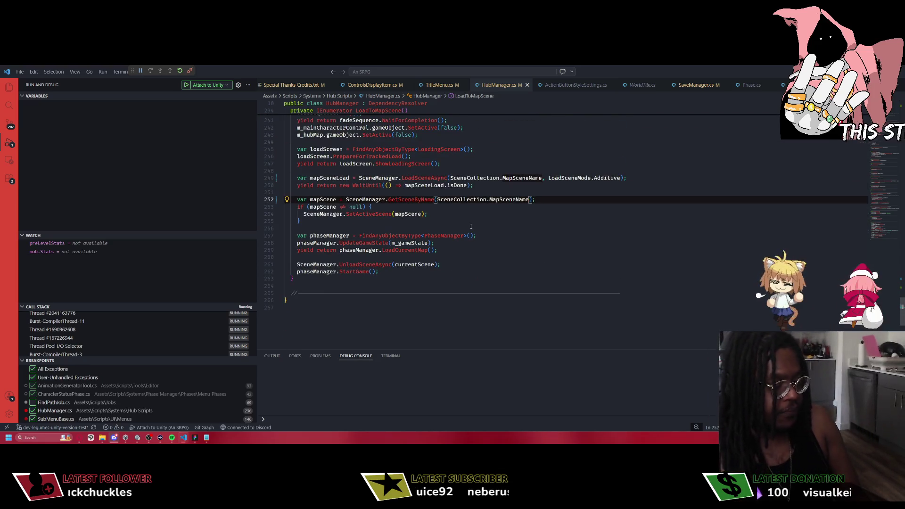
scroll(476, 238, "up", 4)
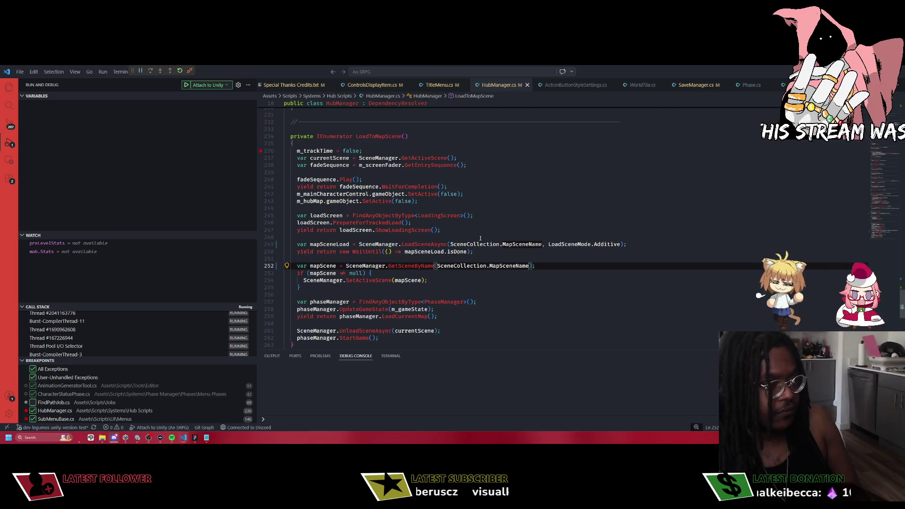
mouse_move(172, 438)
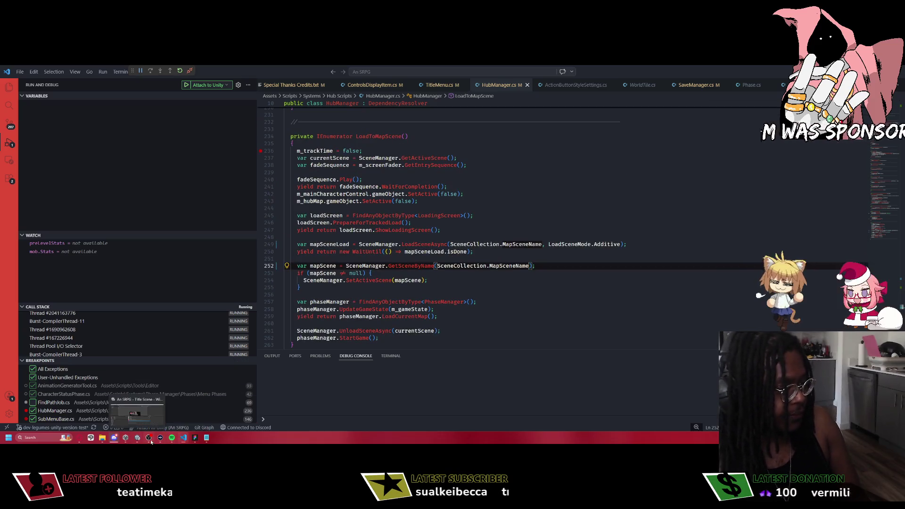
left_click(138, 438)
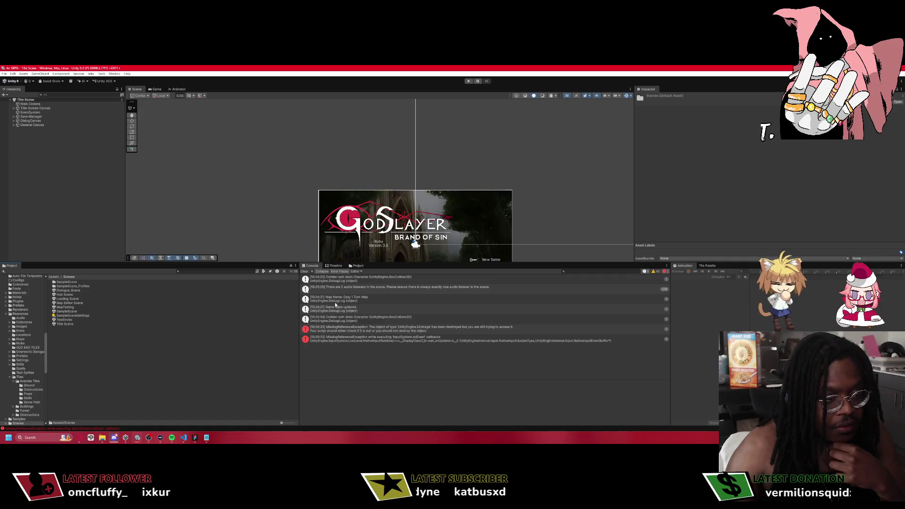
Clear the Console, then browse Assets/Resources/Maps/Map Lists to inspect the Demo Map List.
left_click(305, 272)
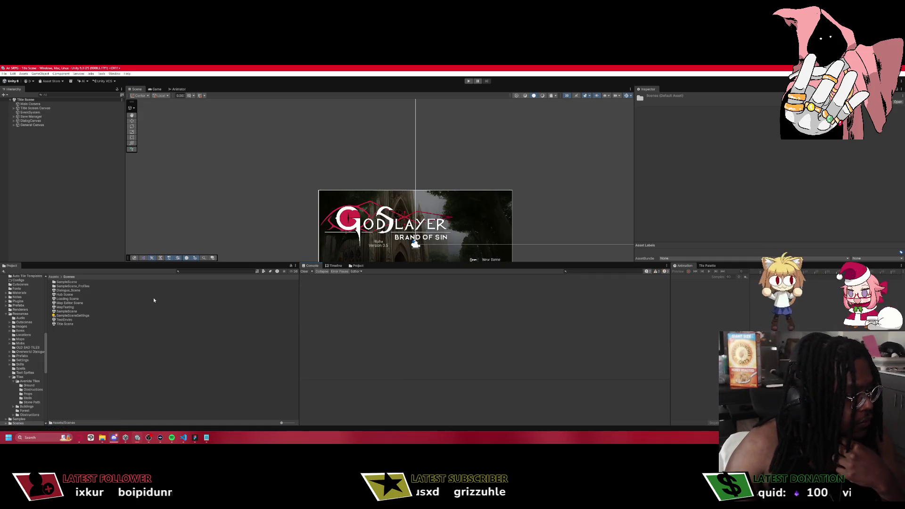
left_click(53, 277)
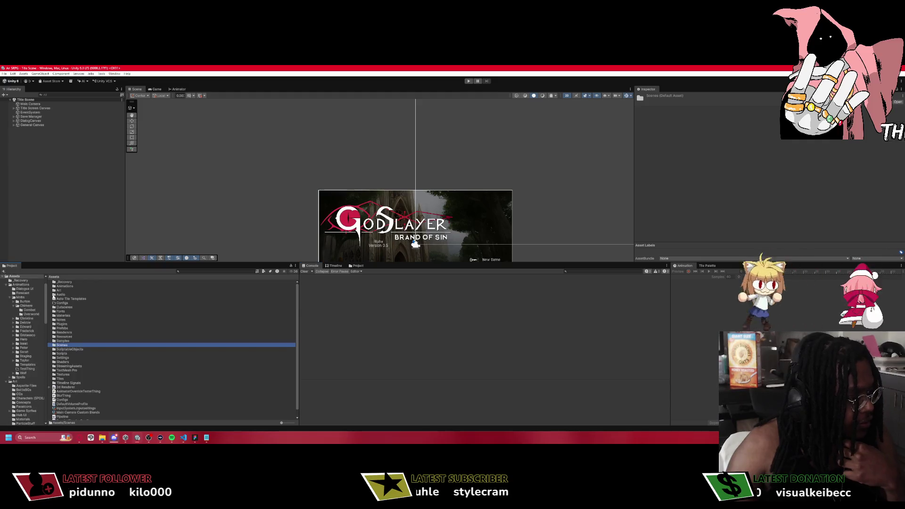
double_click(64, 336)
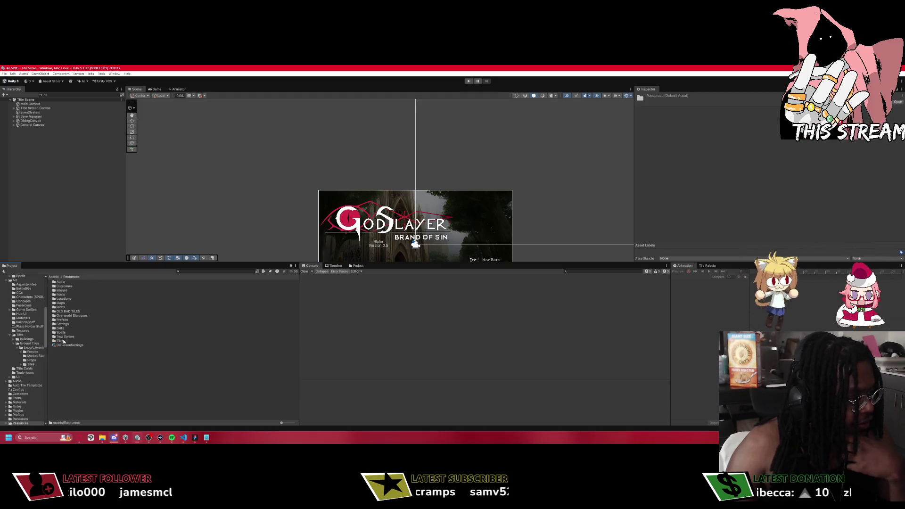
left_click(65, 324)
left_click(69, 315)
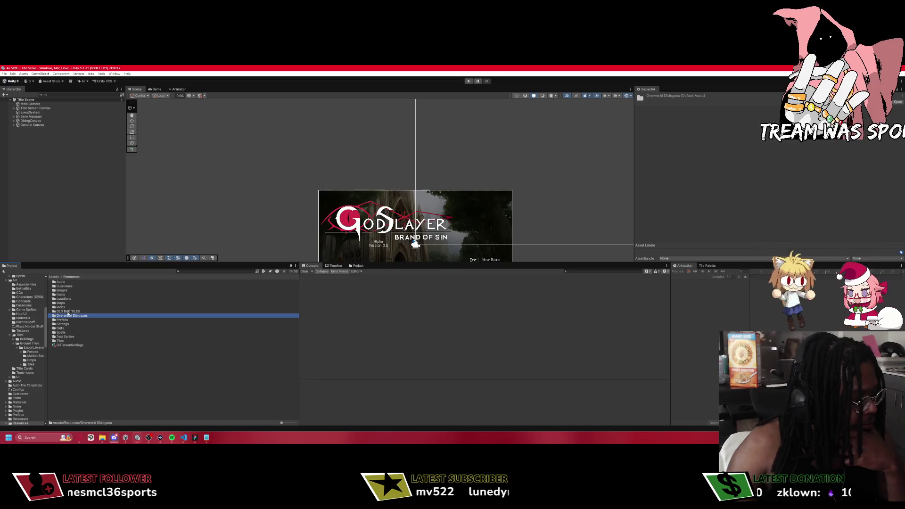
left_click(64, 307)
double_click(62, 303)
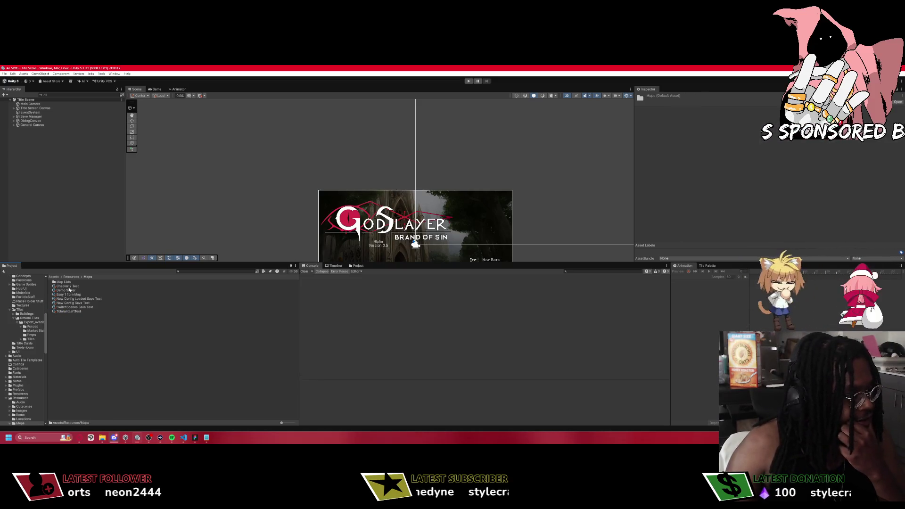
double_click(66, 282)
left_click(66, 281)
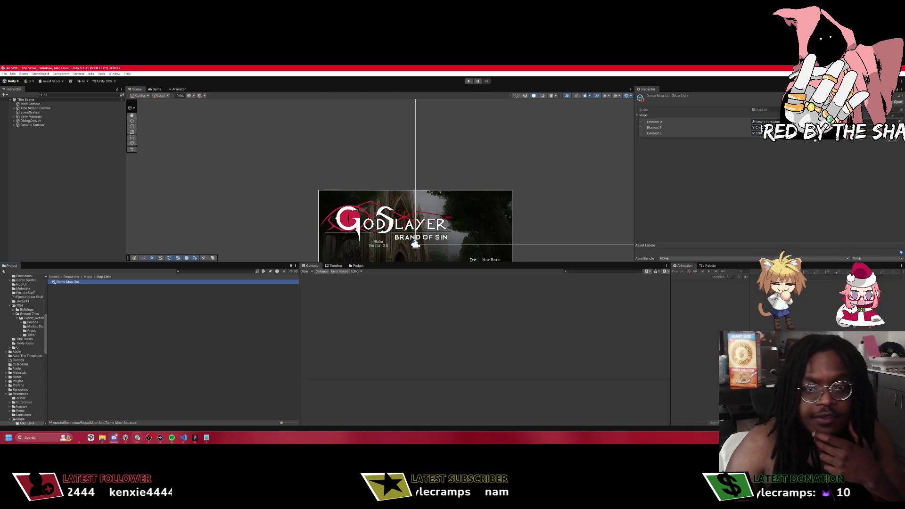
Inspect the Chapter 2 Test map config's pre-map cutscene, then return to VS Code.
left_click(87, 276)
left_click(78, 287)
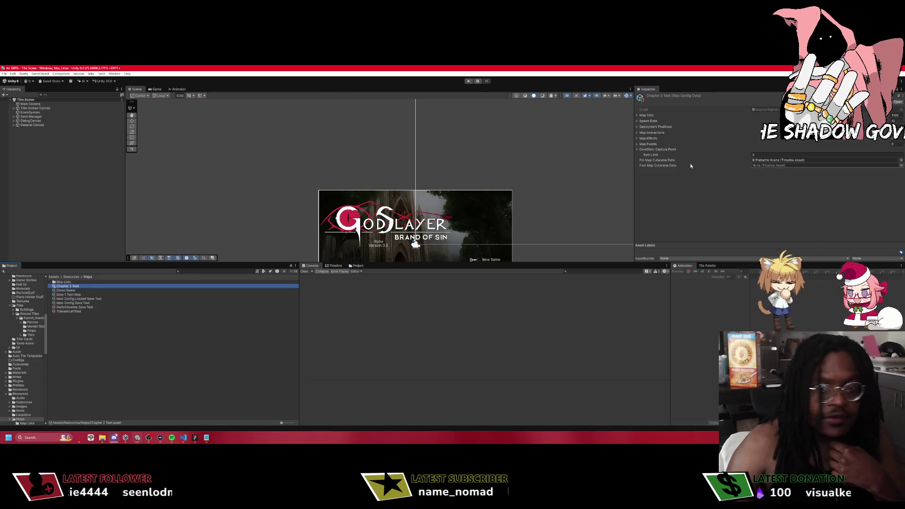
left_click(785, 160)
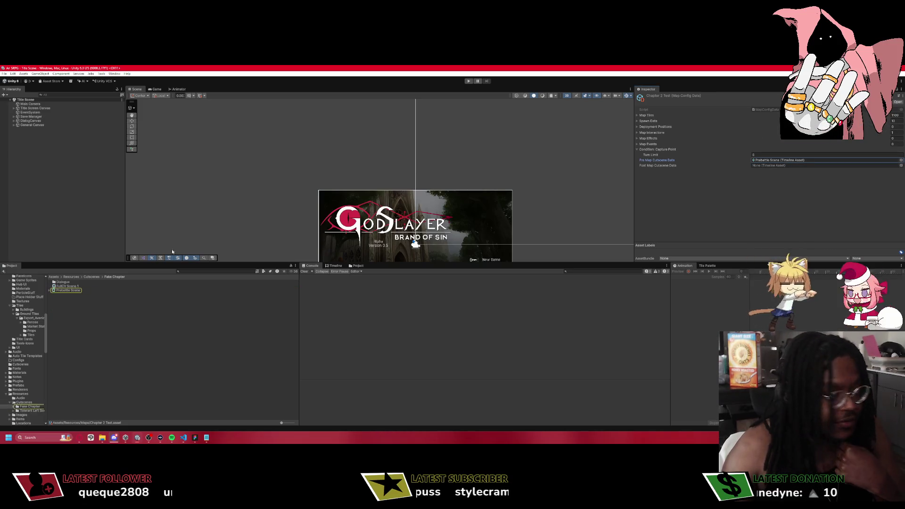
left_click(183, 438)
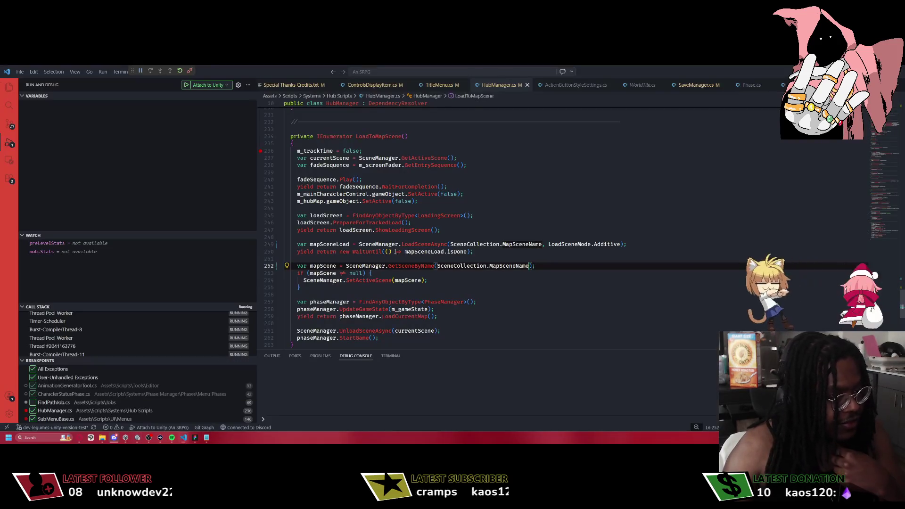
Reopen PhaseManager.cs and scroll down to StartGame, where PreMapPhase is pushed with m_mapFile.
key("ctrl+p")
type("PhaseMa")
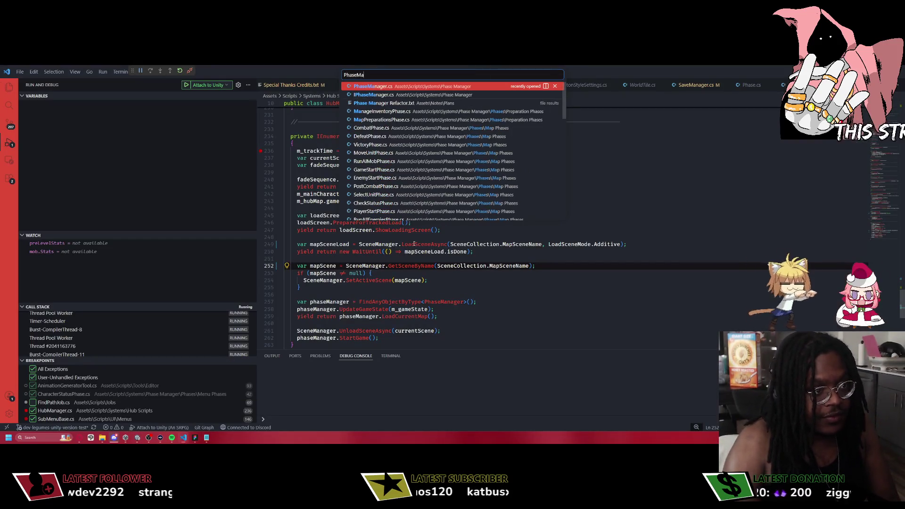
key("Return")
scroll(408, 243, "up", 5)
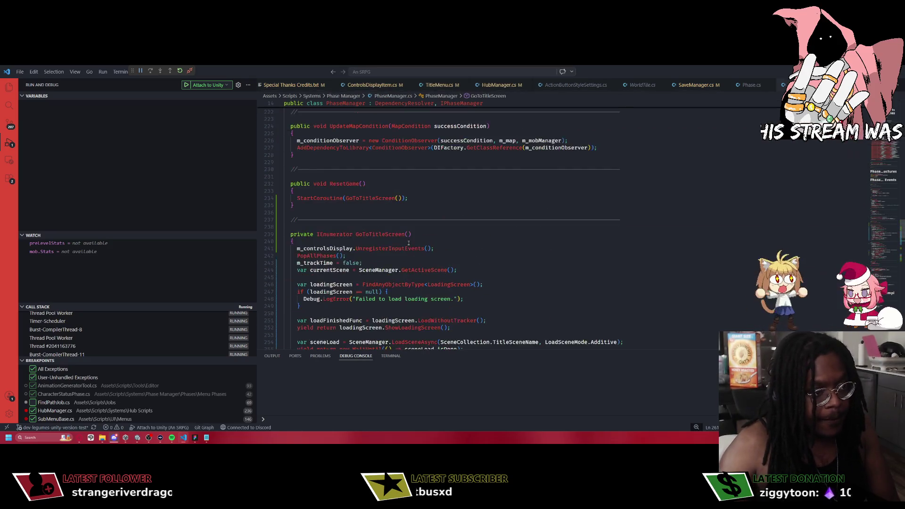
scroll(408, 244, "up", 20)
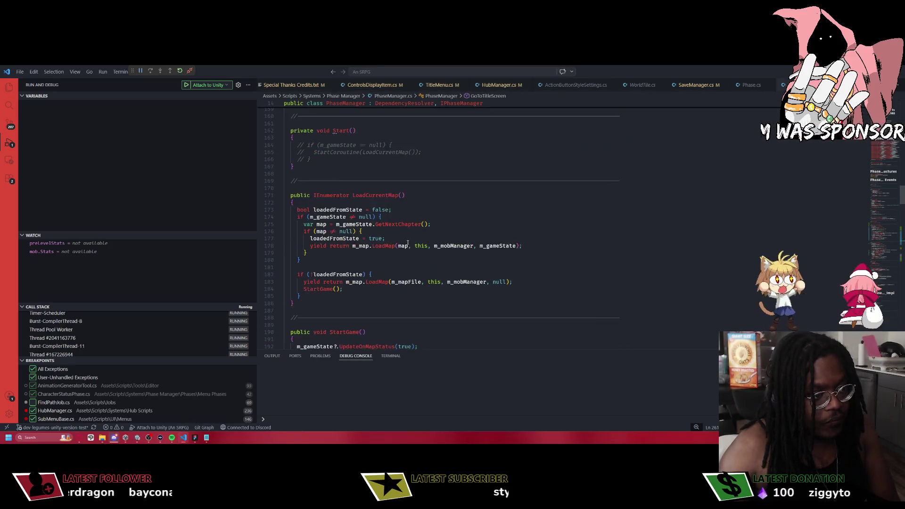
scroll(408, 243, "up", 20)
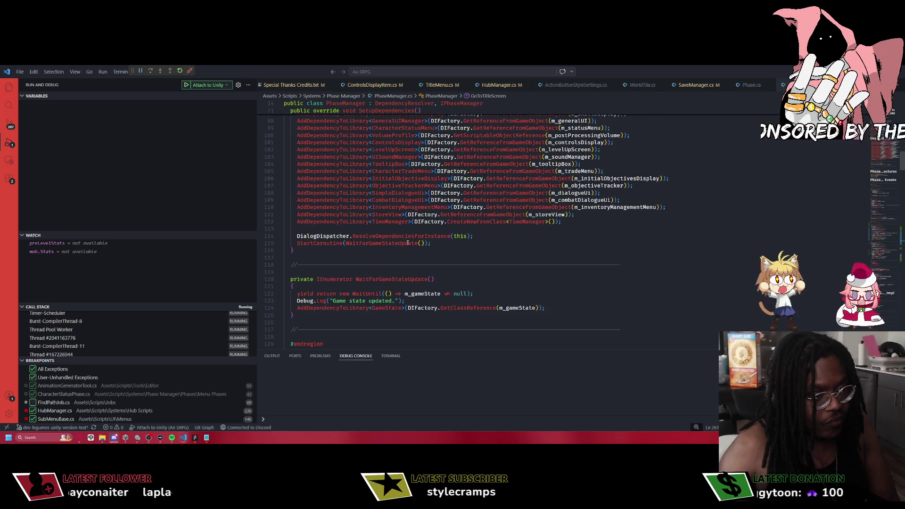
scroll(408, 243, "up", 3)
scroll(411, 235, "down", 2)
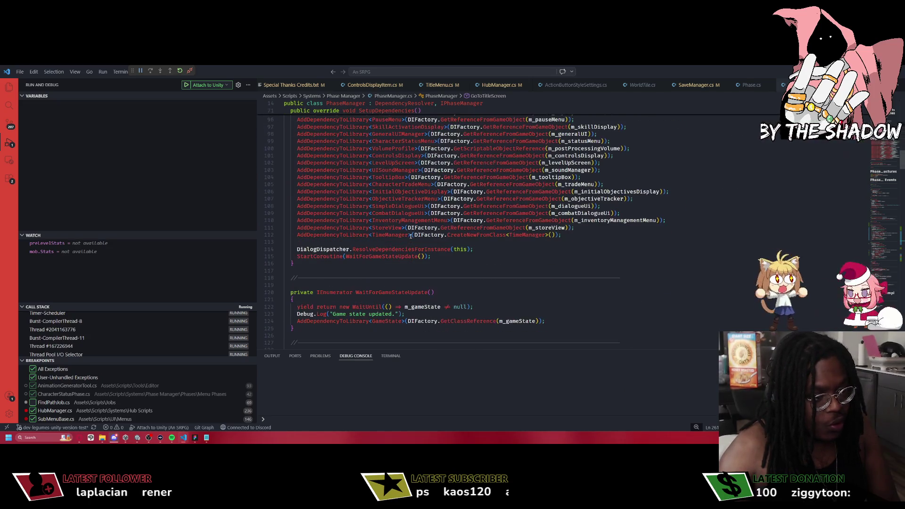
scroll(411, 235, "down", 5)
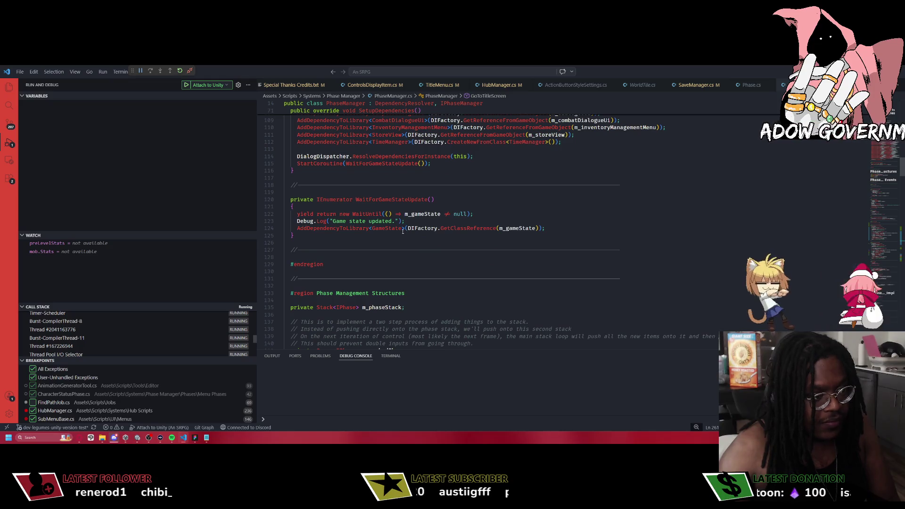
scroll(404, 233, "down", 10)
scroll(386, 238, "down", 5)
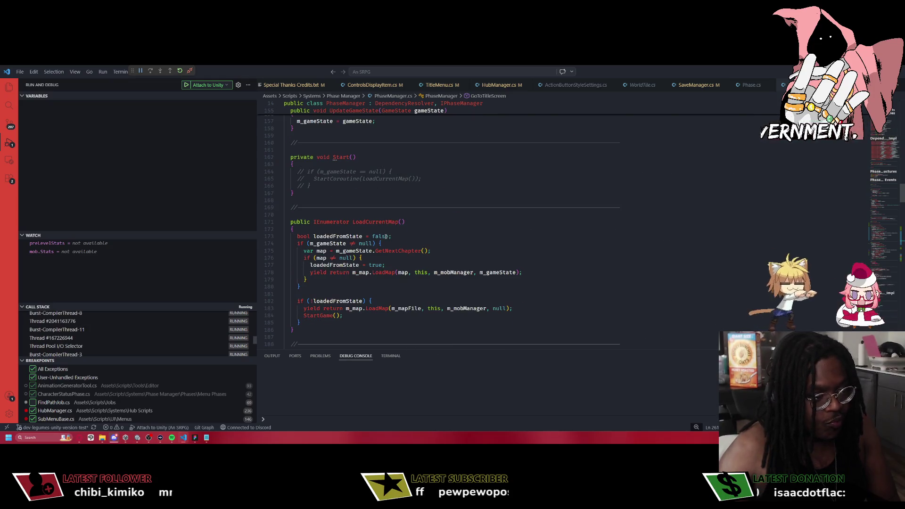
scroll(427, 240, "down", 5)
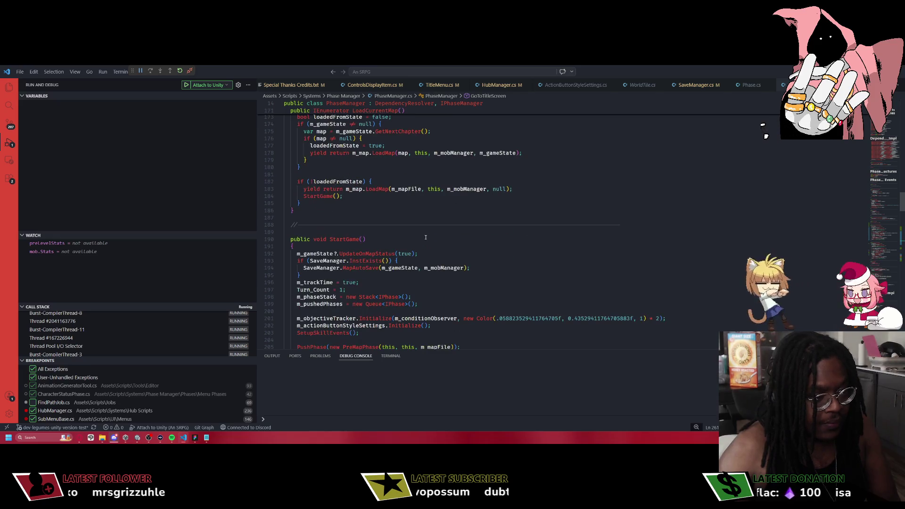
scroll(425, 237, "down", 1)
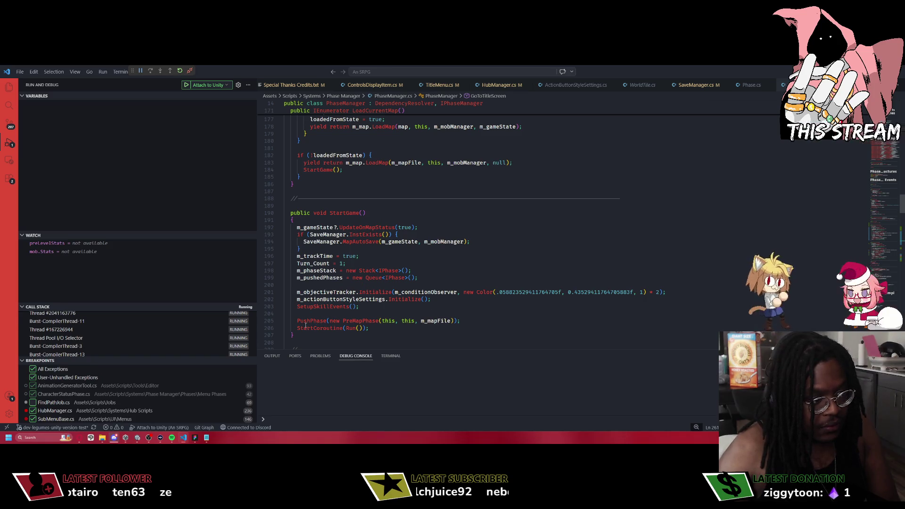
Jump to PreMapPhase's definition, review Enter, and add a breakpoint at line 30.
left_click(360, 321, "ctrl")
left_click(359, 261)
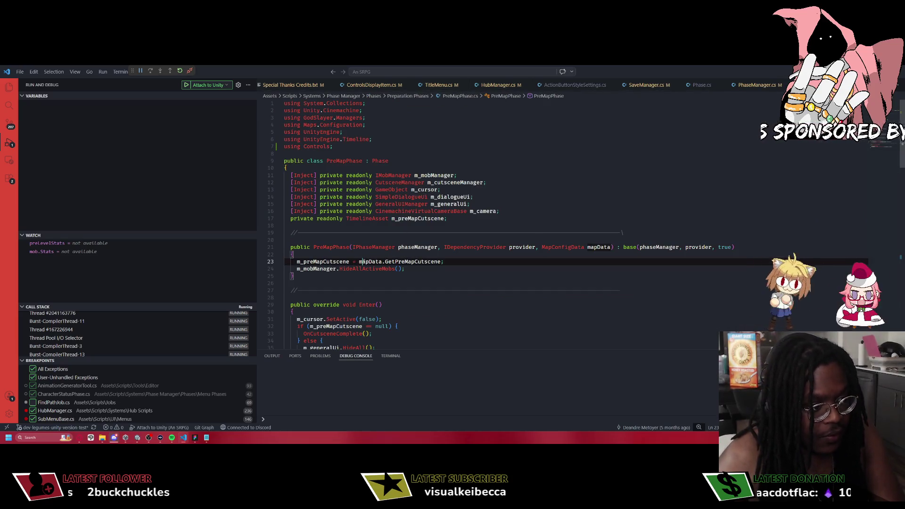
scroll(466, 277, "down", 3)
left_click(311, 253)
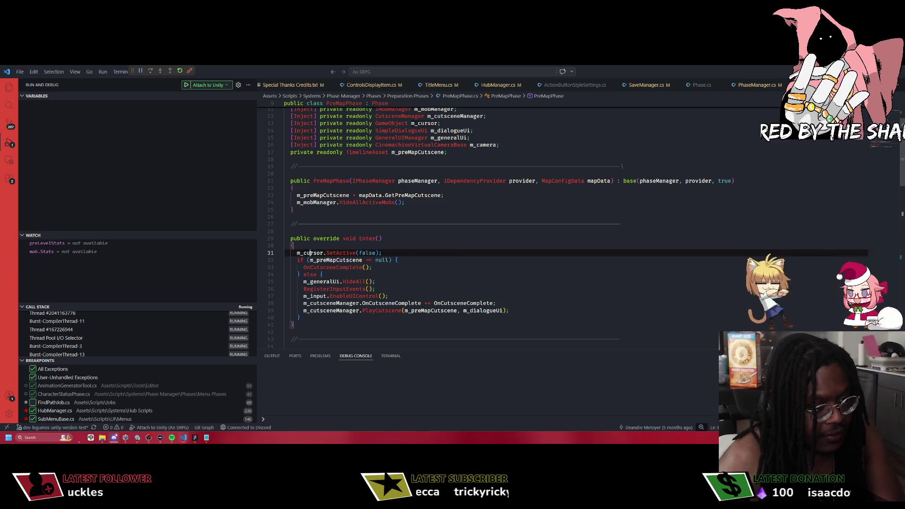
left_click(335, 260)
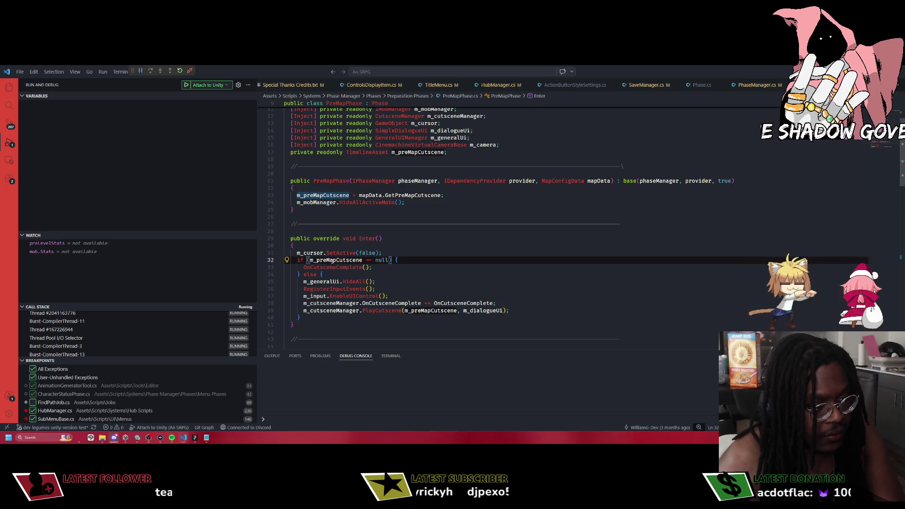
left_click(336, 268)
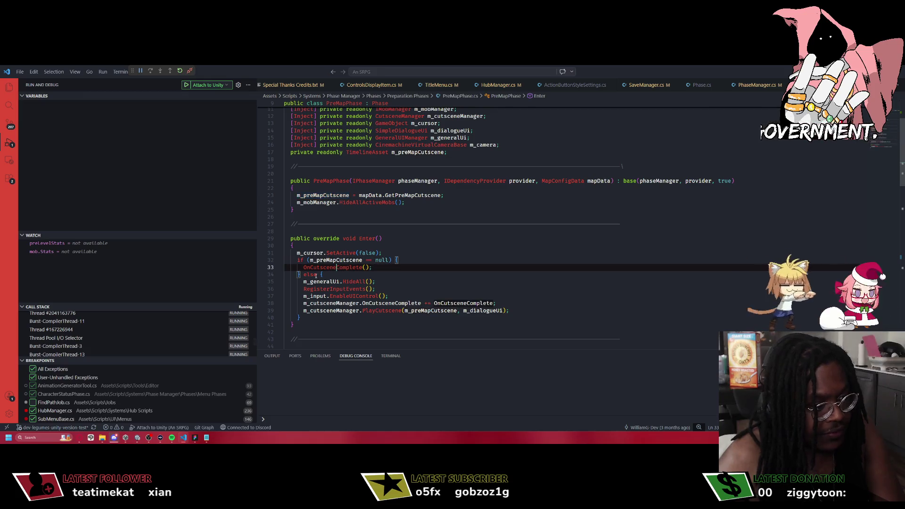
left_click(262, 246)
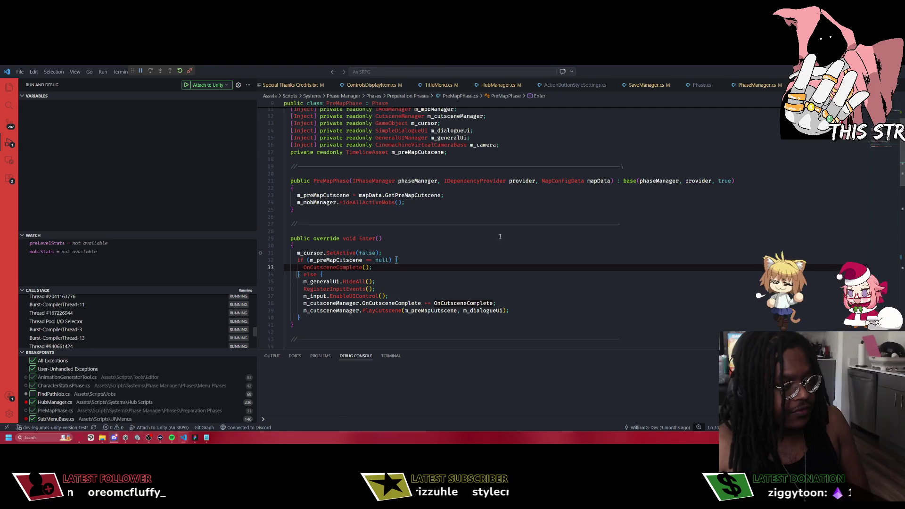
key("alt+Tab")
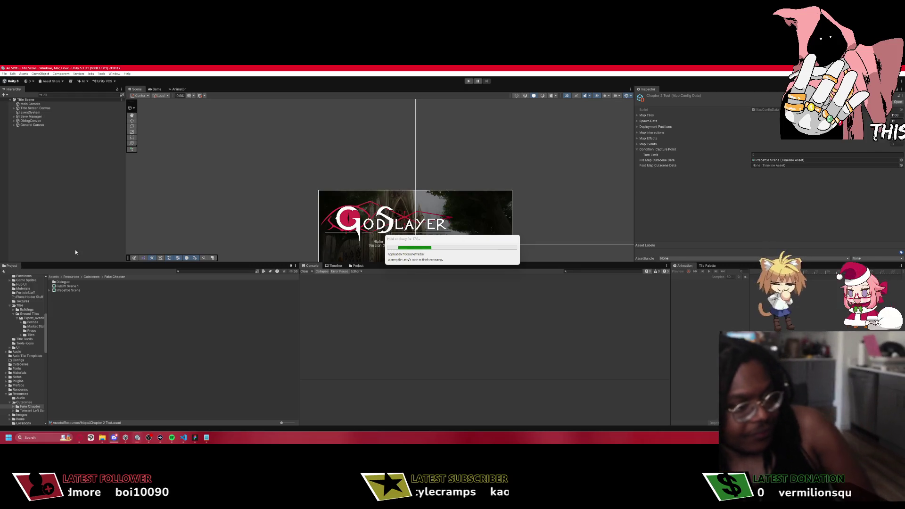
Glance at VS Code and the Figma design file, then return to Unity.
left_click(184, 438)
left_click(137, 438)
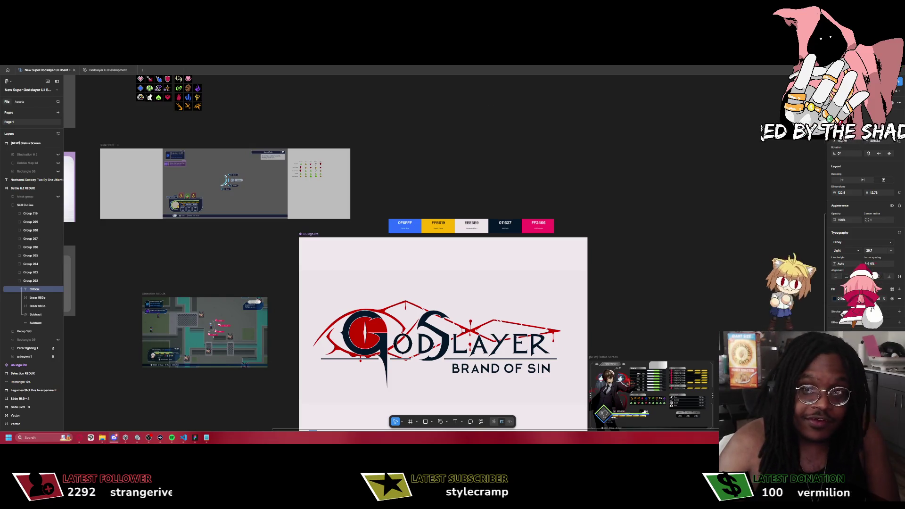
left_click(125, 438)
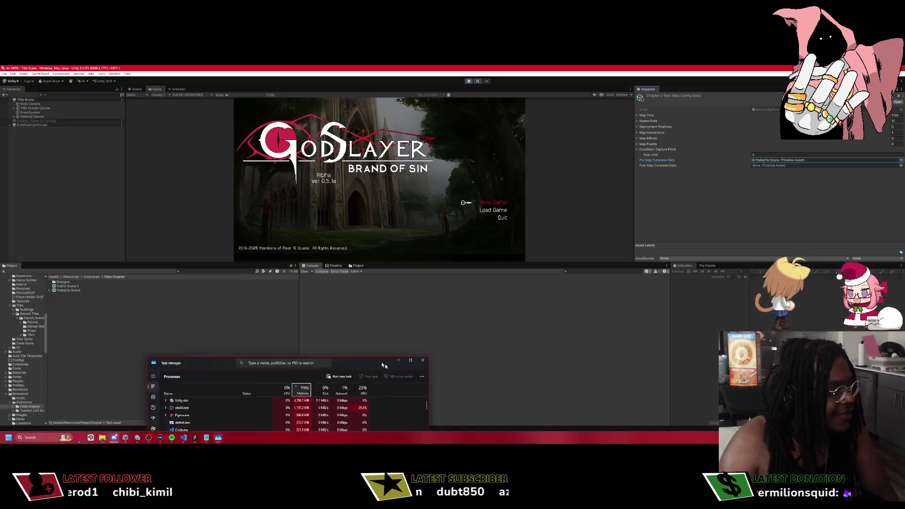
Drag Task Manager up beside the Console, then bring the Unity window back to front.
left_click_drag(283, 355, 546, 293)
left_click_drag(608, 290, 624, 238)
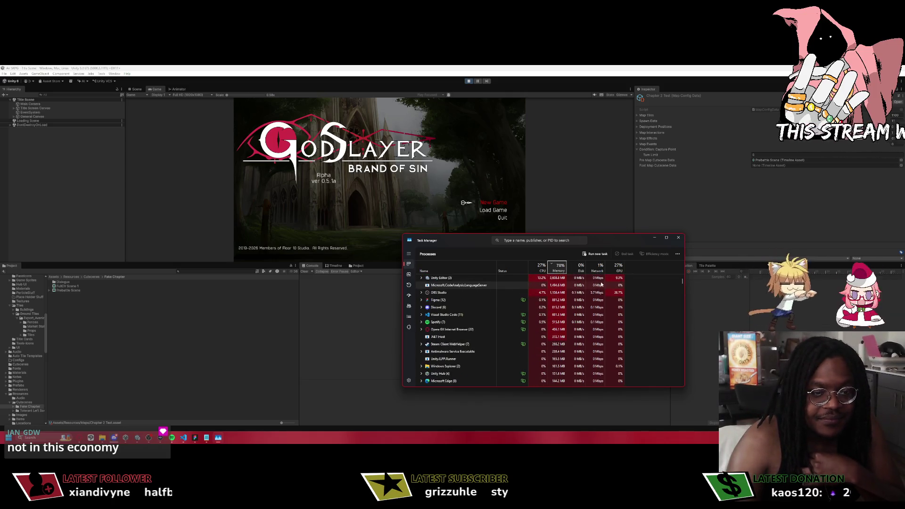
left_click(598, 229)
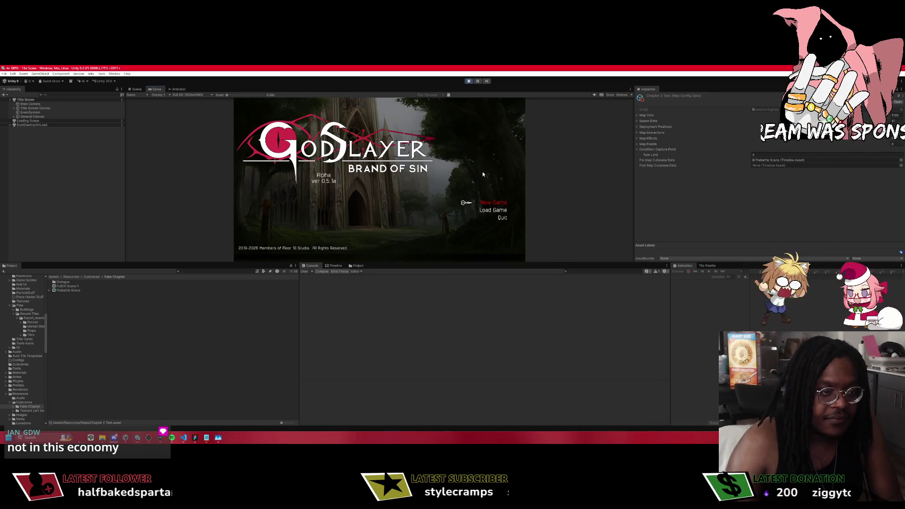
From the title screen, pick a save slot in the Save/Load menu to load the game.
key("Down")
key("Return")
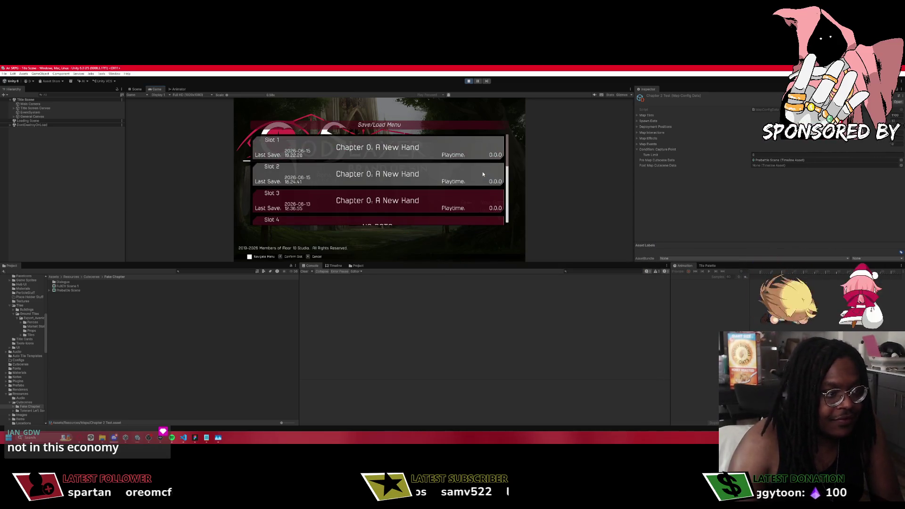
key("Return")
key("Return")
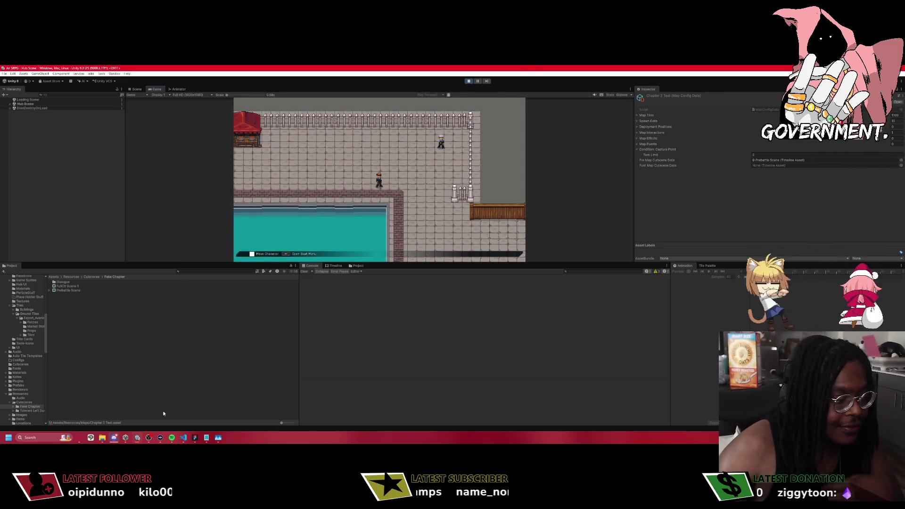
Bring VS Code back to the front and start a quick file search.
mouse_move(114, 439)
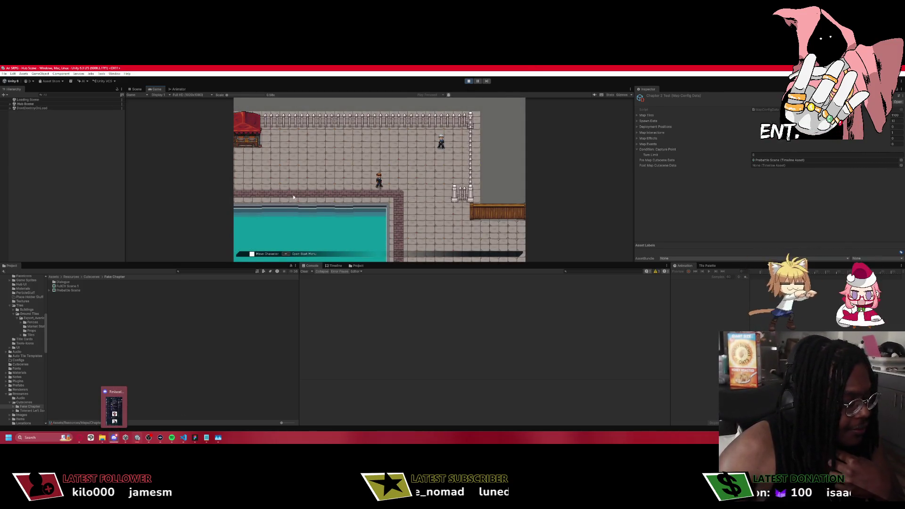
left_click(184, 437)
key("ctrl+p")
Open SaveDataObjects.cs, scroll down to CreateSaveData, then switch back to Unity.
type("P")
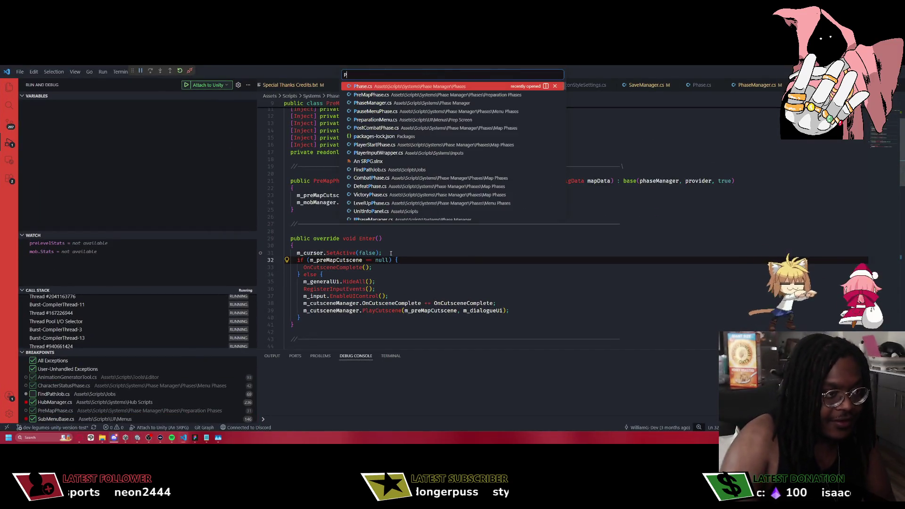
key("BackSpace")
type("SaveDa")
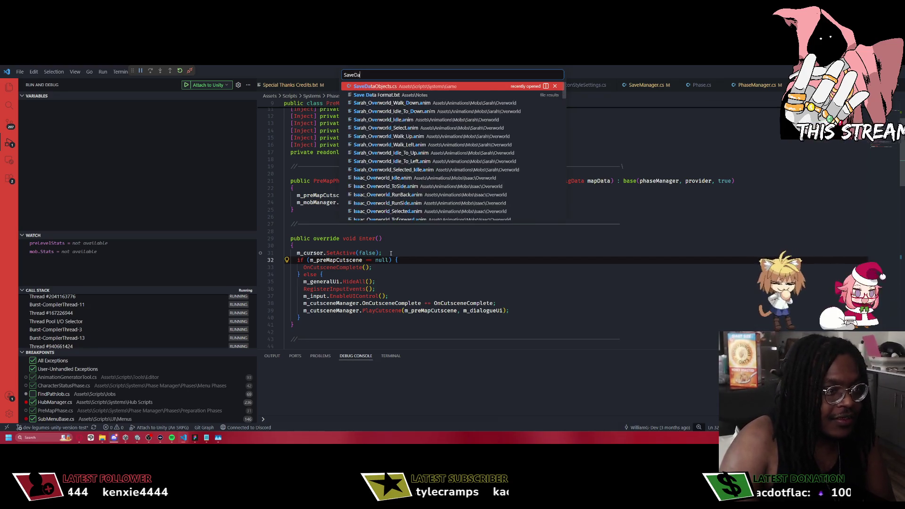
key("Return")
scroll(464, 234, "down", 18)
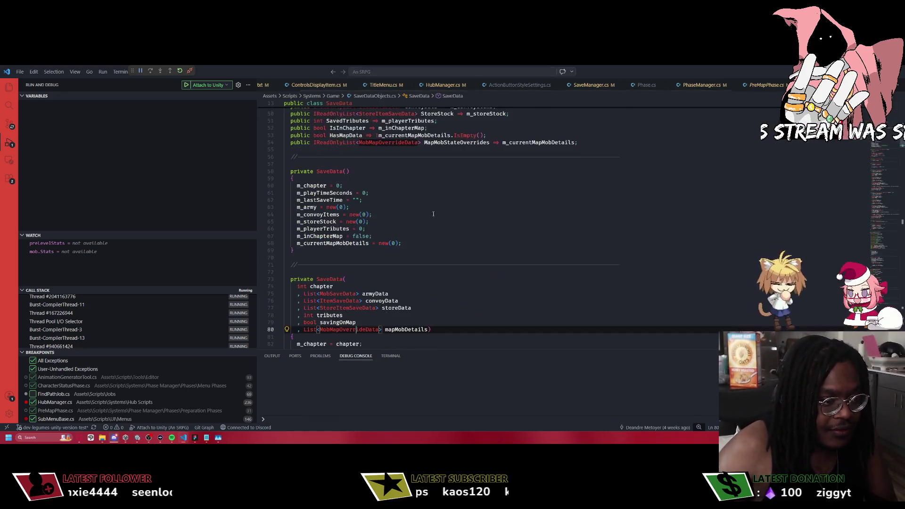
scroll(464, 233, "down", 20)
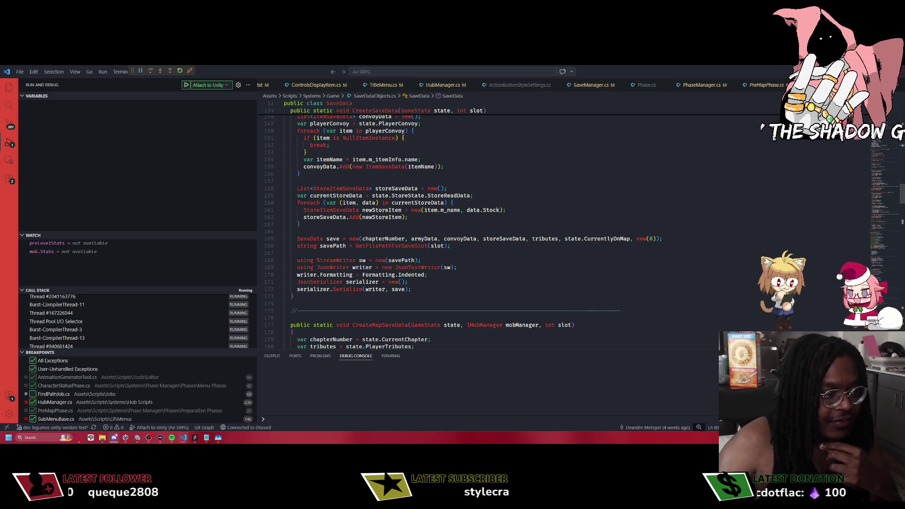
key("alt+Tab")
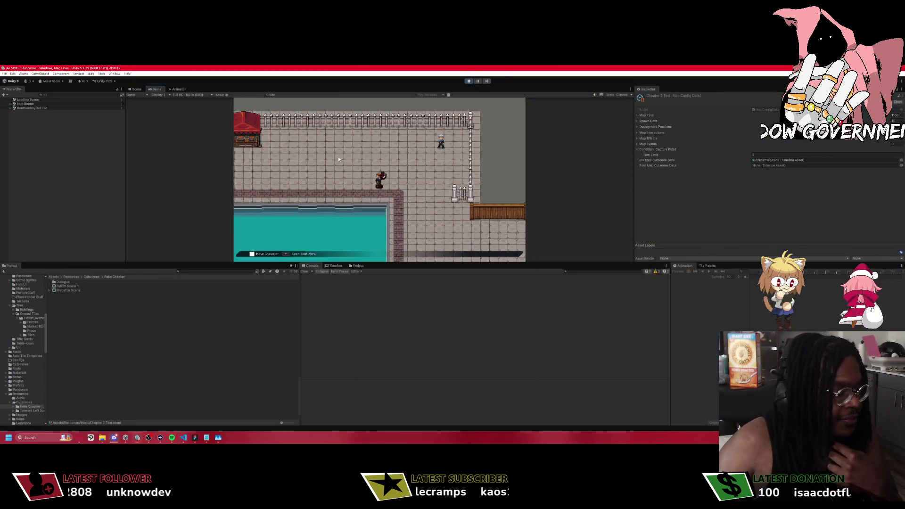
Walk the player to the hub NPC, talk through the dialogue, and agree to head to the map.
key("d")
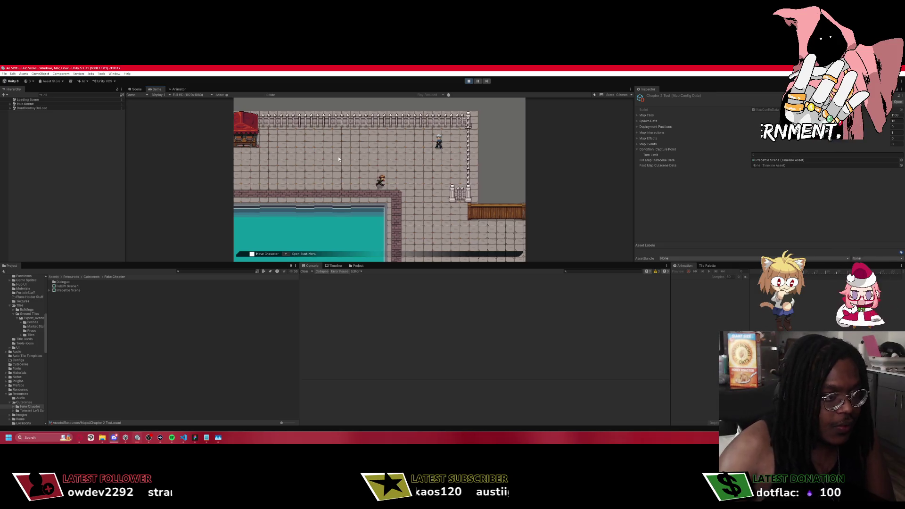
key("w")
key("e")
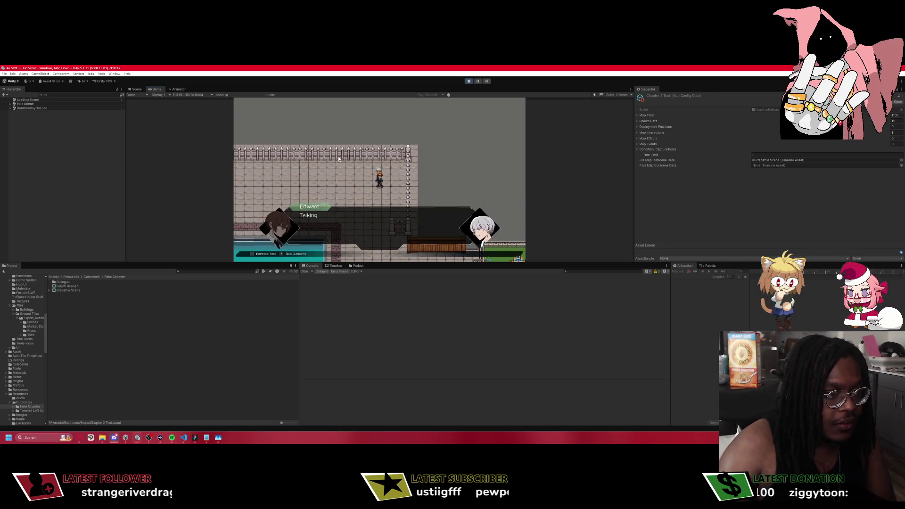
key("e")
key("Return")
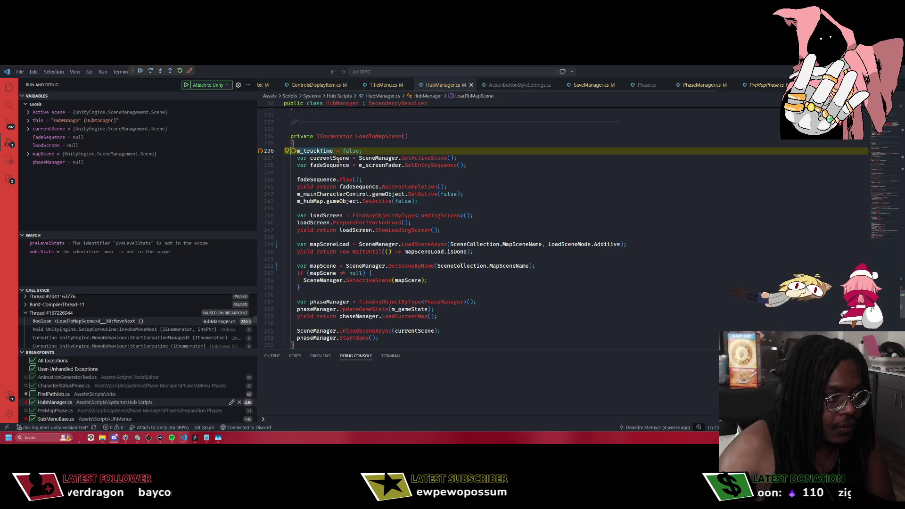
Continue past LoadToMapScene, step in PreMapPhase.Enter to confirm m_preMapCutscene is null, then begin the mission.
key("F5")
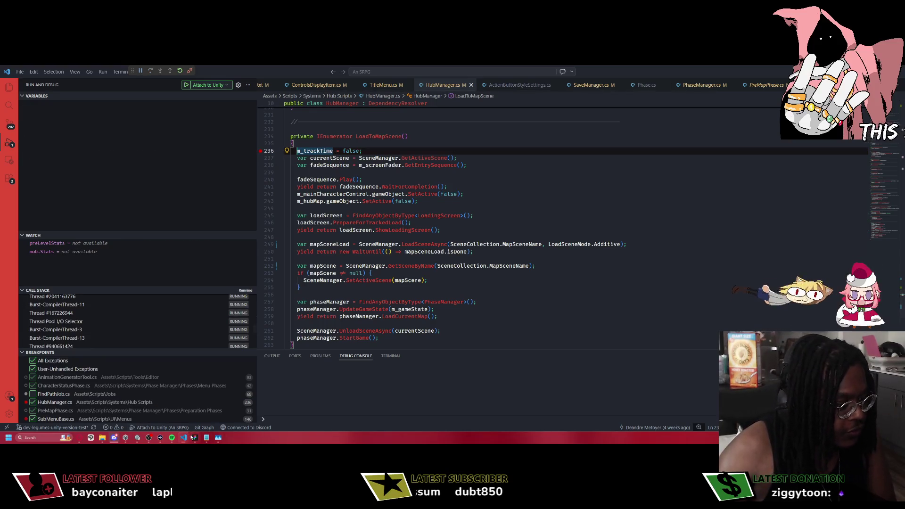
left_click(193, 437)
mouse_move(169, 440)
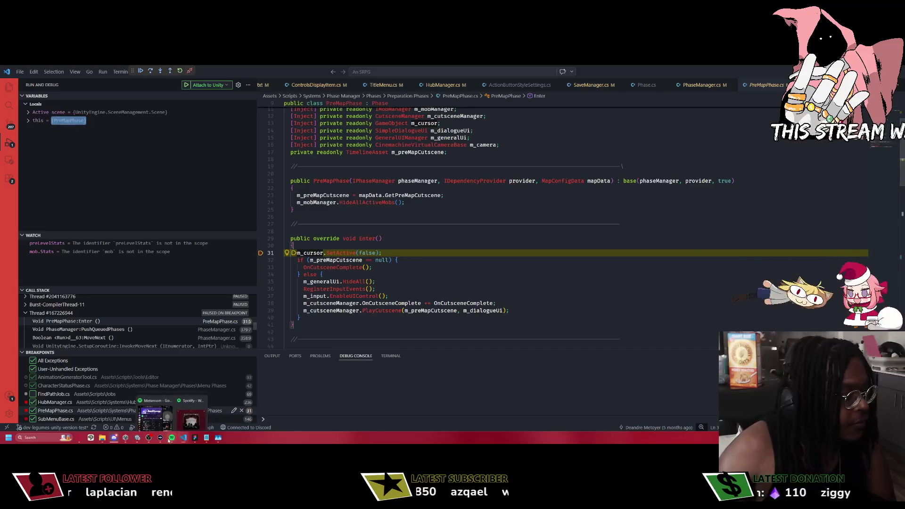
key("F10")
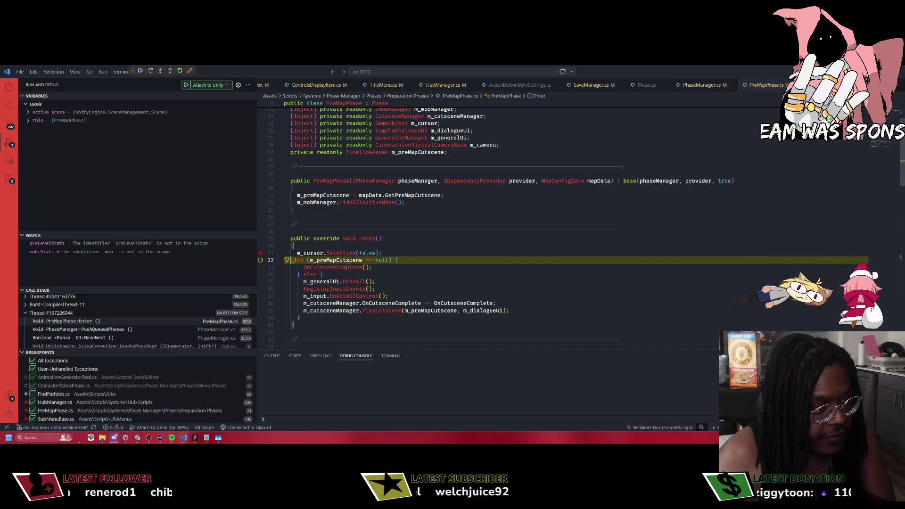
mouse_move(347, 259)
key("F5")
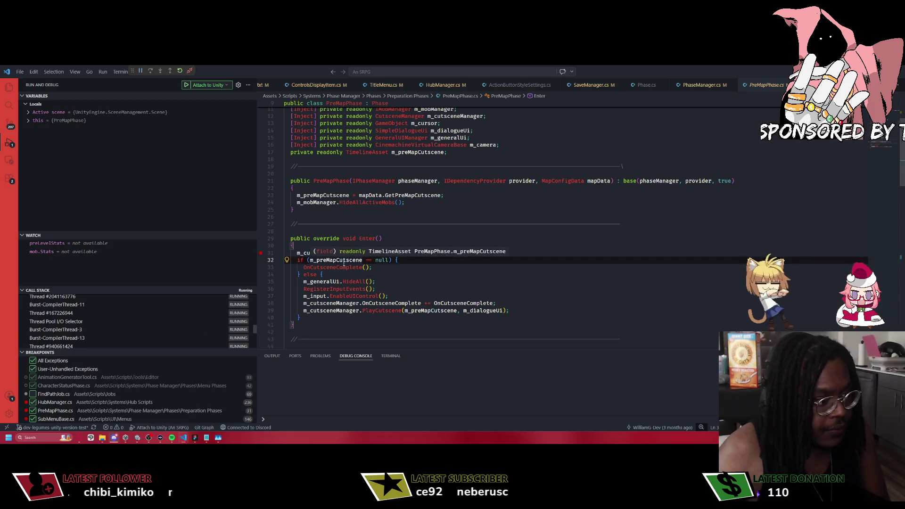
left_click(184, 439)
key("Return")
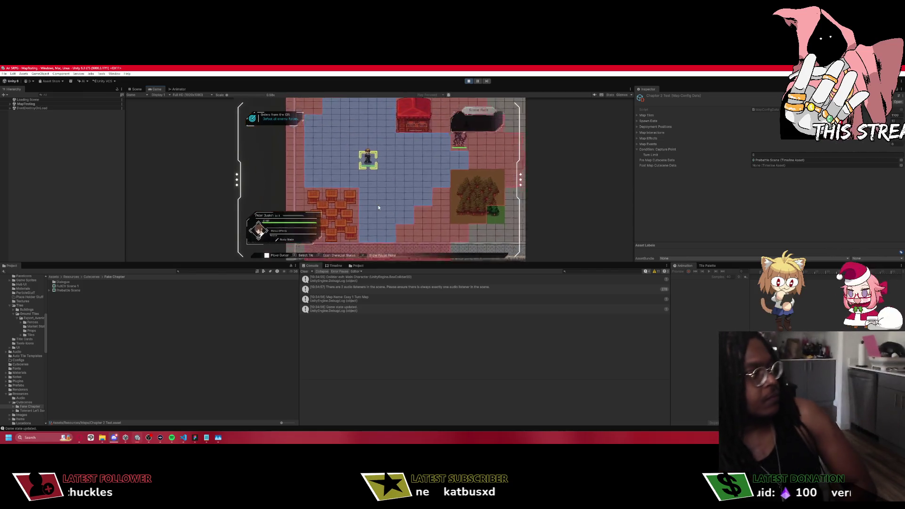
Move the player unit right and attack the Chimera, continue past Victory, and accept the next chapter.
key("Return")
key("Right")
key("Right")
key("Right")
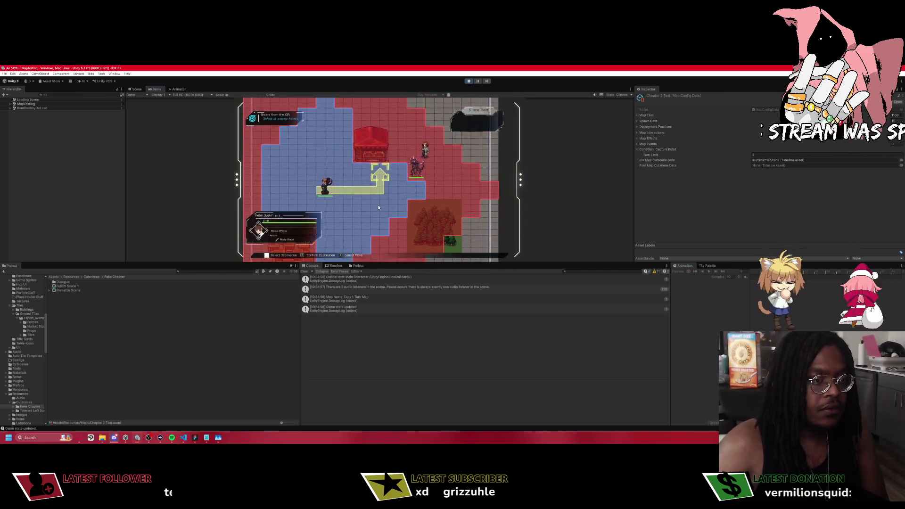
key("Return")
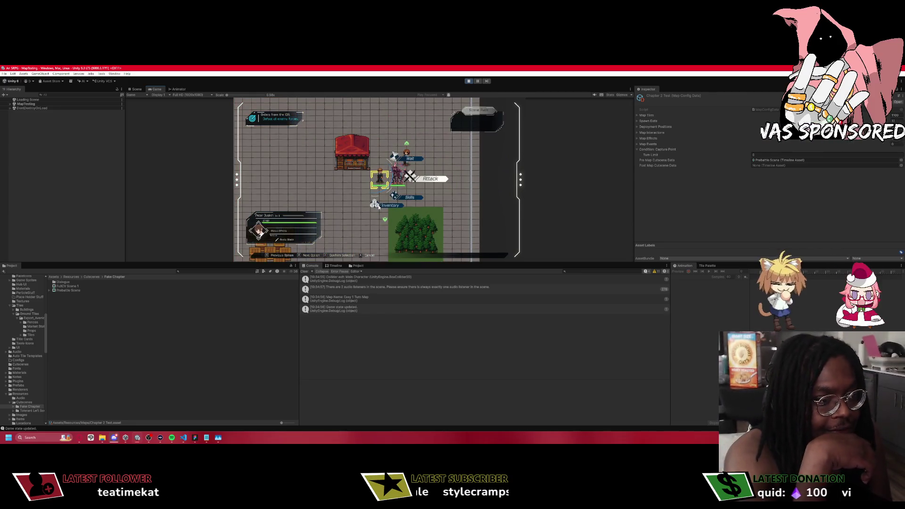
key("Return")
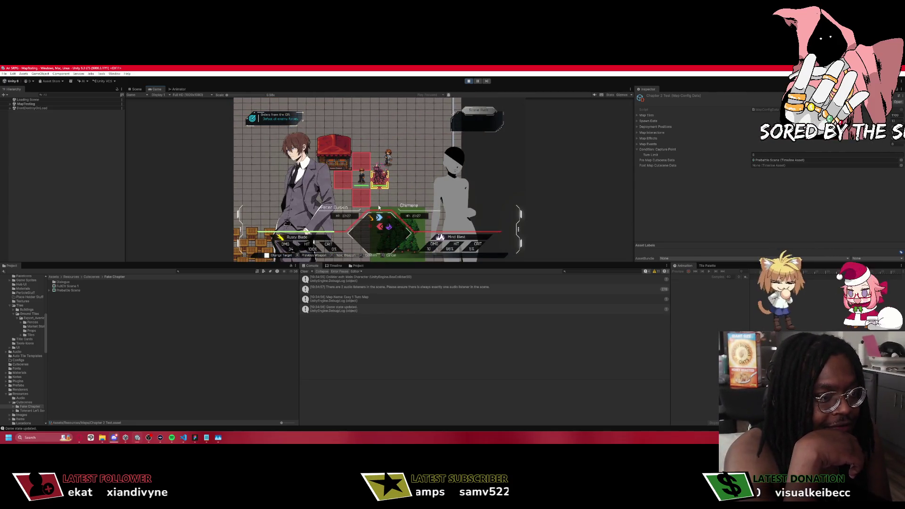
key("Return")
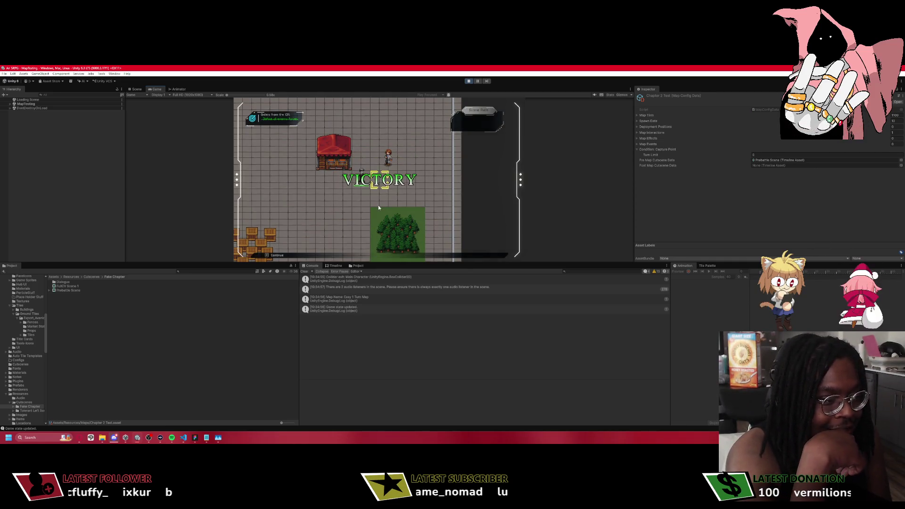
key("space")
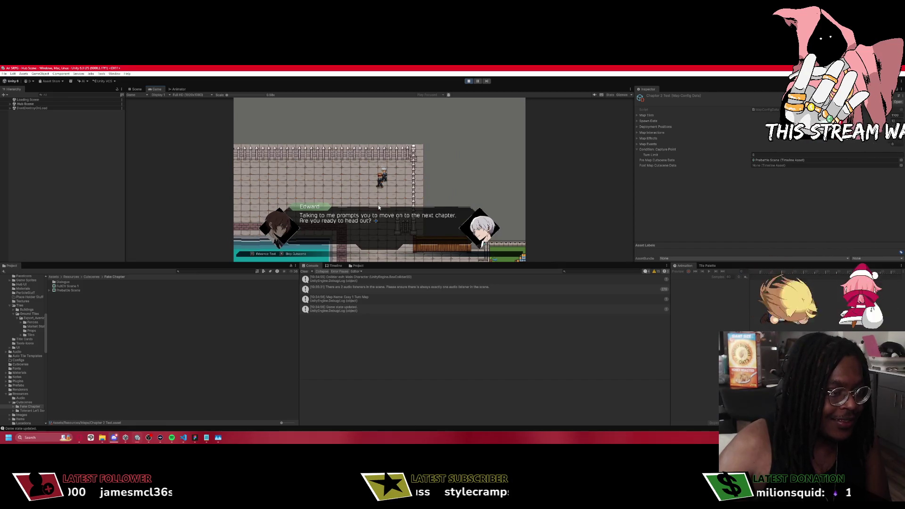
key("space")
key("space")
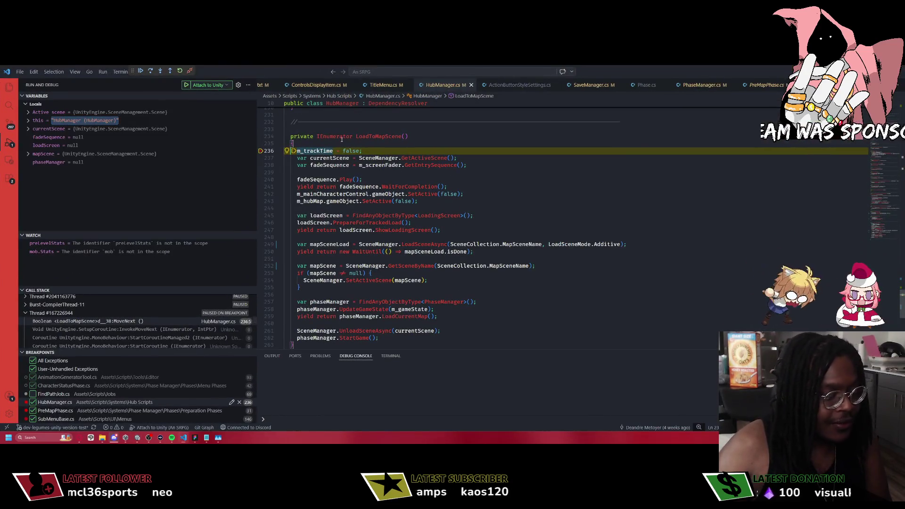
Resume past LoadToMapScene, step to line 32, and add a breakpoint at line 23 of PreMapPhase.cs.
key("F5")
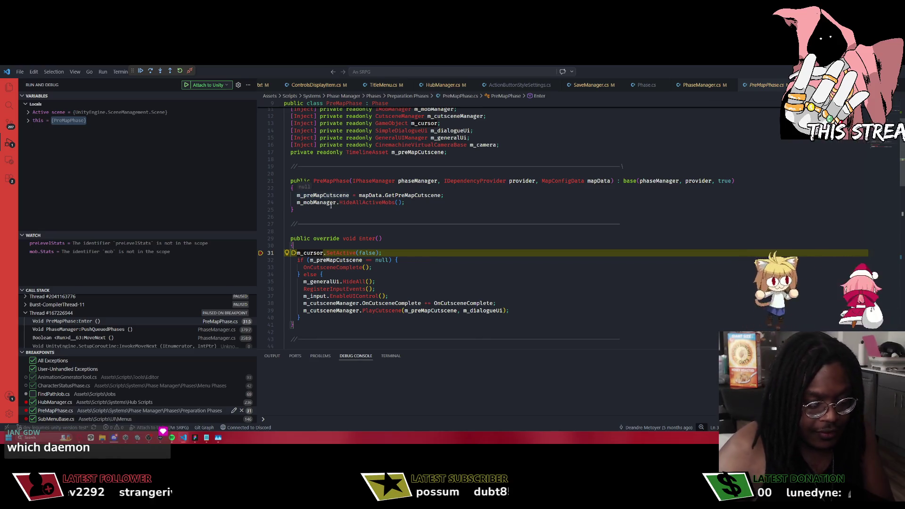
key("F10")
mouse_move(372, 195)
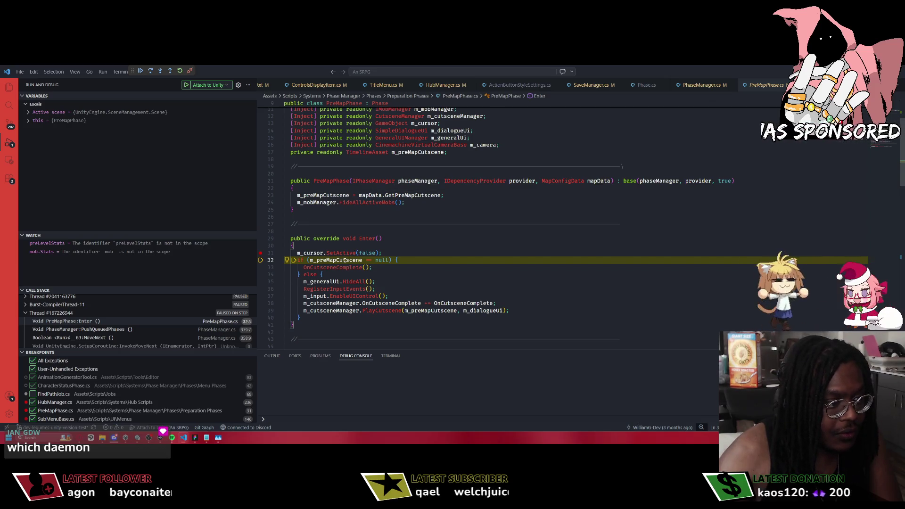
left_click(261, 195)
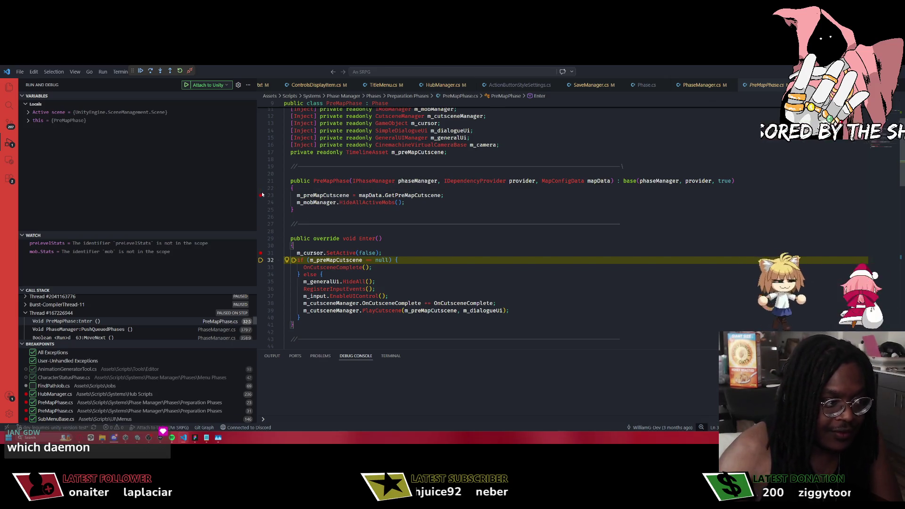
Inspect GetPreMapCutscene's definition, return to PreMapPhase.cs, and resume so the map loads in Unity.
left_click(409, 195, "ctrl")
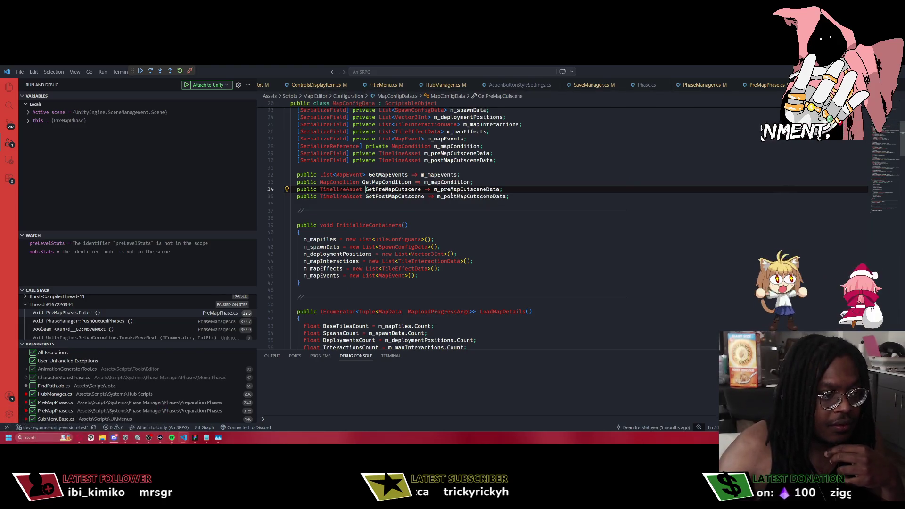
scroll(414, 203, "down", 3)
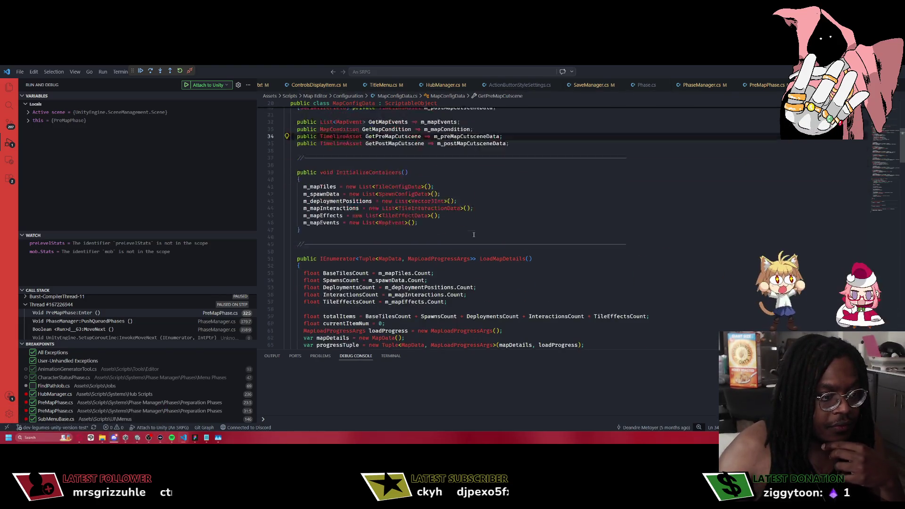
key("alt+Left")
left_click(467, 230)
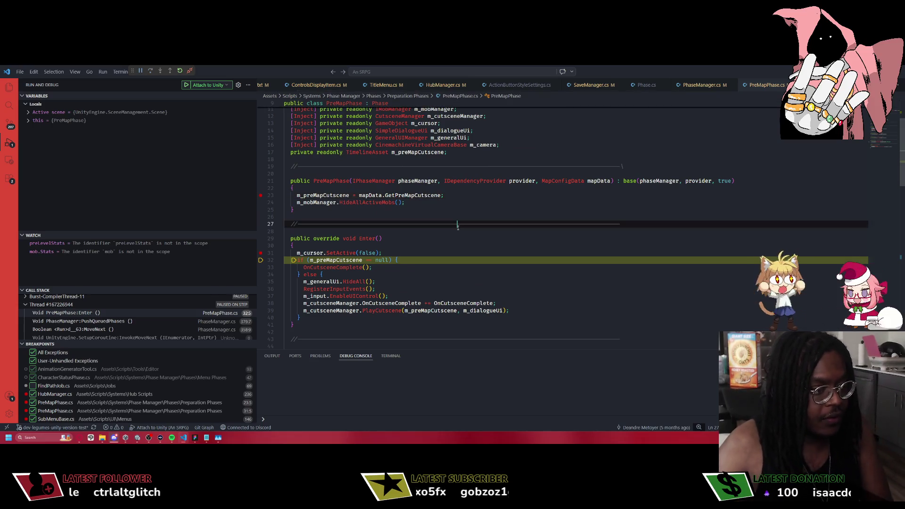
key("F5")
key("alt+Tab")
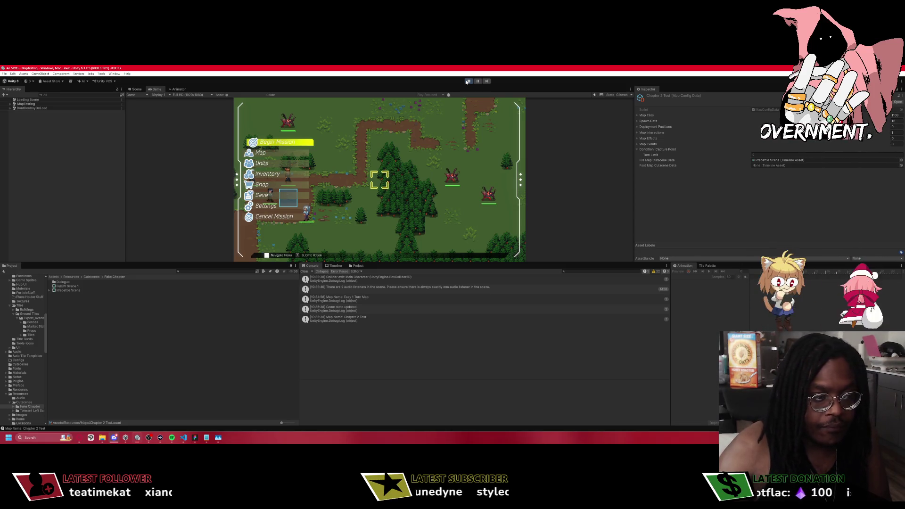
Stop the game and select the Chapter 2 Test map config in Resources > Maps.
left_click(468, 81)
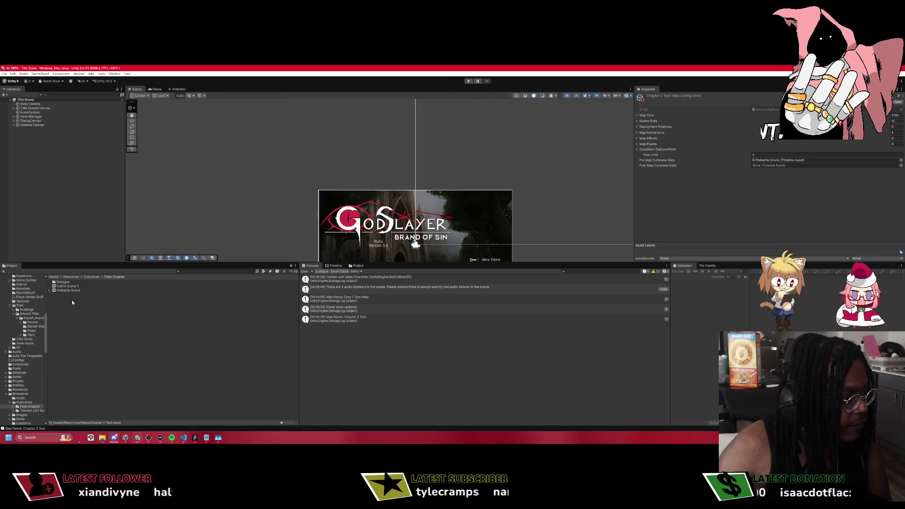
left_click(73, 285)
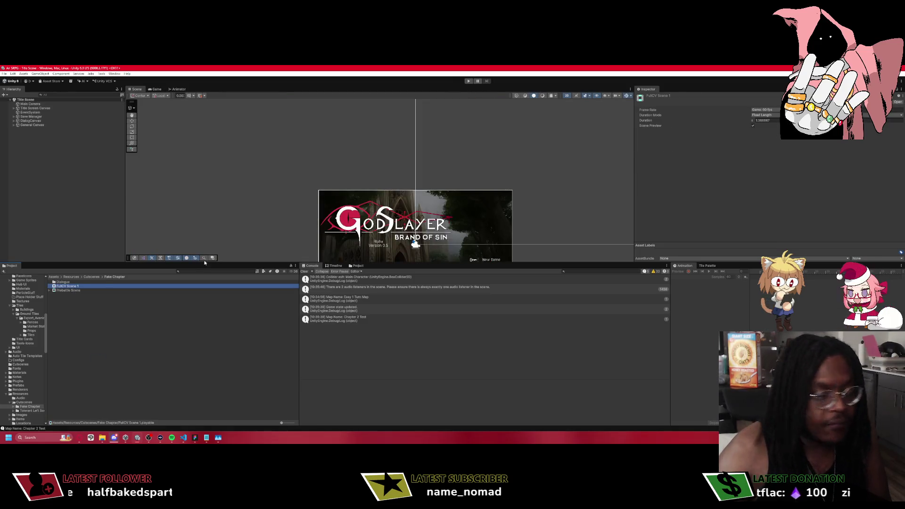
left_click(72, 276)
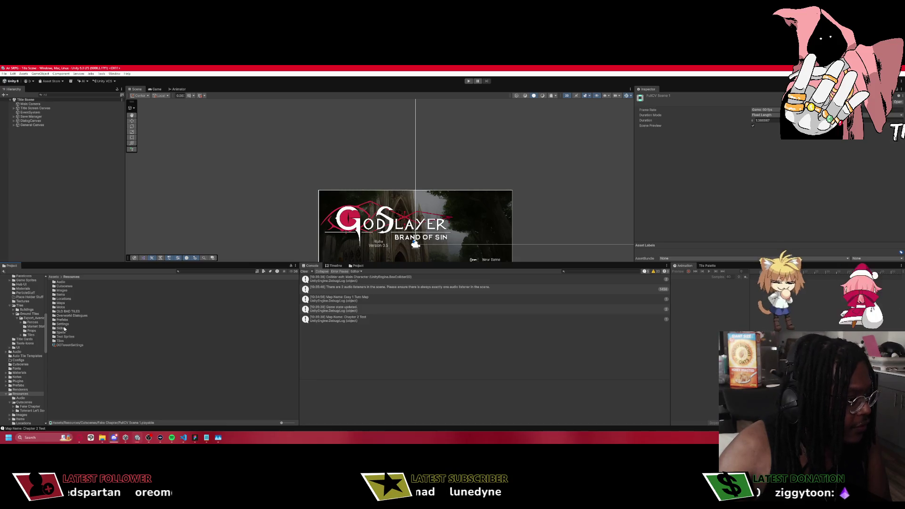
left_click(65, 299)
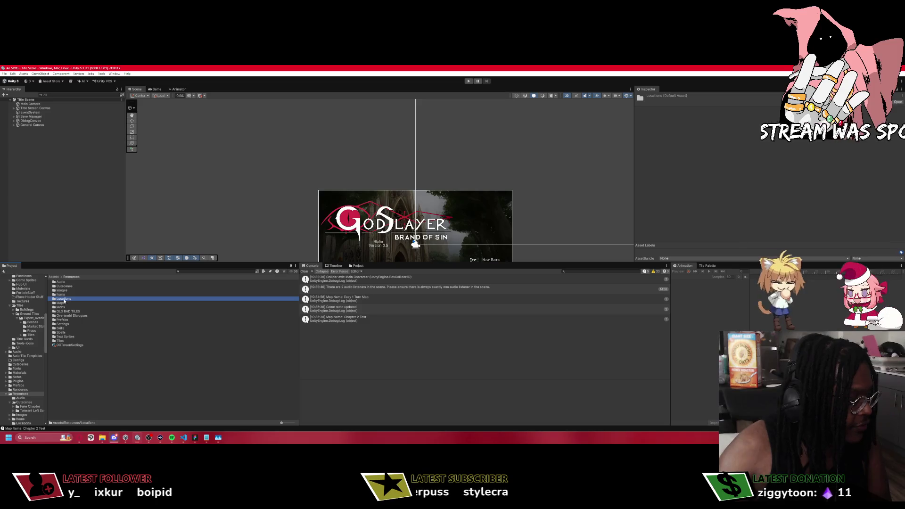
double_click(65, 303)
left_click(68, 286)
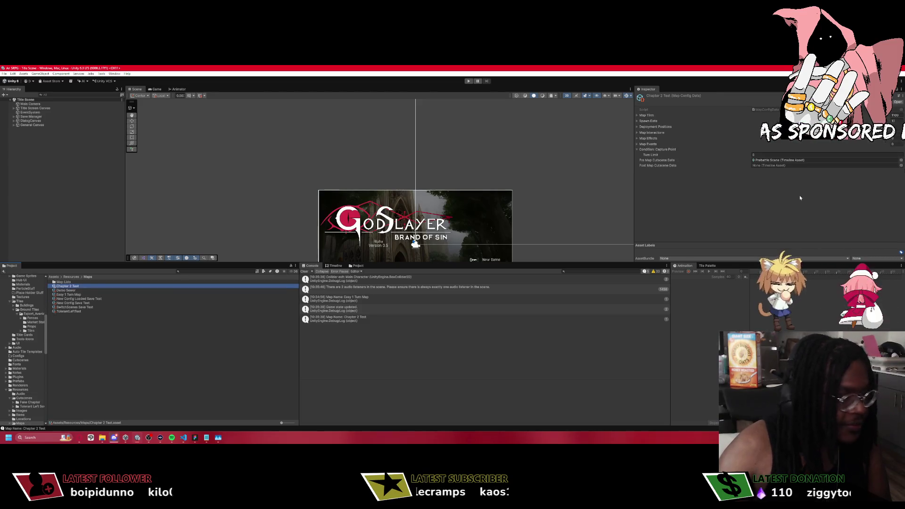
Locate its assigned pre-map cutscene and peek at the Map Events, Map Effects and Map Interactions lists.
left_click(793, 160)
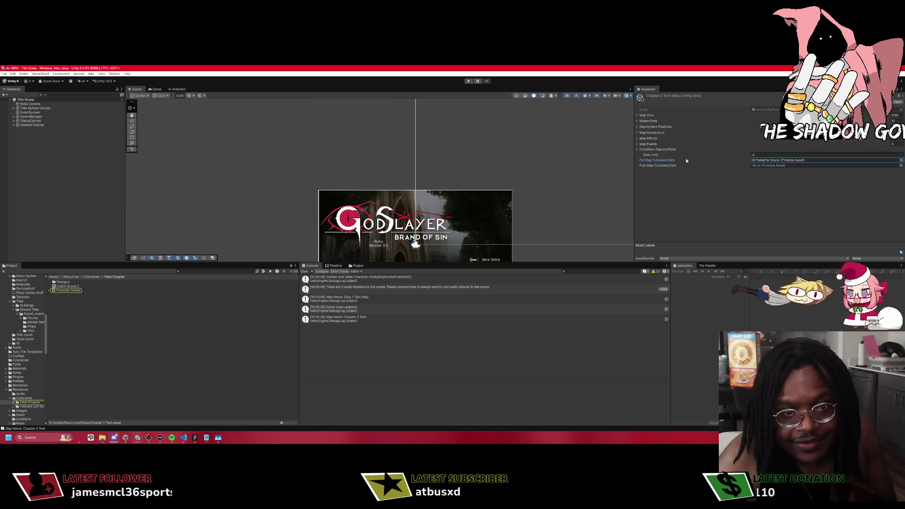
left_click(637, 143)
left_click(637, 144)
left_click(637, 138)
left_click(637, 138)
left_click(637, 132)
left_click(637, 132)
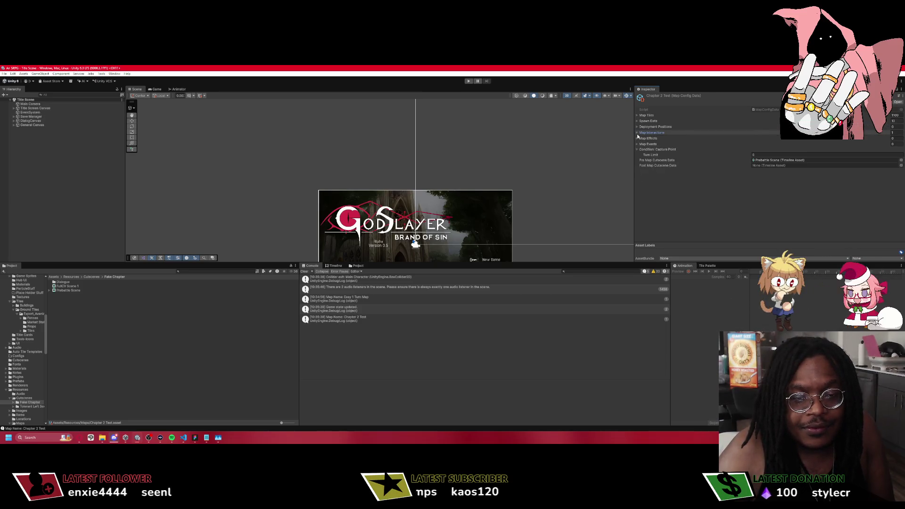
Toggle the Capture Point condition to see Turn Limit, then start Play mode and switch to VS Code.
left_click(637, 149)
left_click(636, 149)
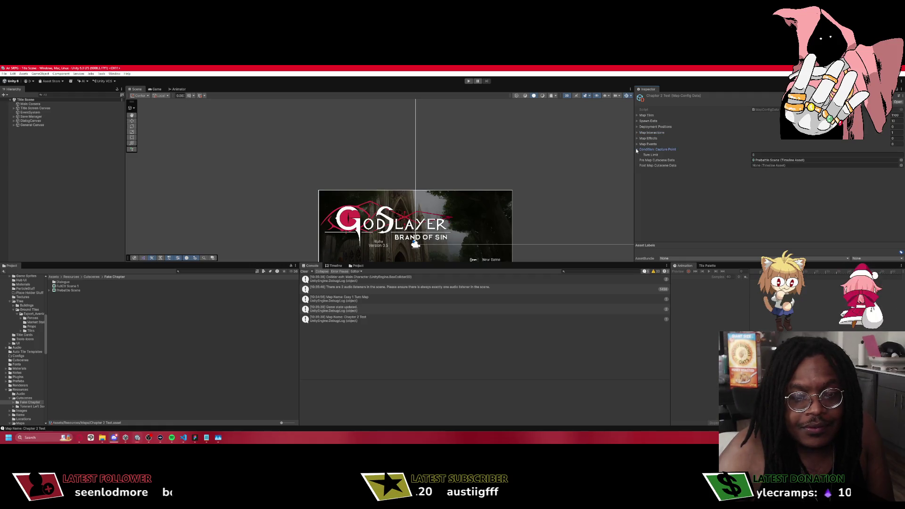
left_click(636, 149)
left_click(637, 150)
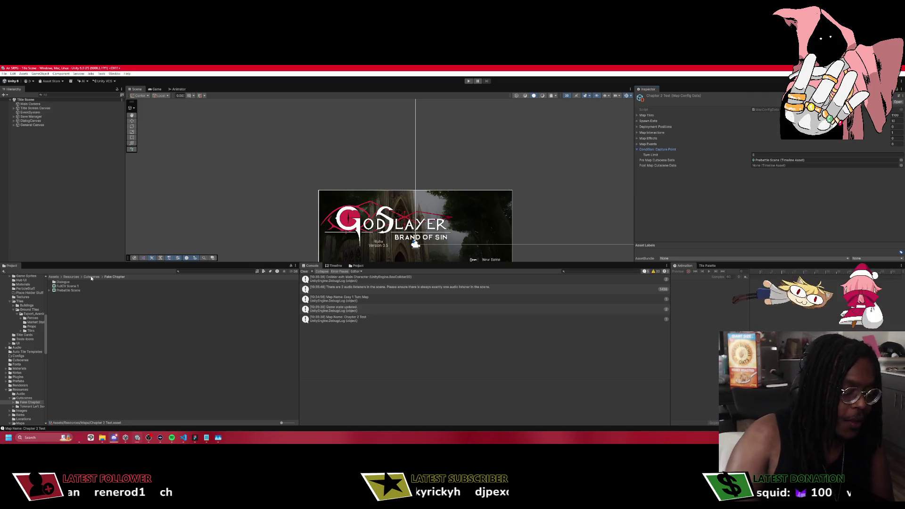
key("ctrl+p")
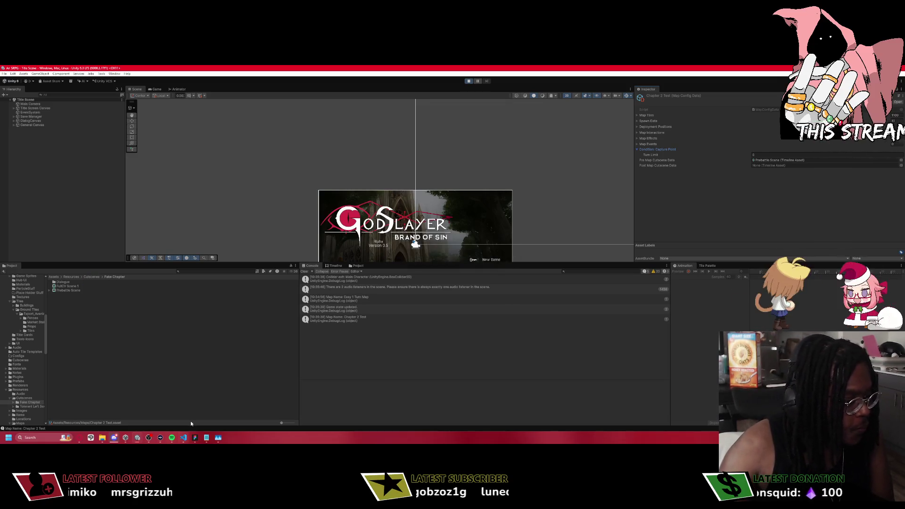
left_click(187, 437)
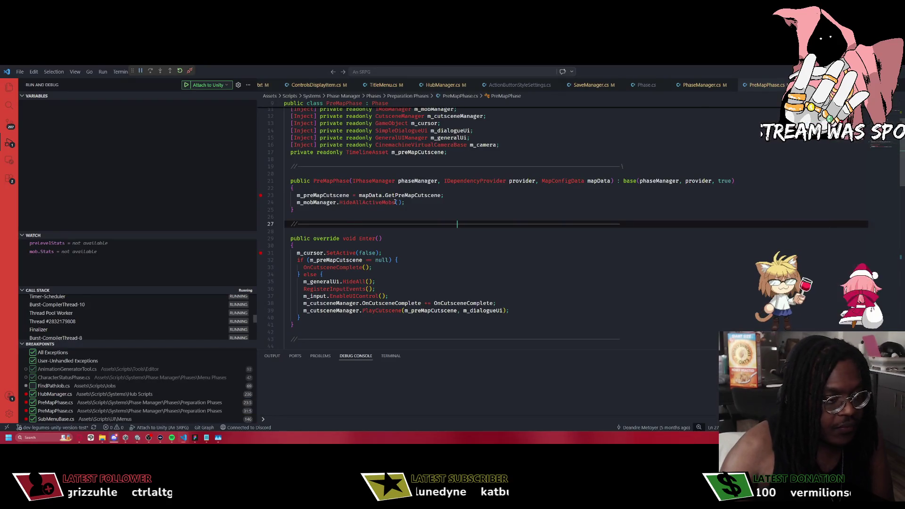
Look over LoadToMapScene in HubManager.cs and the Enter method in PreMapPhase.cs, then return to Unity.
key("ctrl+Tab")
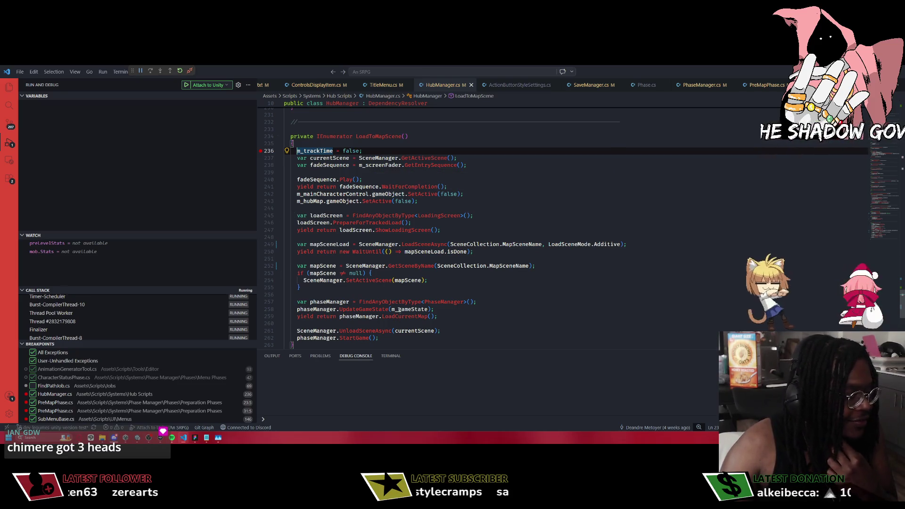
key("ctrl+Tab")
scroll(402, 186, "down", 2)
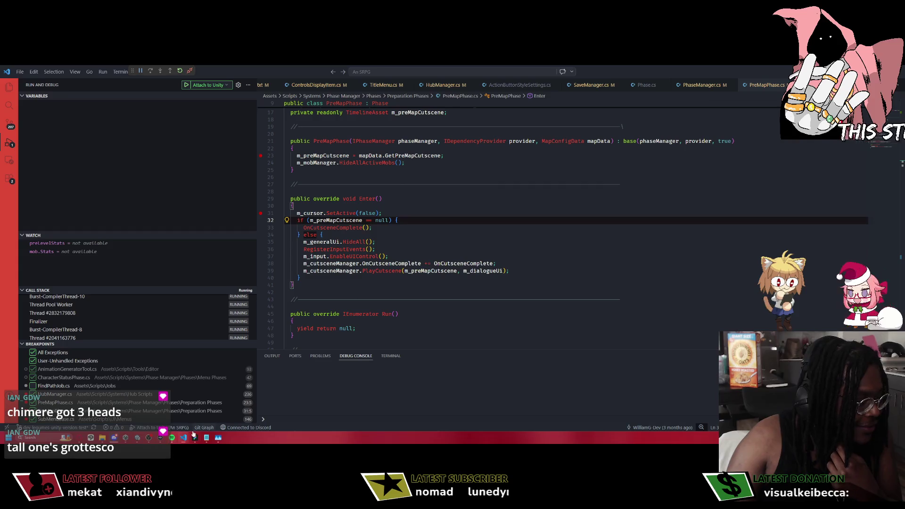
key("alt+Tab")
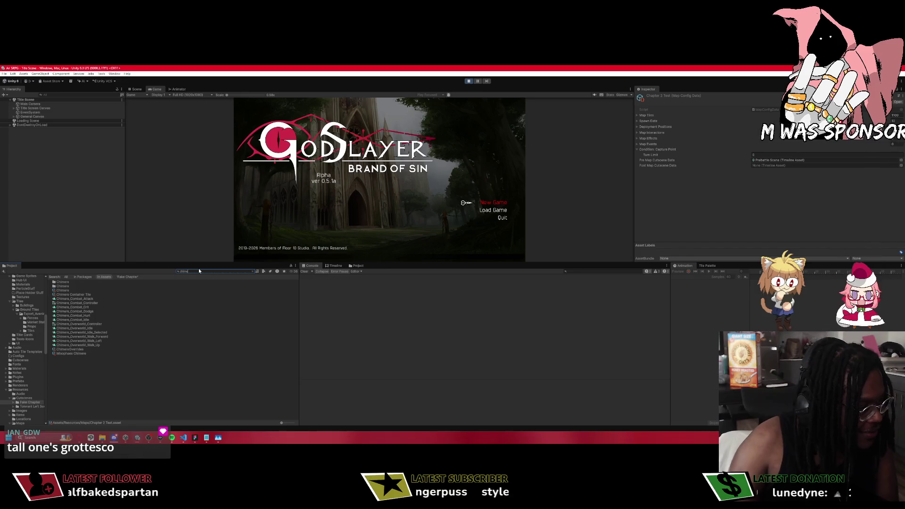
Open the Chimera combat animations folder and search the project assets for 'chimera'.
left_click(61, 286)
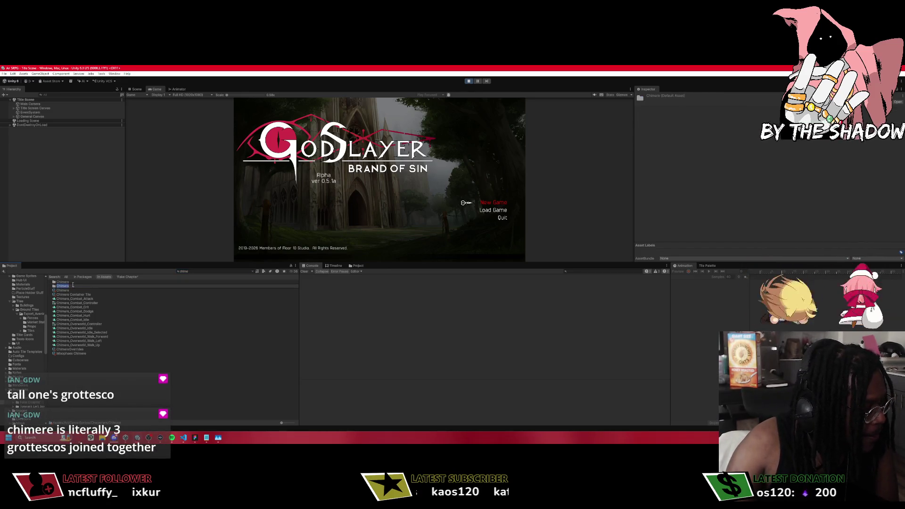
double_click(71, 286)
double_click(69, 282)
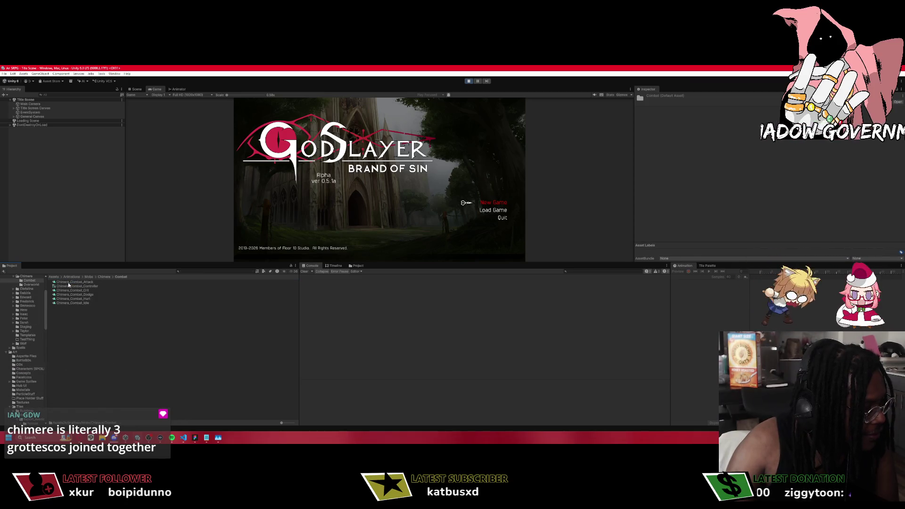
left_click(188, 270)
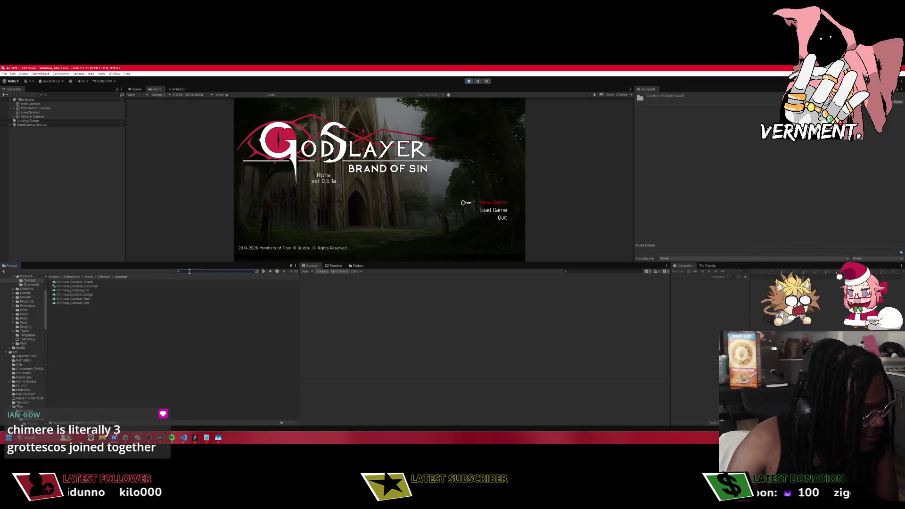
type("chimera")
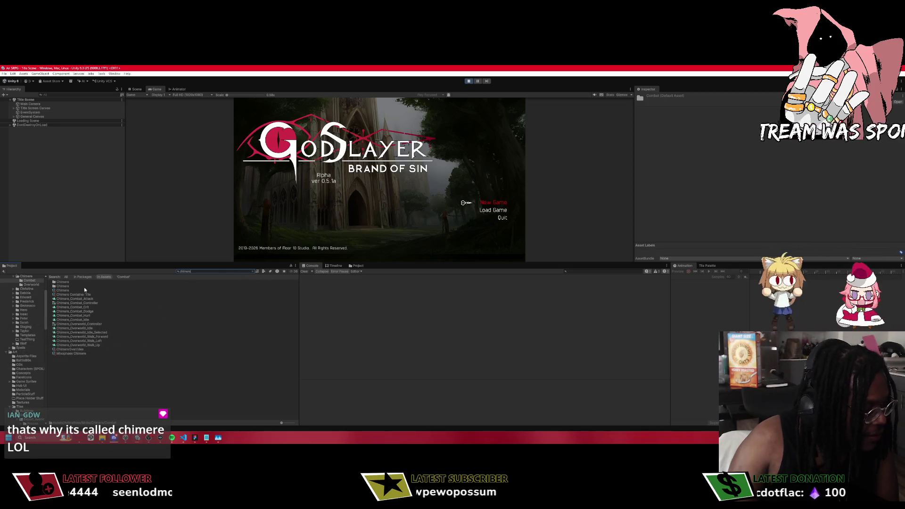
scroll(22, 316, "up", 3)
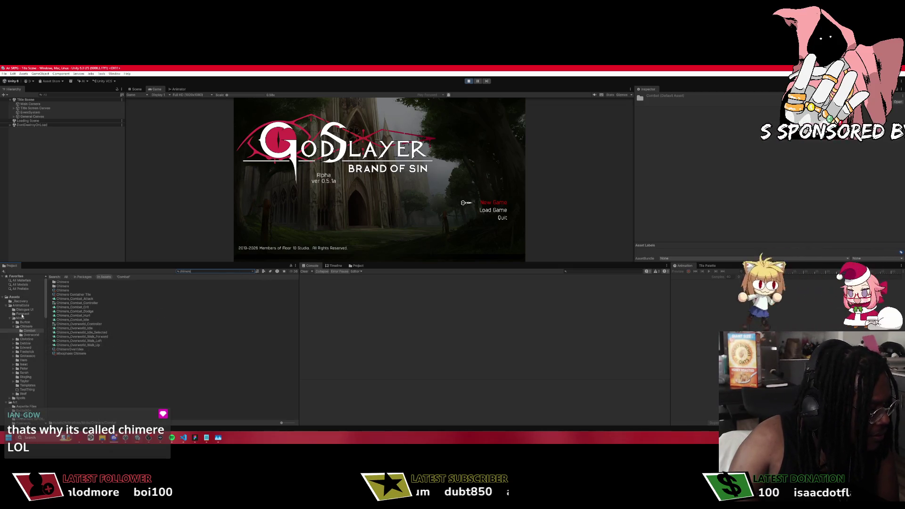
Browse Art > Game Sprites > Characters > Chimere and select the LankyDemon_Combat sprite sheet.
left_click(10, 306)
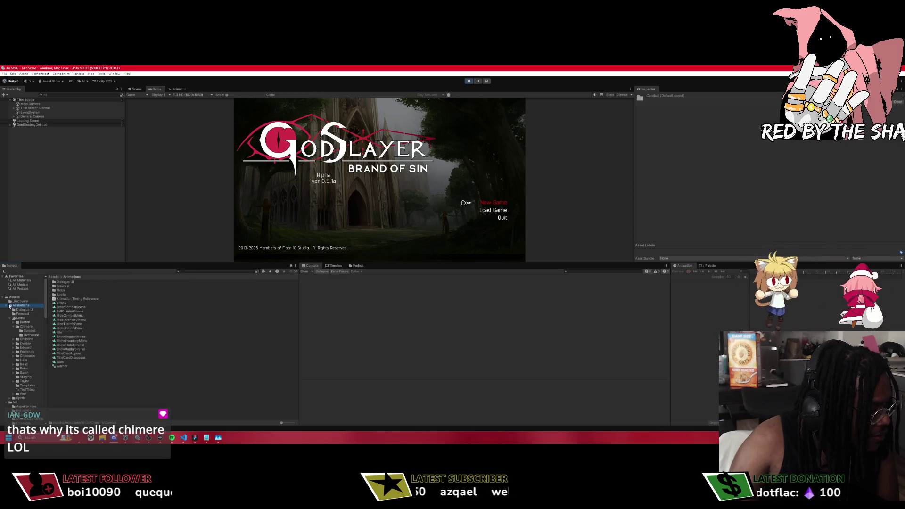
left_click(10, 305)
left_click(15, 309)
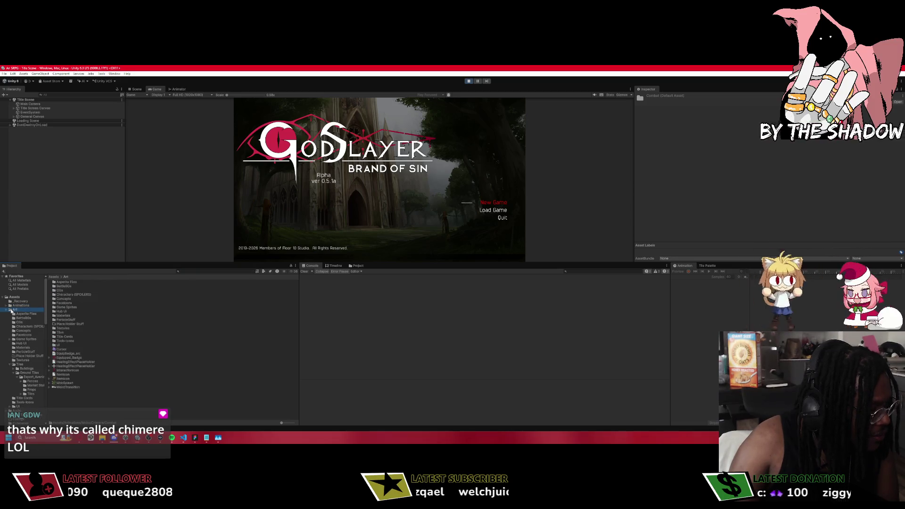
double_click(68, 307)
double_click(68, 283)
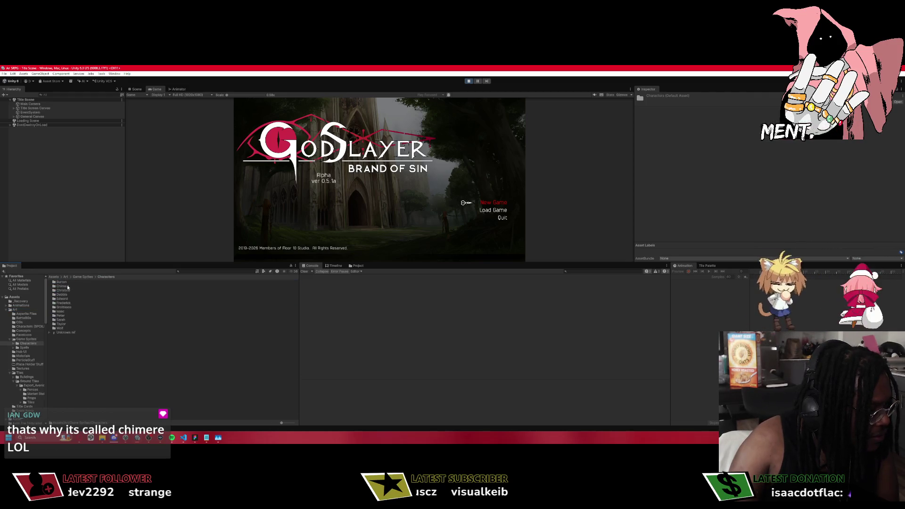
double_click(68, 286)
left_click(68, 286)
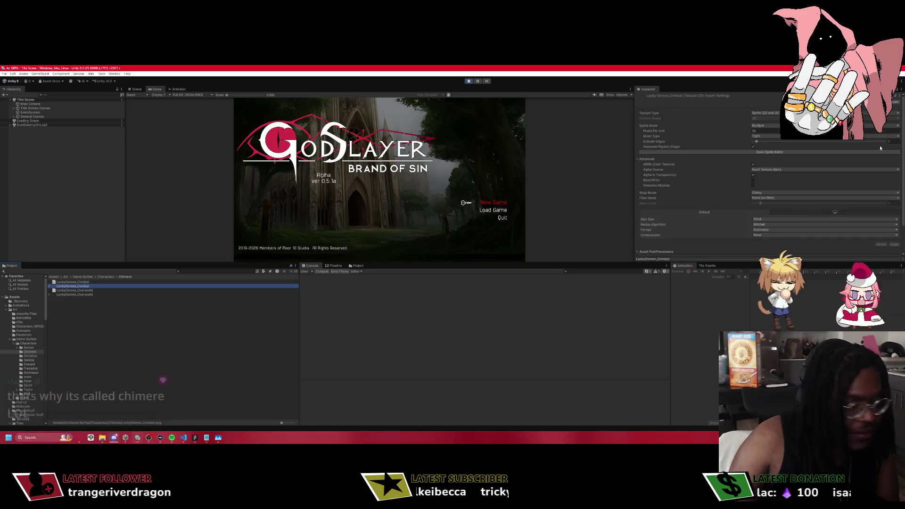
Open LankyDemon_Combat in the Sprite Editor and zoom around its sliced frames.
left_click(801, 152)
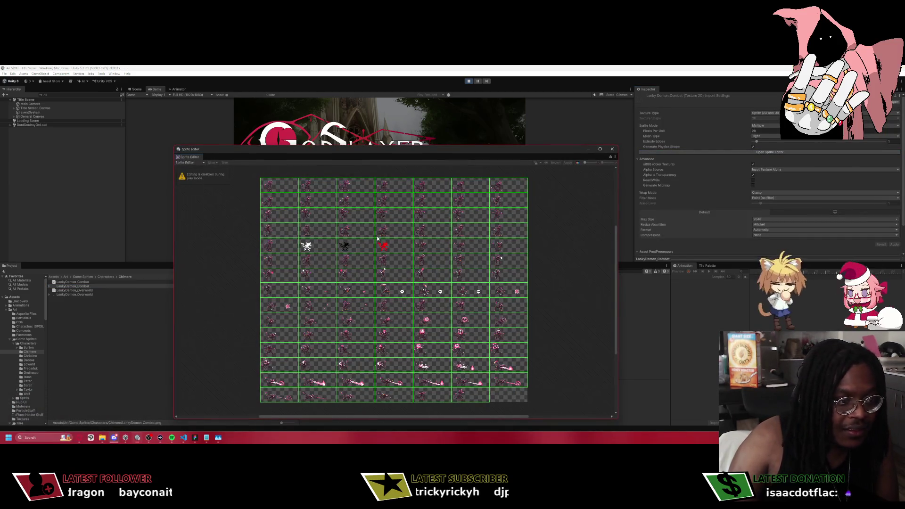
scroll(375, 237, "up", 6)
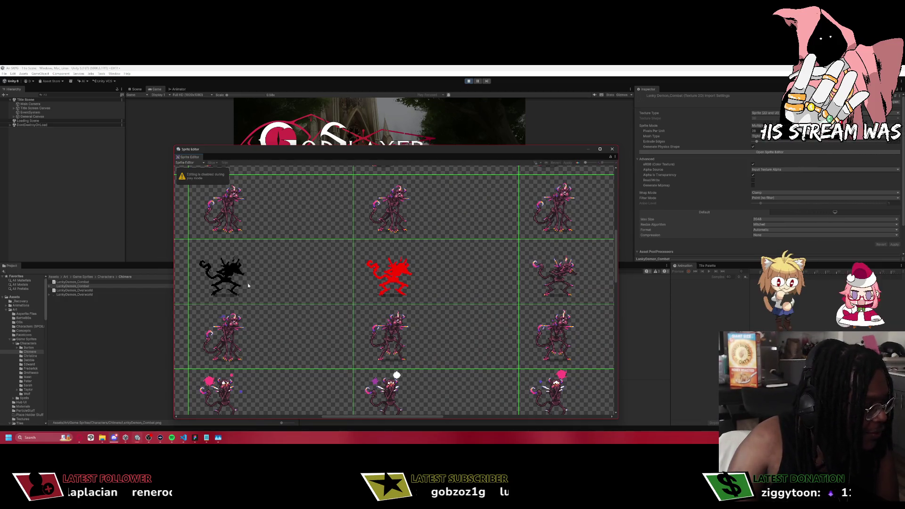
scroll(239, 281, "down", 5)
scroll(437, 293, "up", 5)
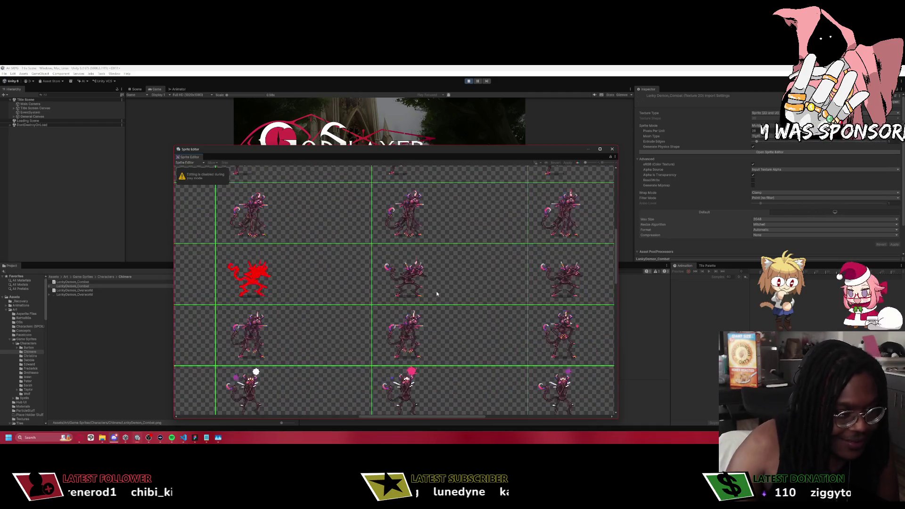
scroll(481, 378, "up", 3)
scroll(481, 379, "down", 2)
scroll(289, 318, "up", 2)
scroll(308, 312, "down", 2)
scroll(328, 308, "up", 2)
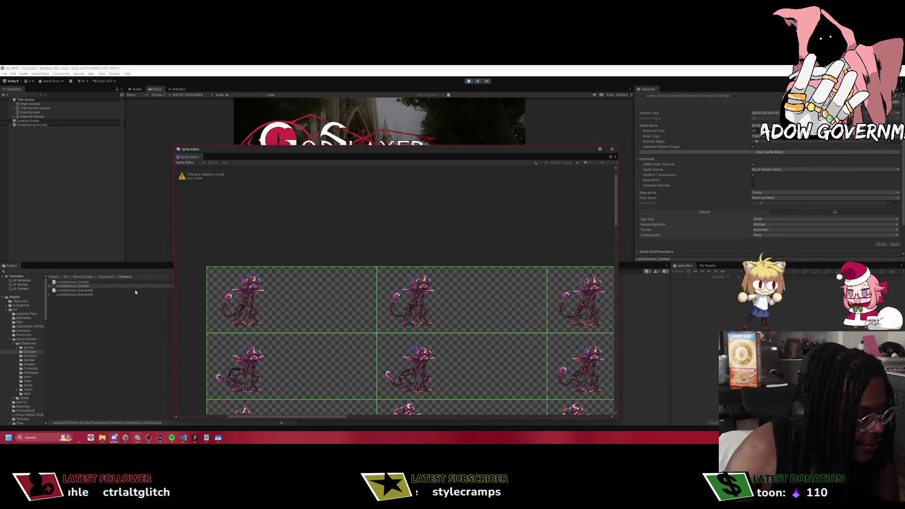
Load ImpDemon_Combat from the Characters > Grottesco folder and zoom and pan over its slices.
left_click(105, 277)
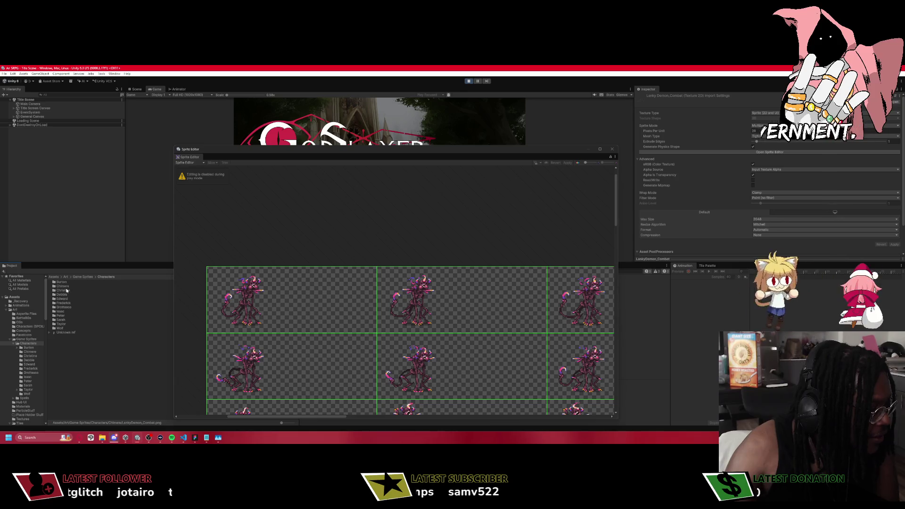
double_click(64, 307)
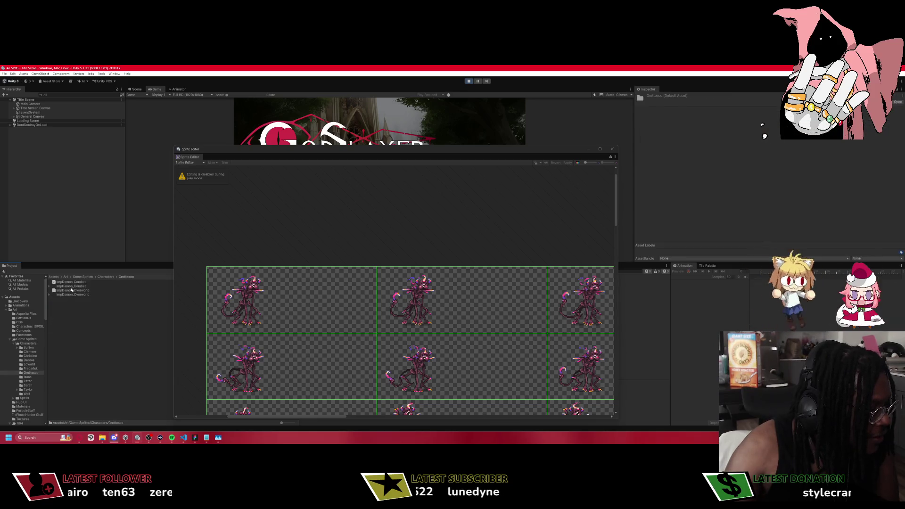
left_click(71, 286)
scroll(387, 263, "up", 10)
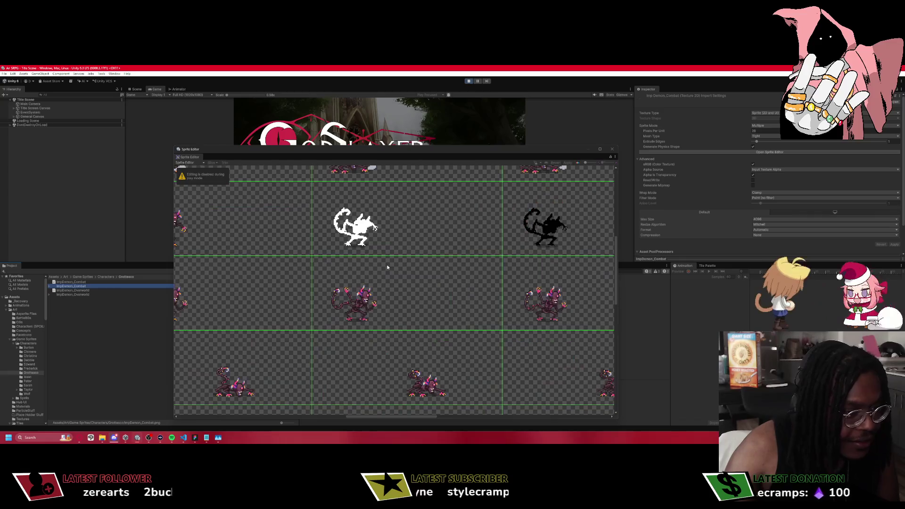
scroll(387, 264, "down", 3)
scroll(389, 262, "down", 4)
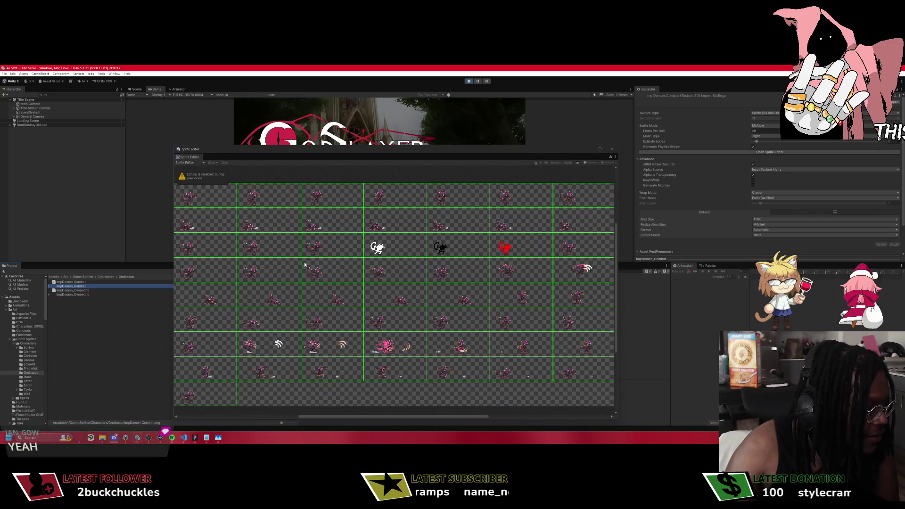
left_click_drag(276, 246, 415, 276)
scroll(278, 248, "up", 3)
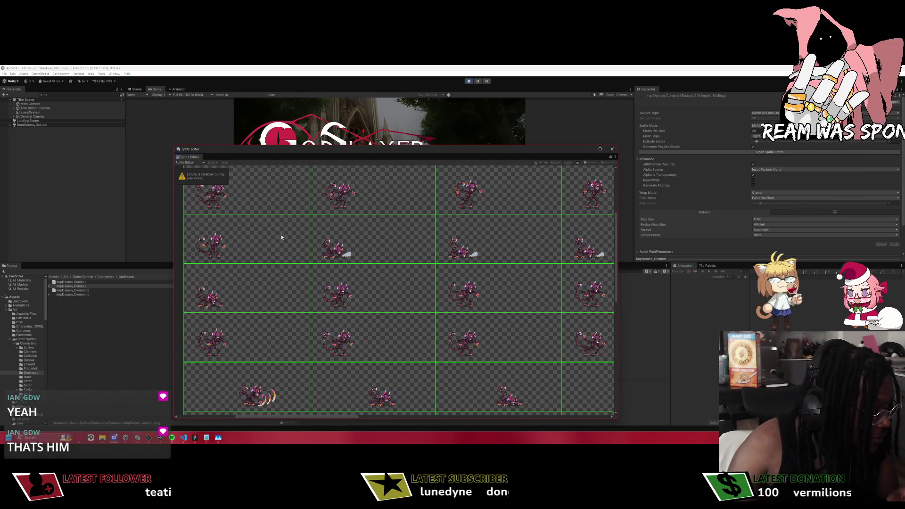
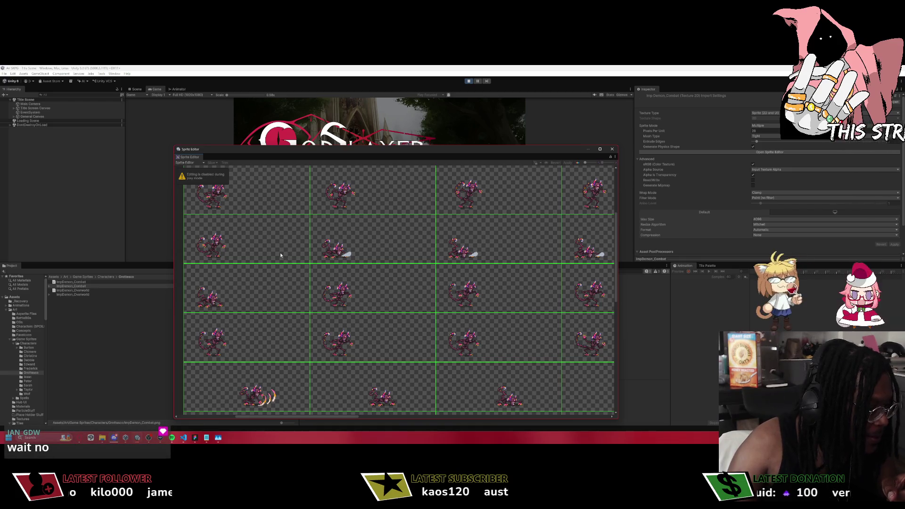
Zoom into the imp demon sheet and centre its attack frame.
scroll(280, 255, "up", 5)
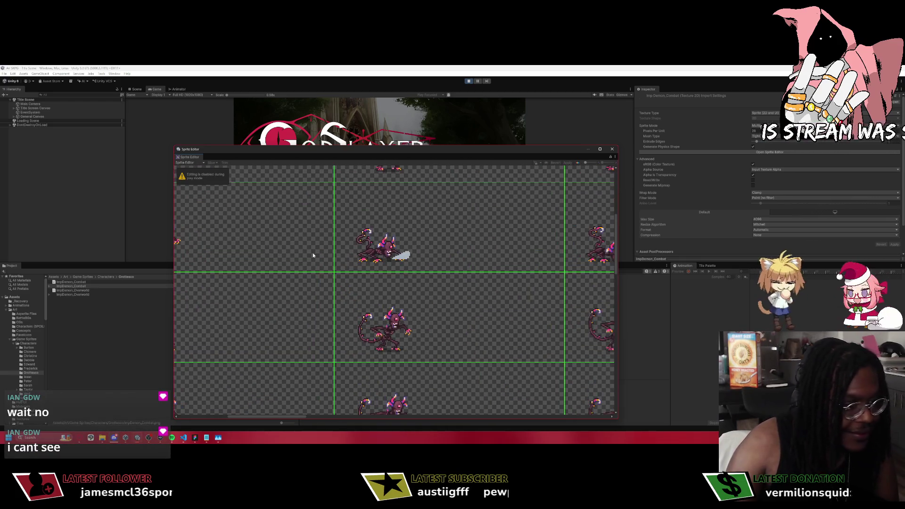
scroll(353, 220, "up", 5)
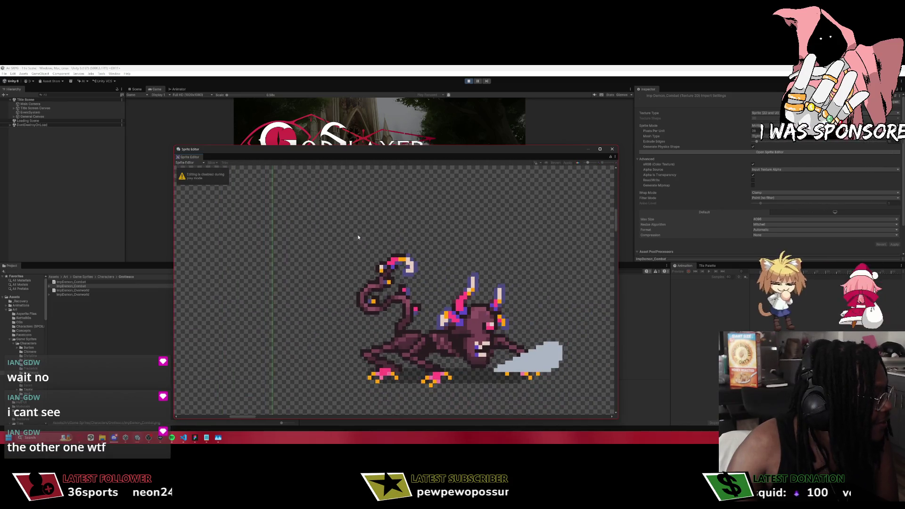
left_click_drag(382, 250, 348, 214)
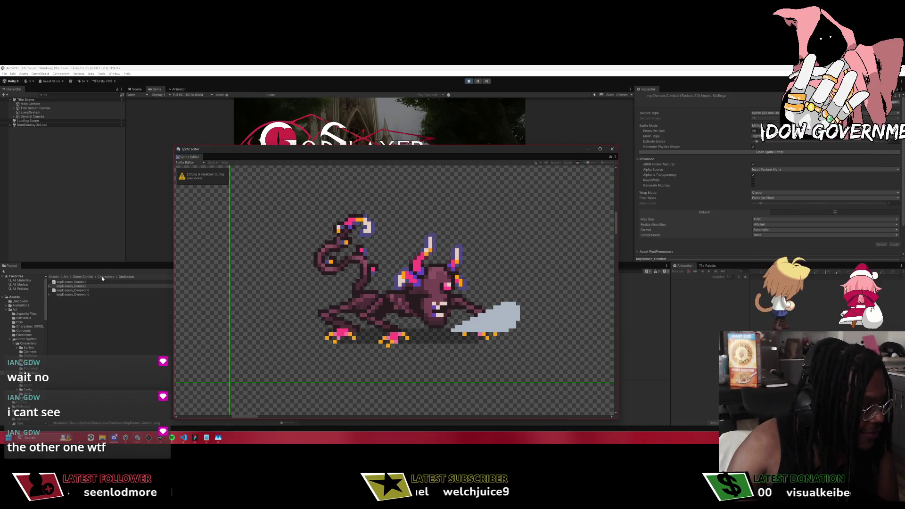
Open the Chimere folder under Characters and load the LankyDemon_Combat sprite sheet.
left_click(102, 278)
double_click(63, 286)
left_click(71, 286)
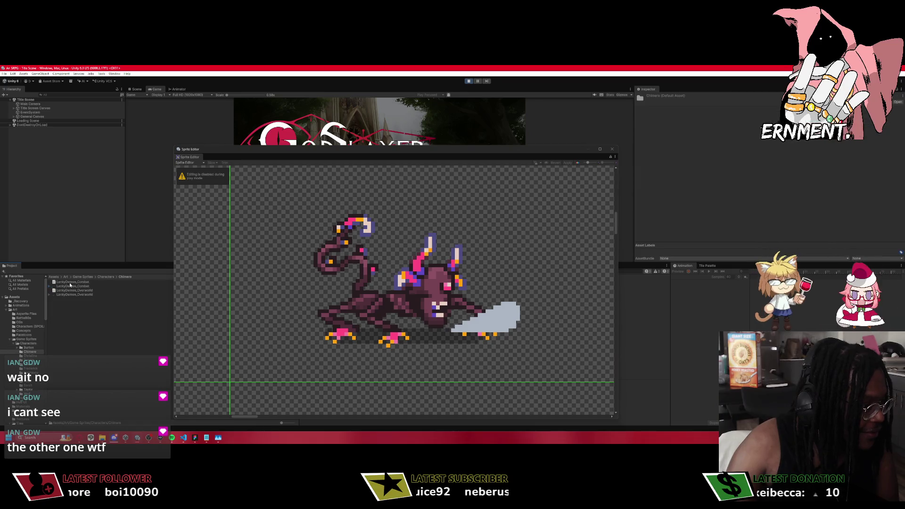
scroll(405, 265, "up", 10)
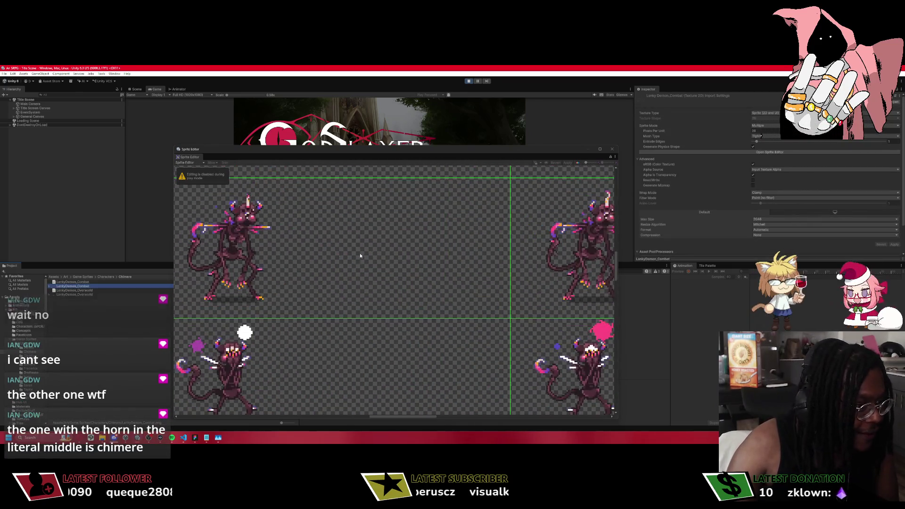
scroll(367, 320, "up", 1)
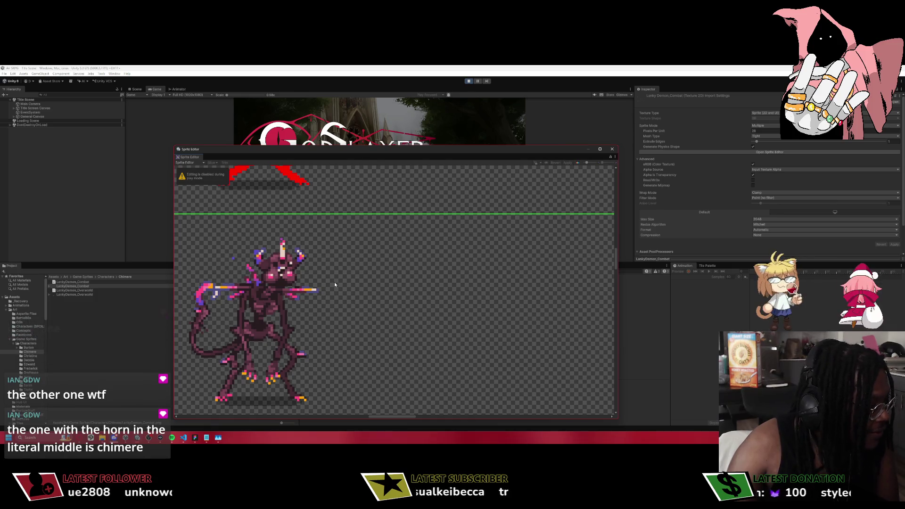
mouse_move(332, 282)
left_mouse_down()
mouse_move(346, 298)
mouse_move(391, 265)
left_mouse_up()
Inspect the LankyDemon_Combat slices, then close the Sprite Editor and continue into the hub.
scroll(377, 262, "down", 10)
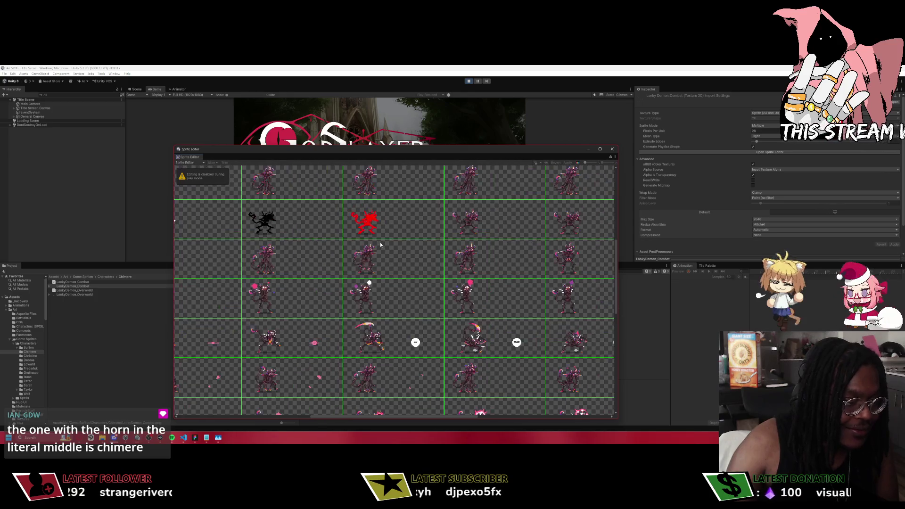
scroll(414, 267, "down", 2)
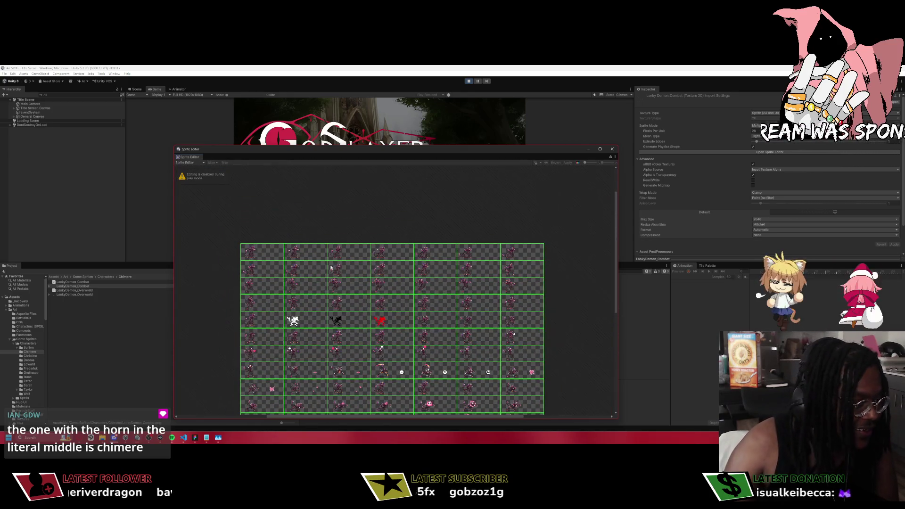
scroll(339, 267, "up", 8)
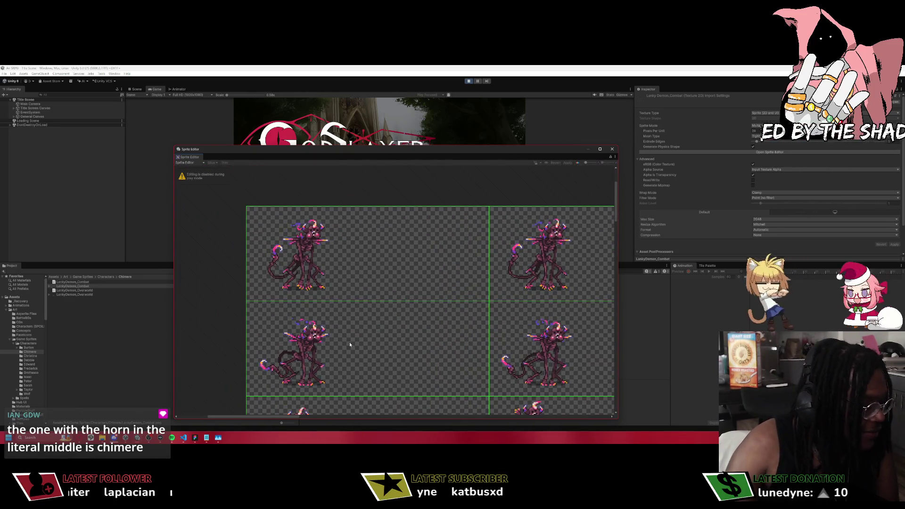
scroll(349, 341, "down", 5)
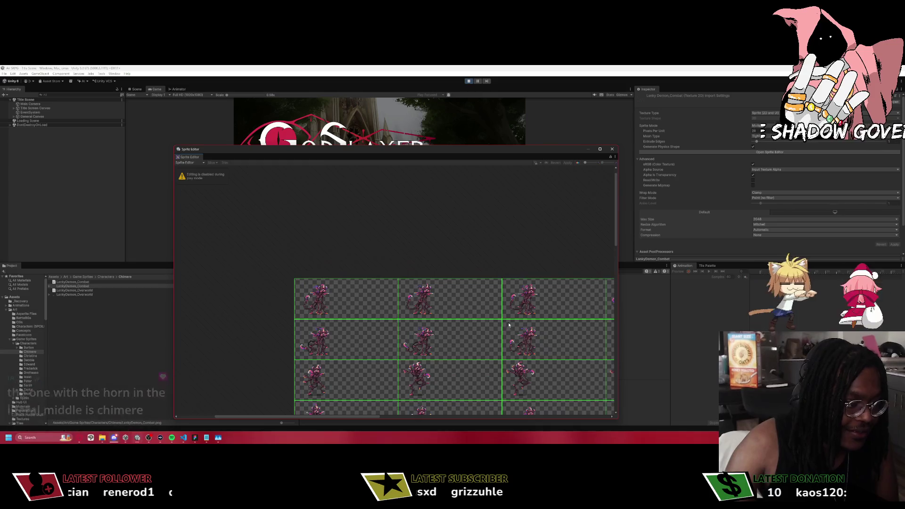
scroll(471, 335, "right", 3)
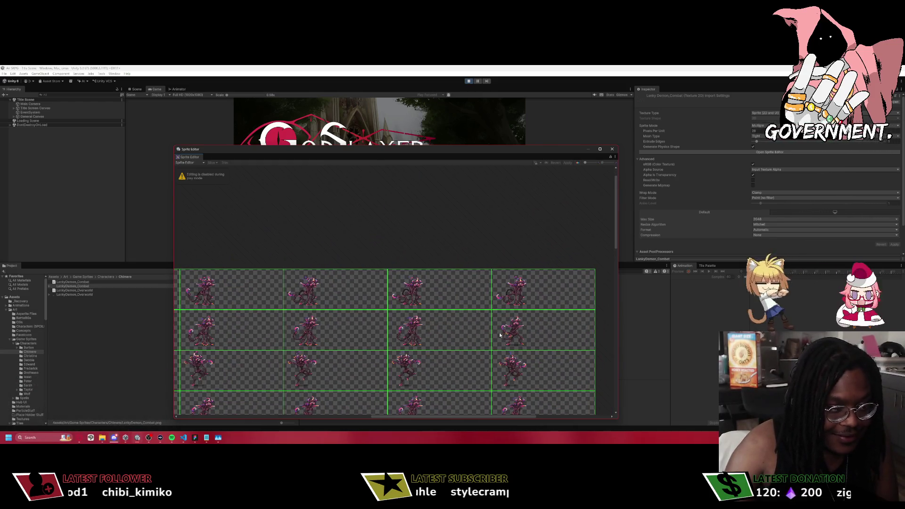
left_click(611, 149)
key("Return")
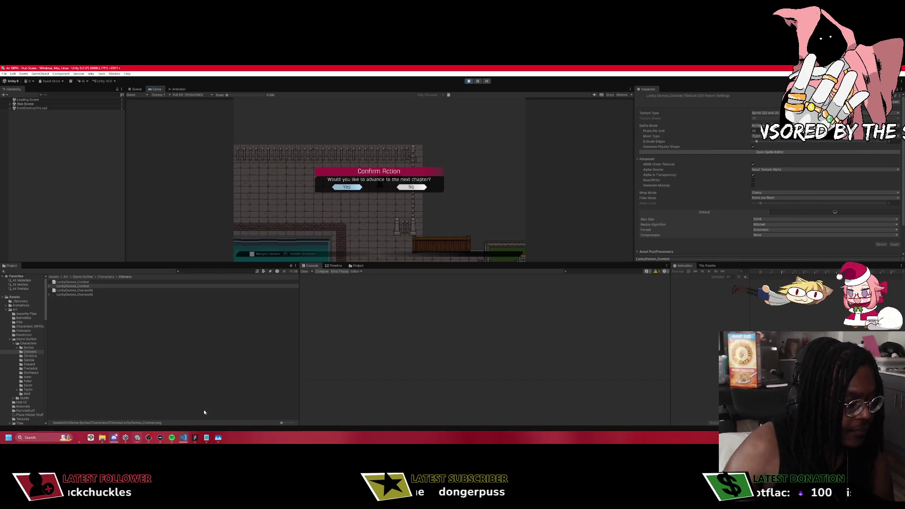
Confirm advancing to the next chapter and view the StartGame frame that created PreMapPhase.
key("Return")
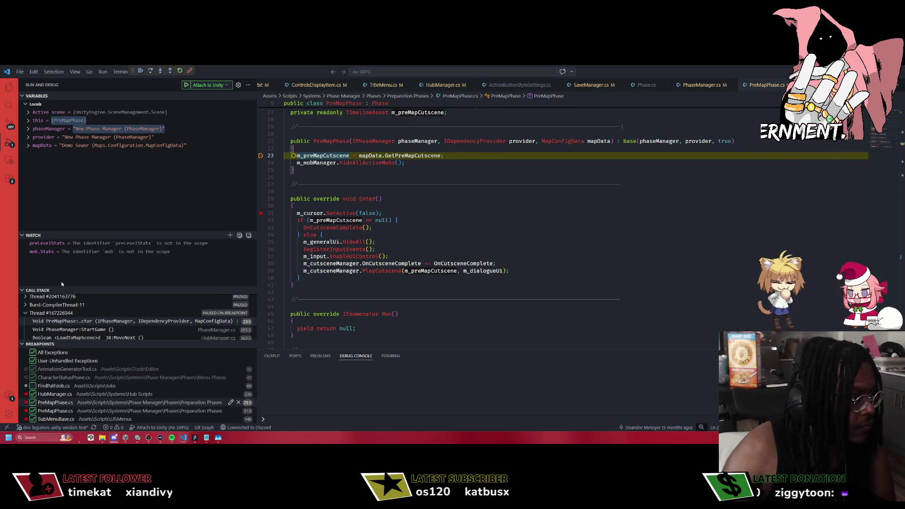
left_click(71, 330)
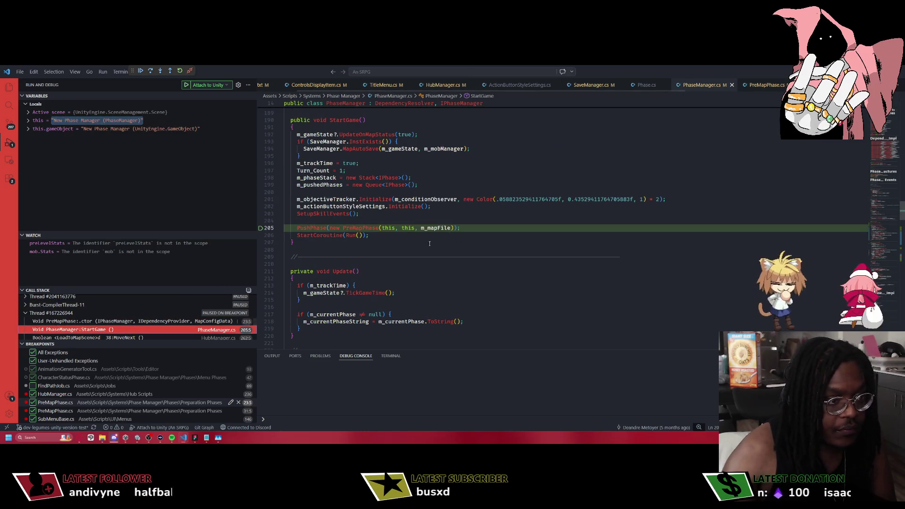
Check the m_mapFile Demo Sewer data, resume past both PreMapPhase breakpoints, and return to Unity.
mouse_move(436, 227)
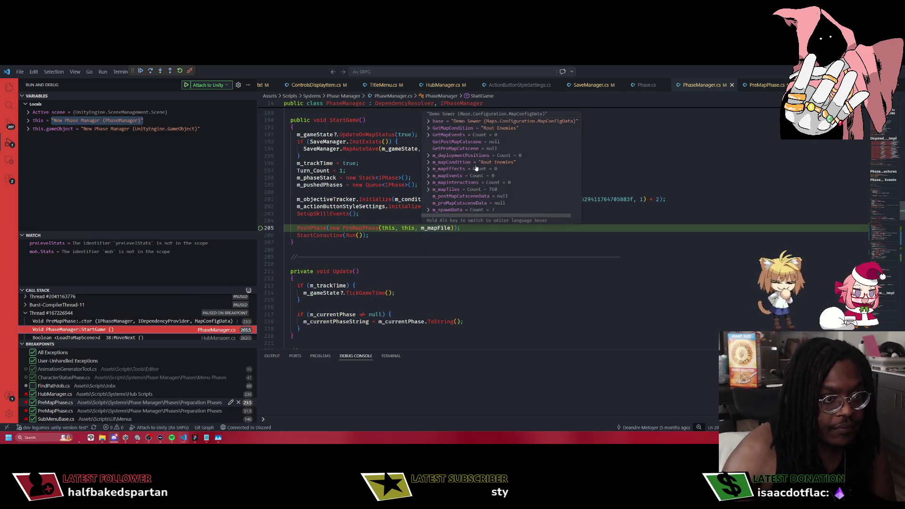
key("F5")
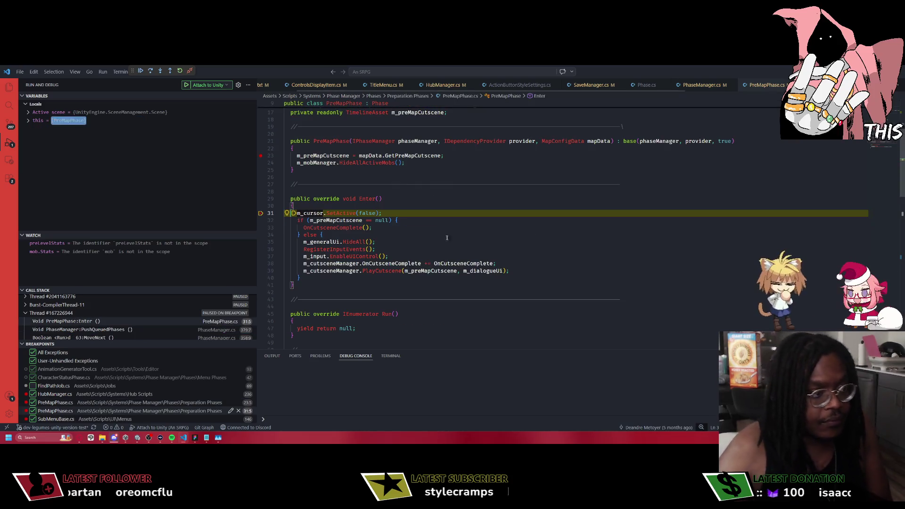
key("F5")
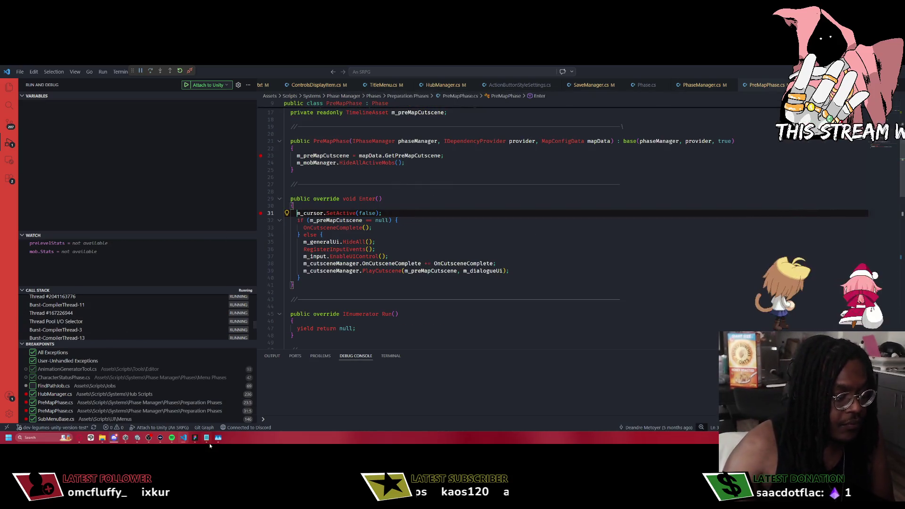
left_click(192, 440)
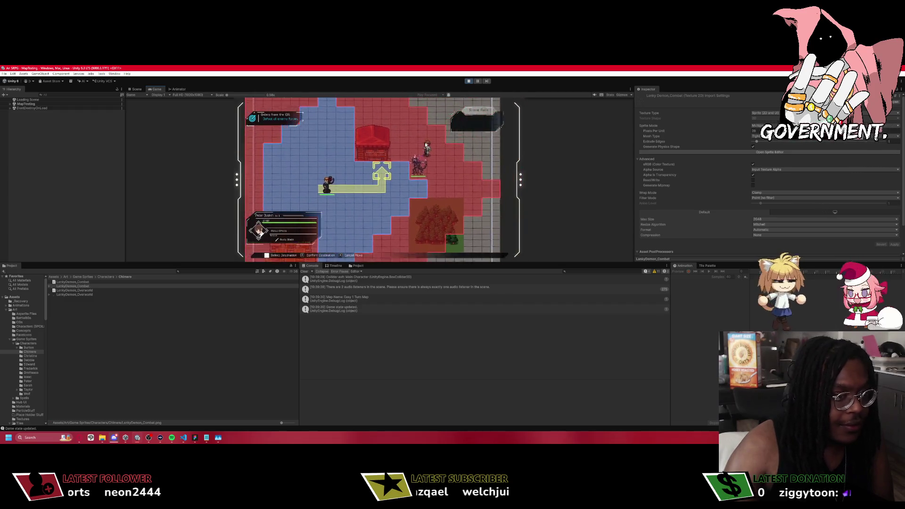
Move beside Chimere and attack, win, then talk to the NPC to advance the chapter.
key("Return")
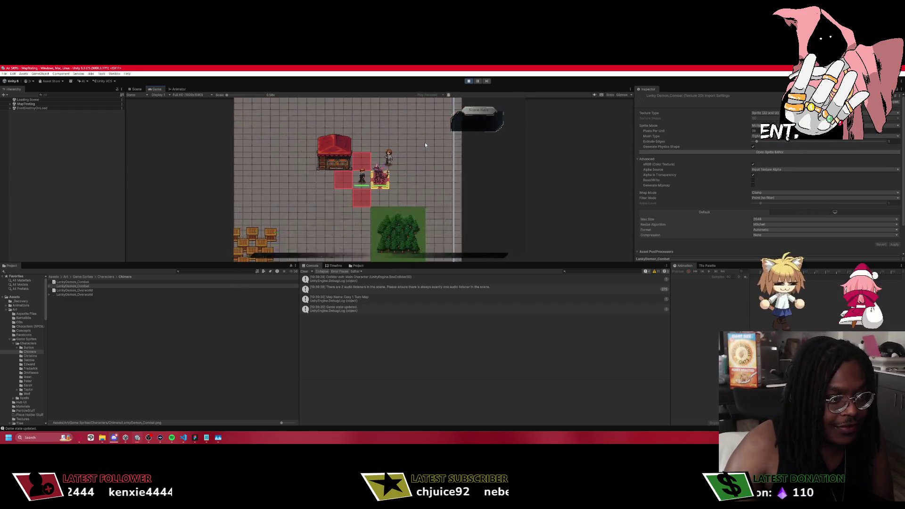
key("Return")
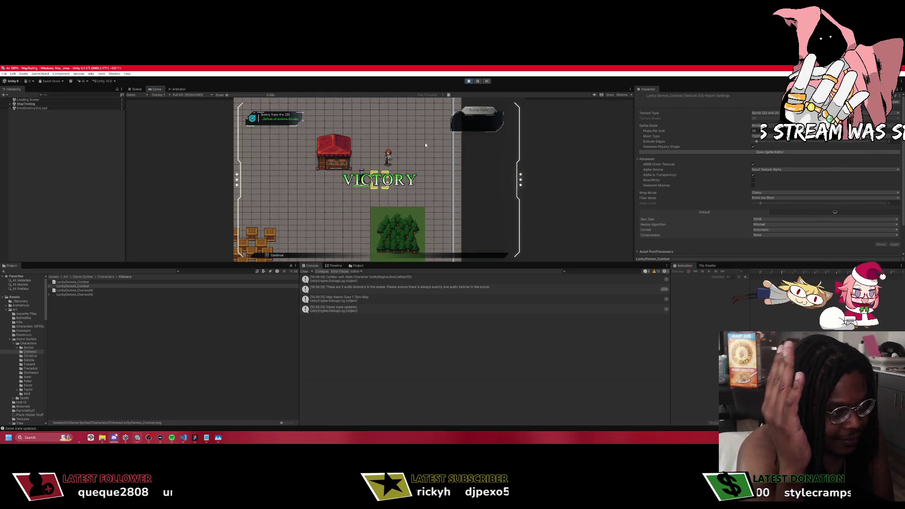
key("space")
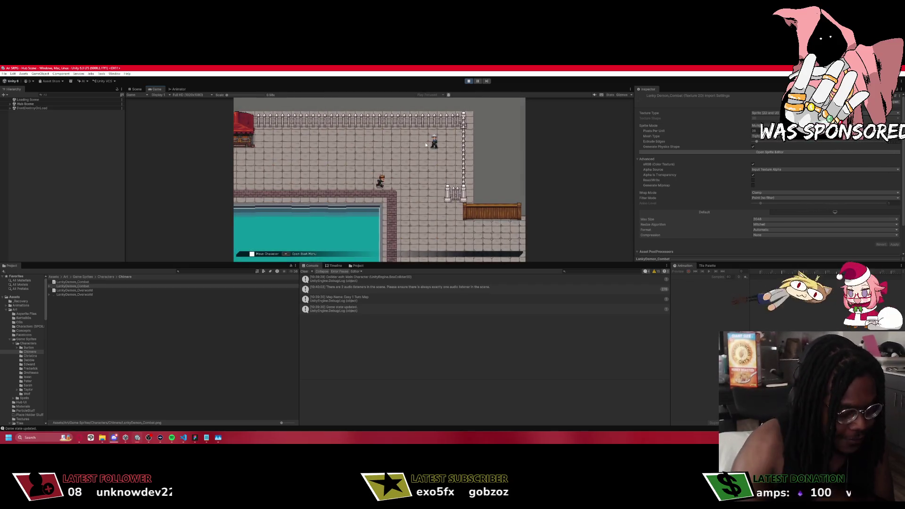
key("space")
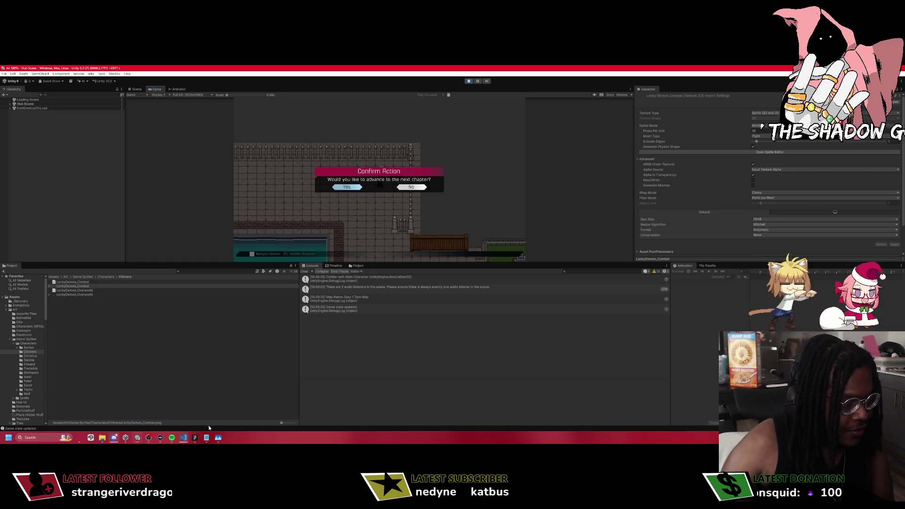
left_click(184, 439)
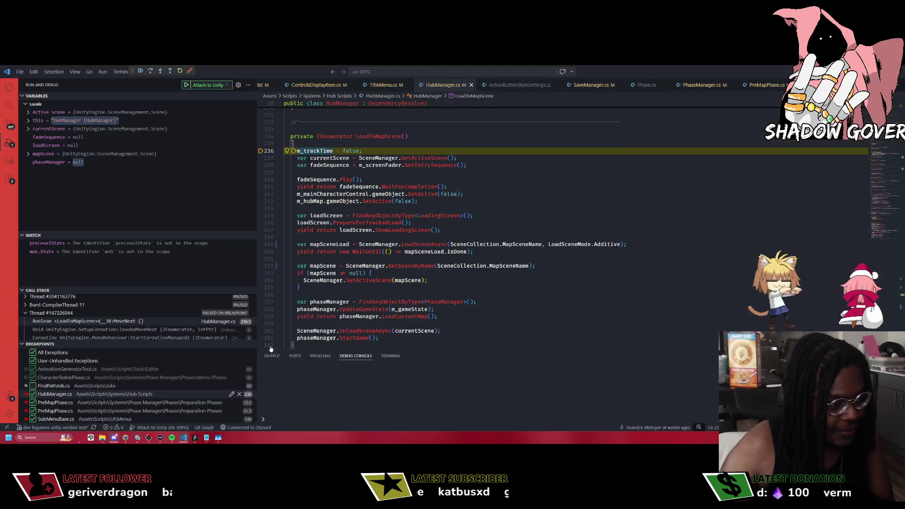
Remove the line 236 breakpoint, resume, and select the StartGame frame that created PreMapPhase.
left_click(262, 150)
key("F5")
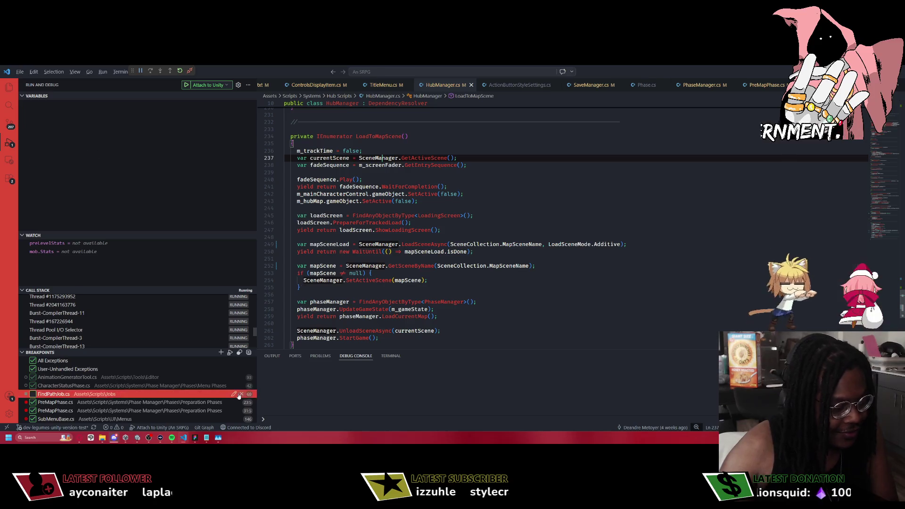
key("alt+Tab")
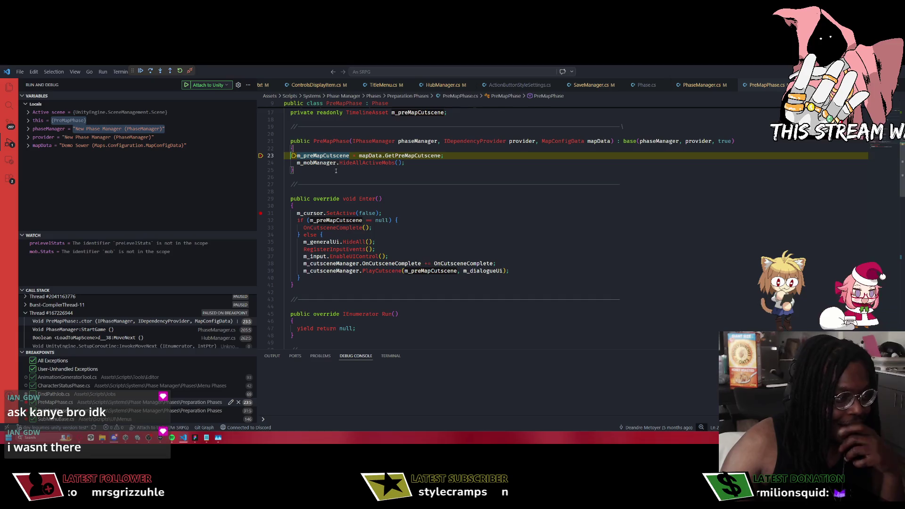
left_click(111, 329)
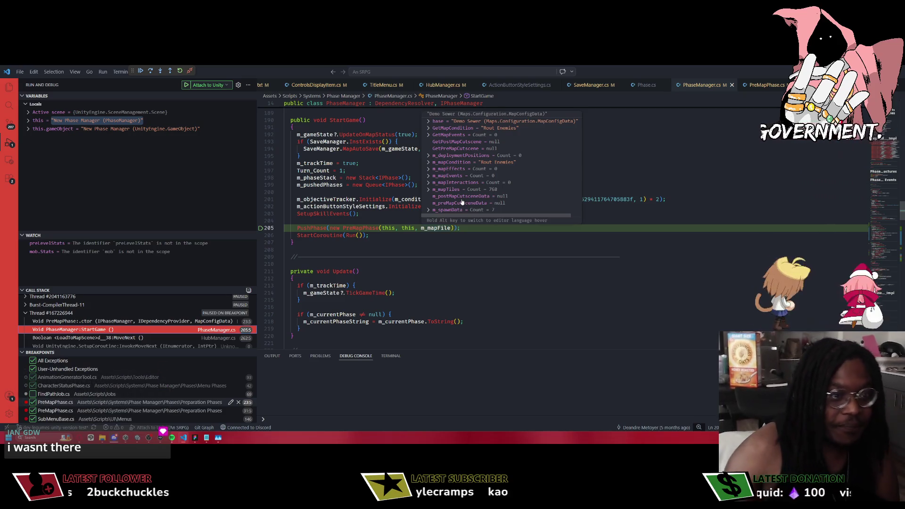
Expand and collapse the map data's m_mapTiles list, then open its base entry.
left_click(439, 190)
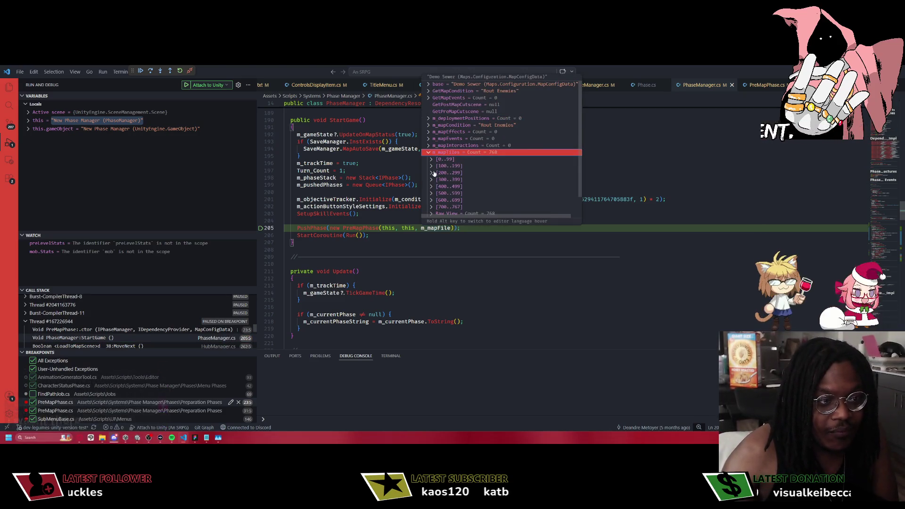
left_click(428, 155)
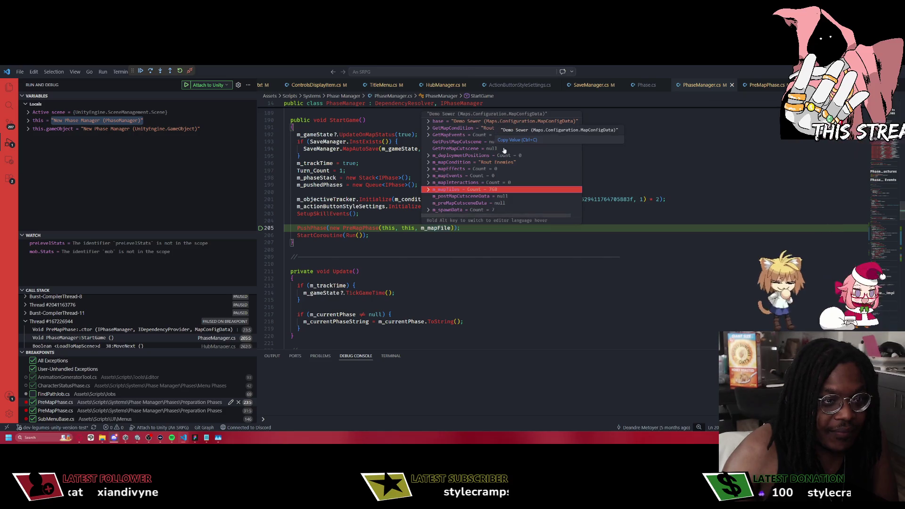
left_click(432, 122)
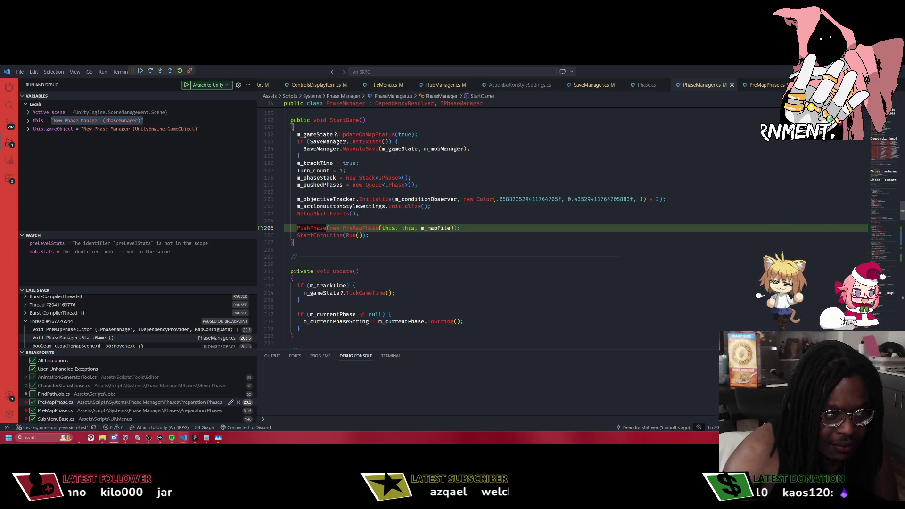
mouse_move(402, 149)
scroll(402, 200, "down", 3)
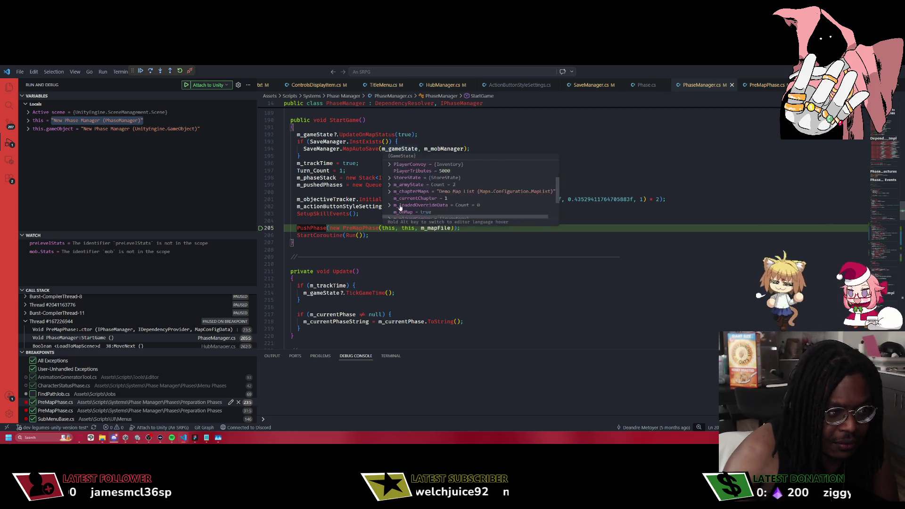
Drill into the game state's chapter maps through the nested base objects and non-public members.
left_click(390, 179)
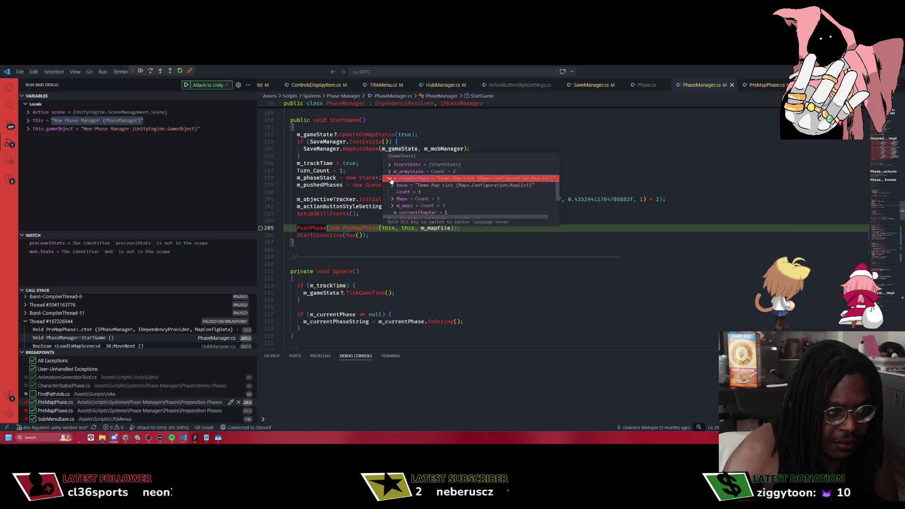
left_click(393, 185)
left_click(396, 193)
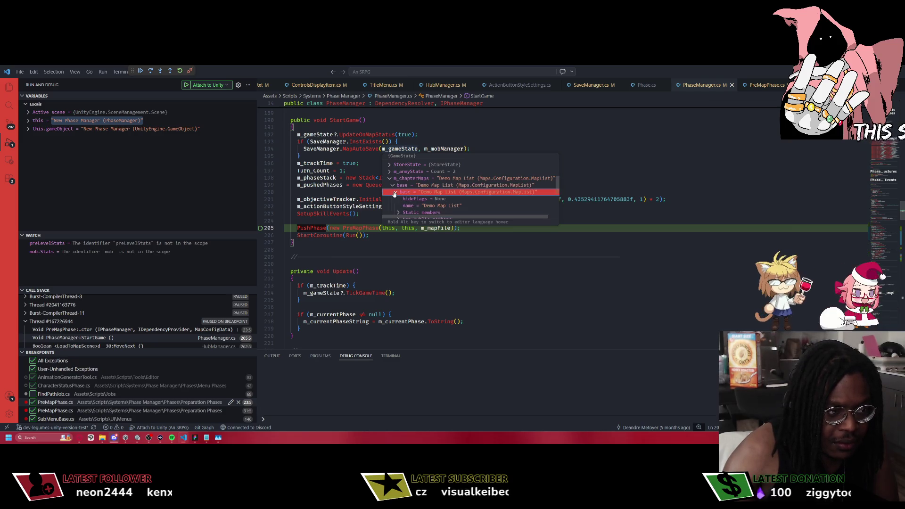
scroll(415, 199, "down", 2)
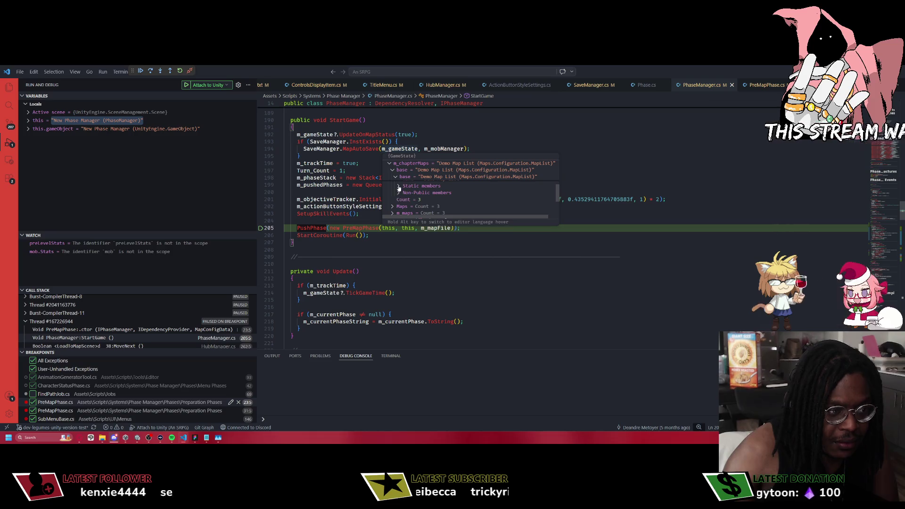
left_click(400, 192)
scroll(410, 194, "down", 2)
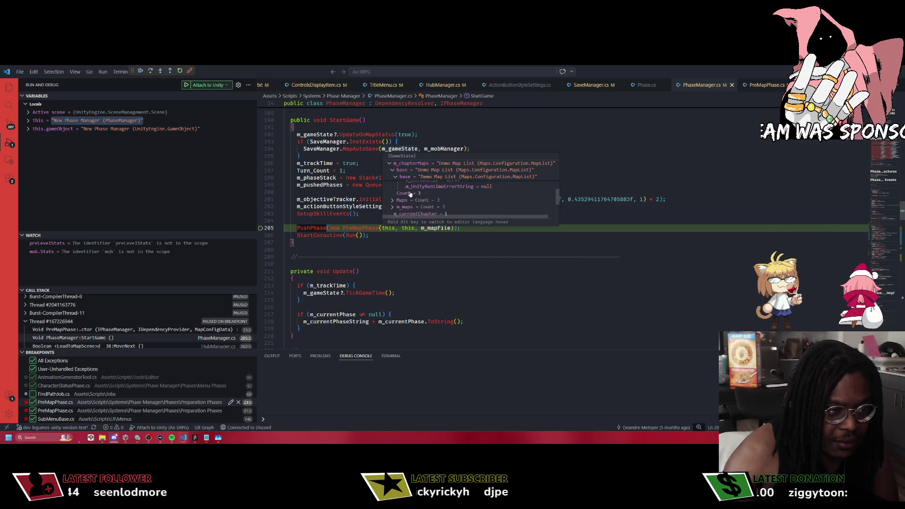
scroll(410, 193, "up", 3)
left_click(395, 198)
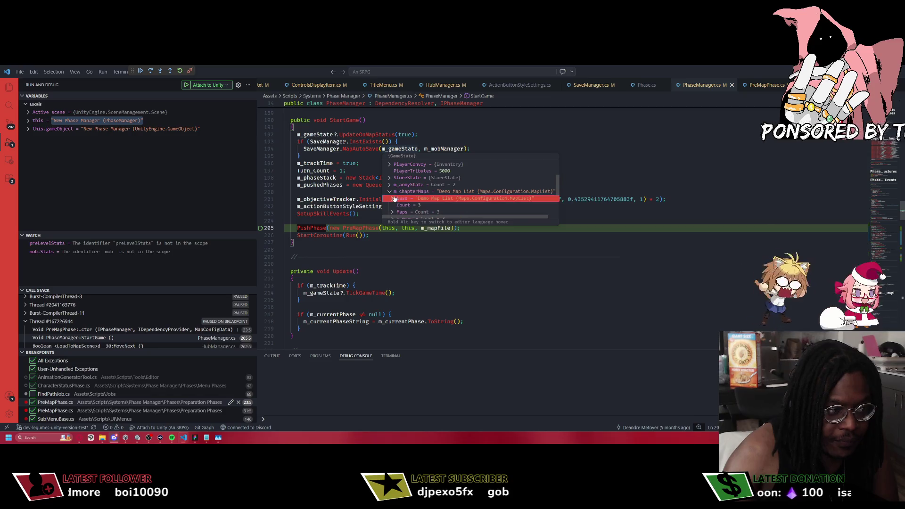
scroll(413, 200, "down", 1)
Expand the Maps list to view Easy 1 Turn Map and Chapter 2 Test.
left_click(392, 199)
scroll(438, 192, "down", 1)
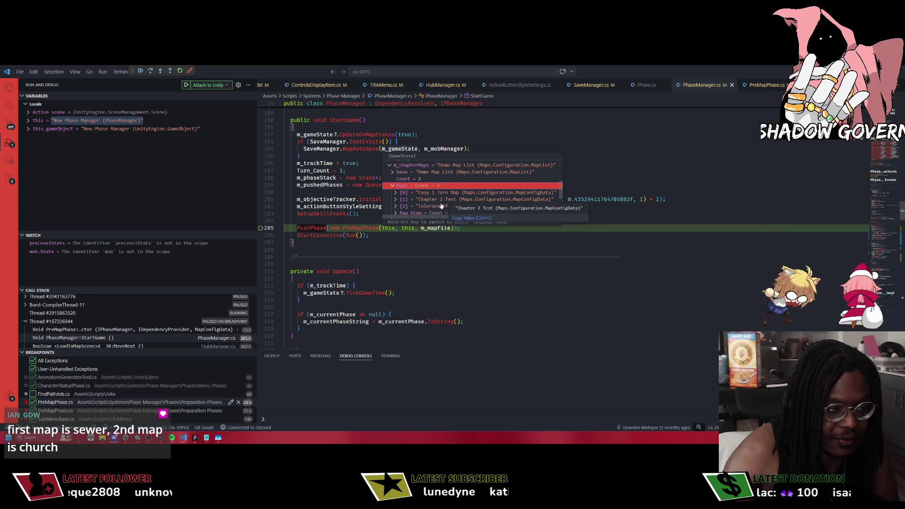
left_click(395, 193)
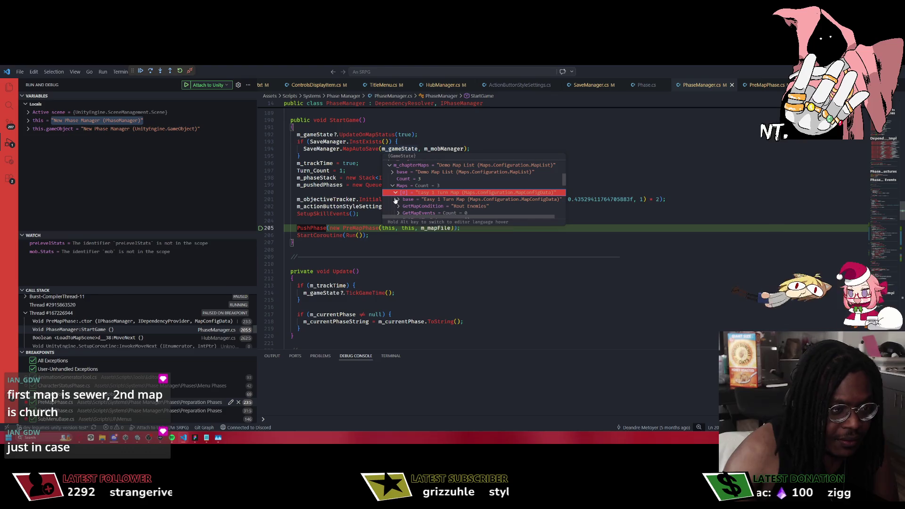
left_click(394, 192)
left_click(395, 200)
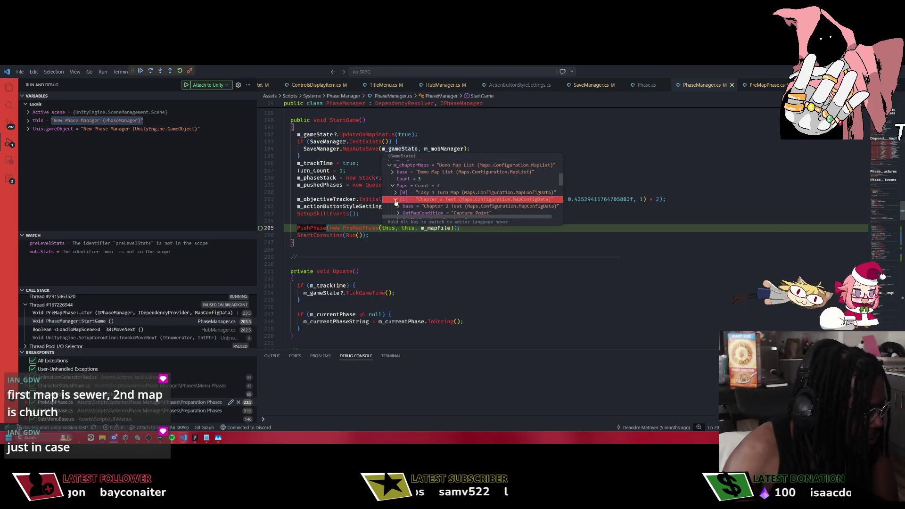
Jump to the m_mapFile declaration, then go back to the StartGame method.
left_click(317, 199)
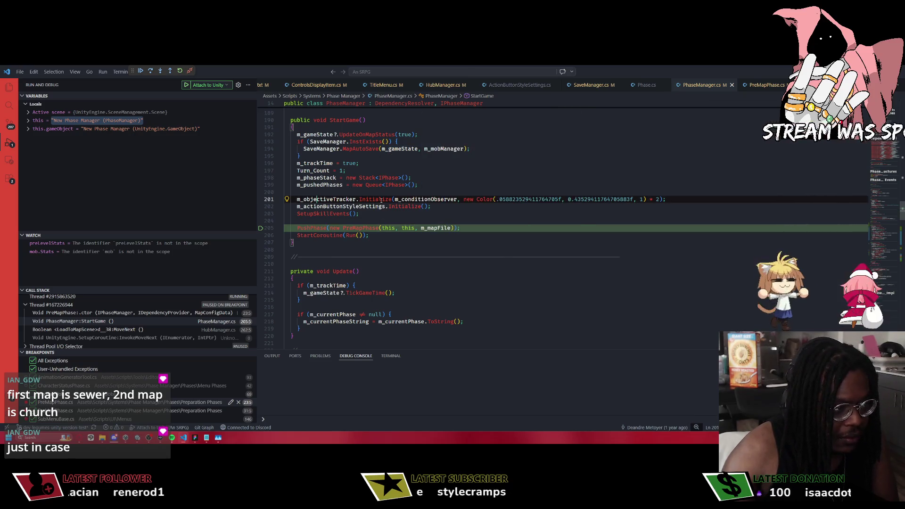
left_click(433, 227, "ctrl")
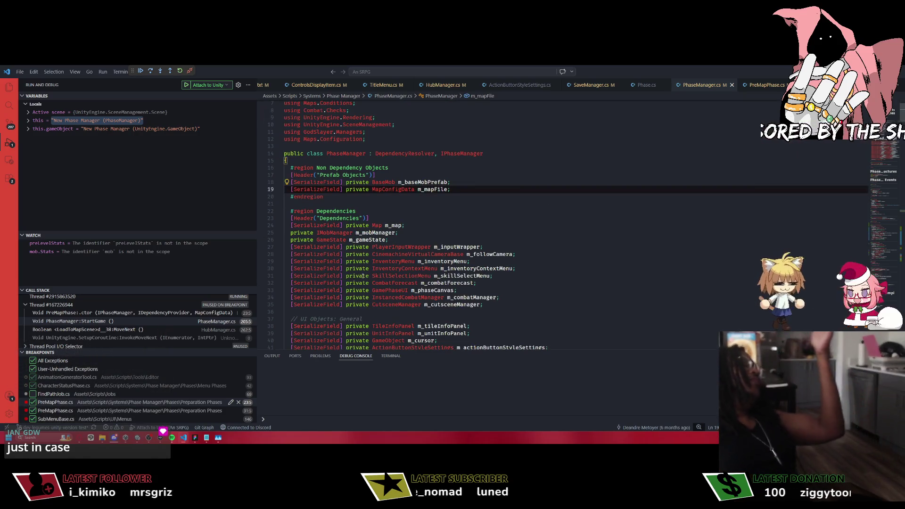
key("alt+Left")
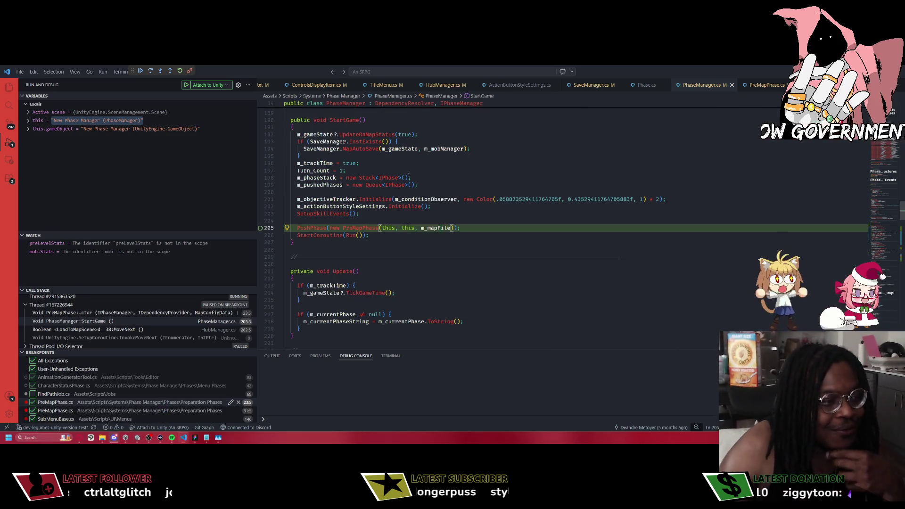
scroll(390, 168, "up", 4)
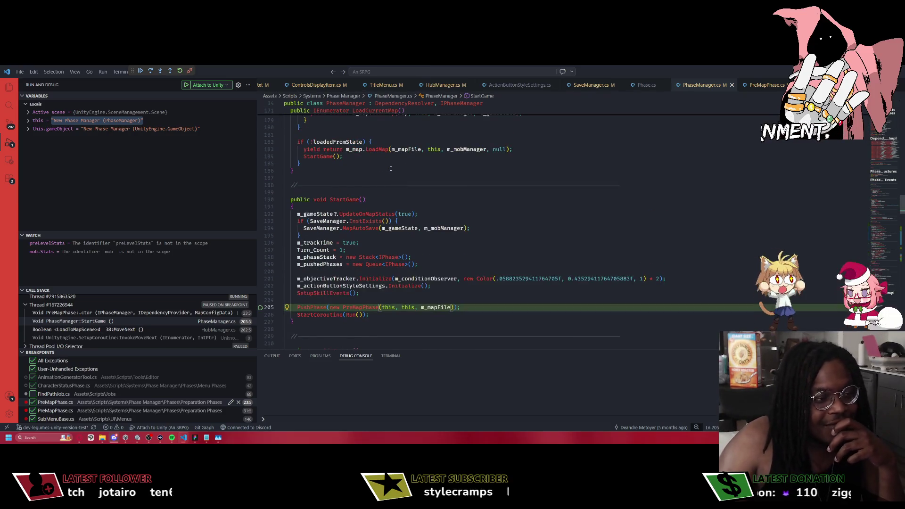
Save PhaseManager.cs, resume and stop the Unity playtest, then return to PhaseManager.cs.
left_click(399, 170)
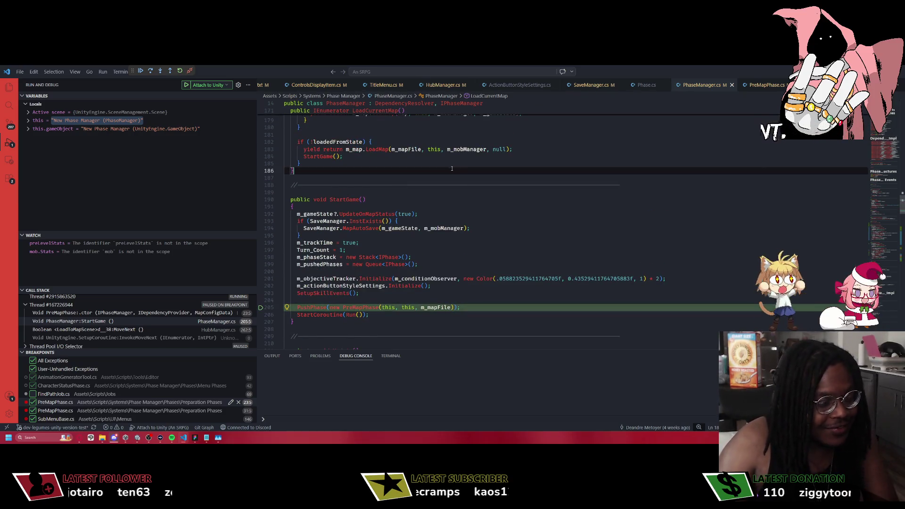
key("ctrl+s")
left_click(141, 71)
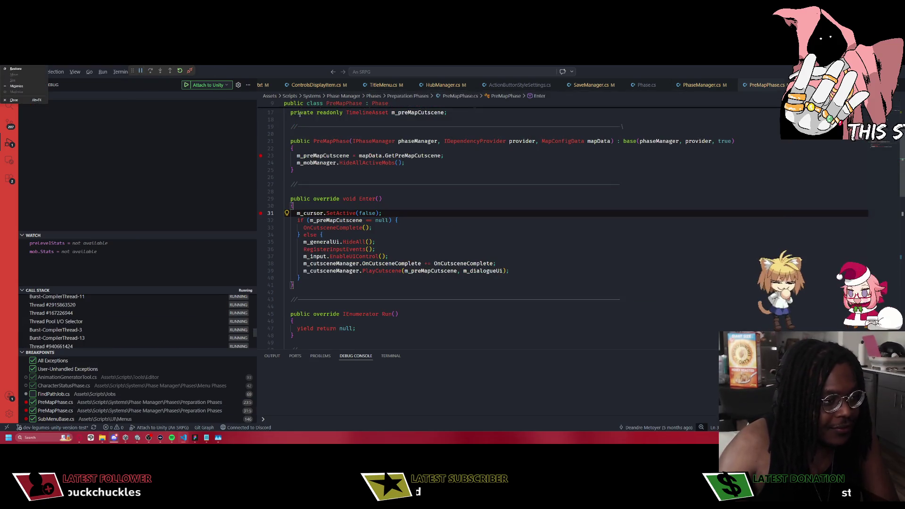
key("alt+Tab")
key("ctrl+p")
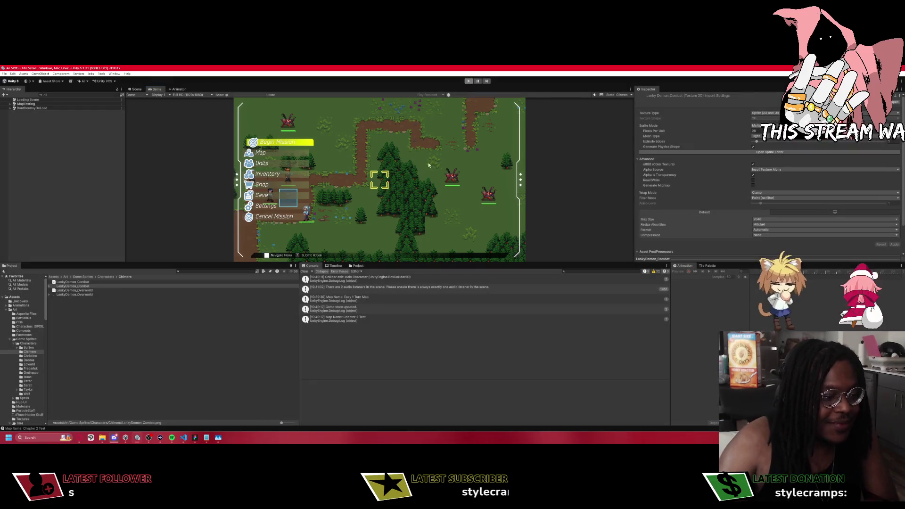
left_click(183, 437)
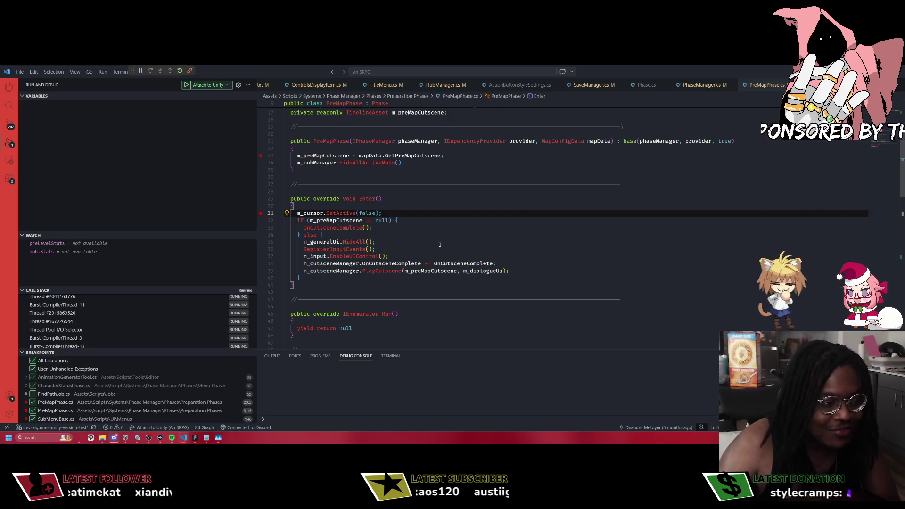
key("alt+Left")
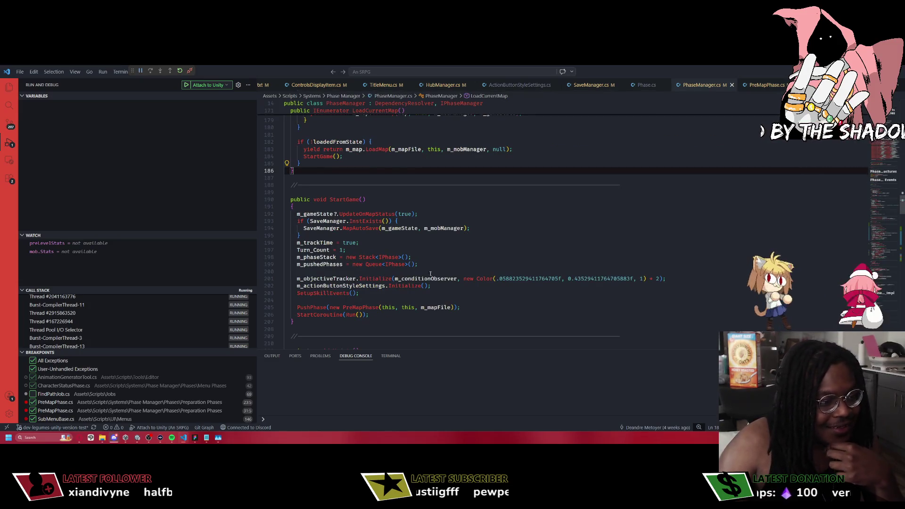
Review LoadCurrentMap's saved-chapter LoadMap call on lines 177–178.
mouse_move(427, 308)
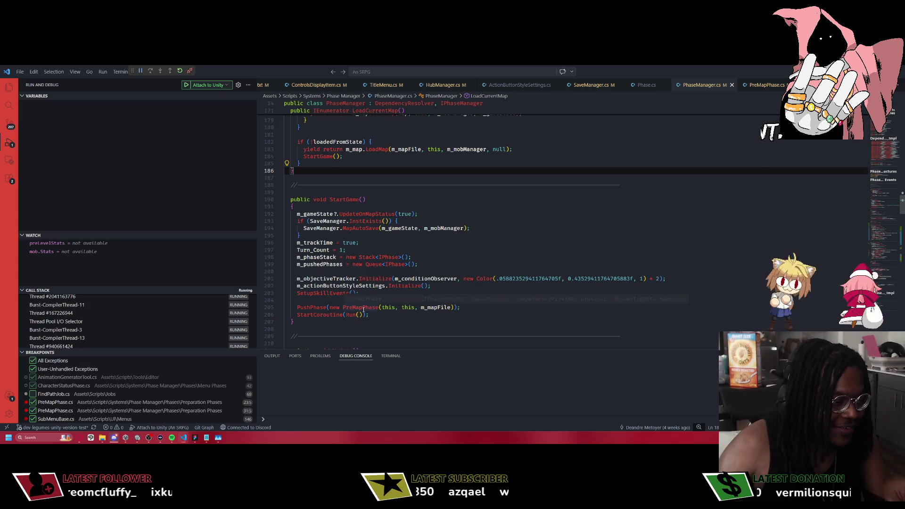
mouse_move(364, 309)
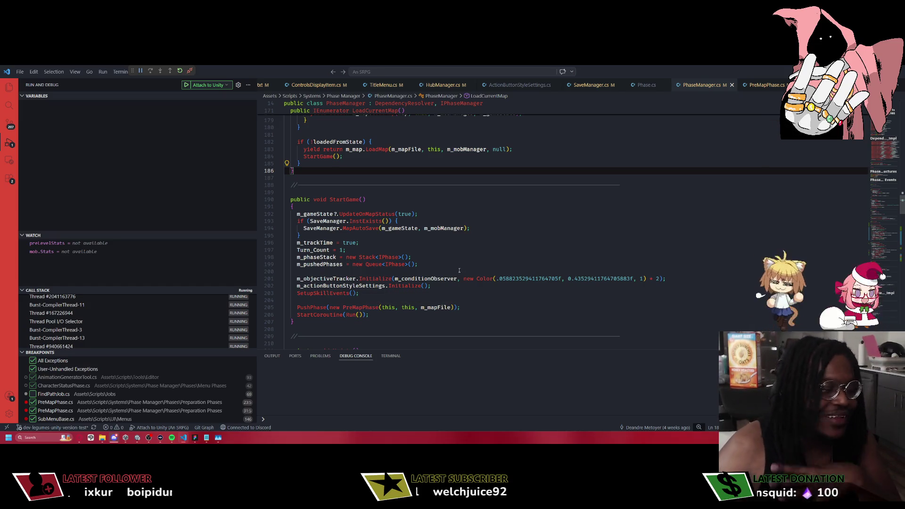
scroll(385, 200, "up", 2)
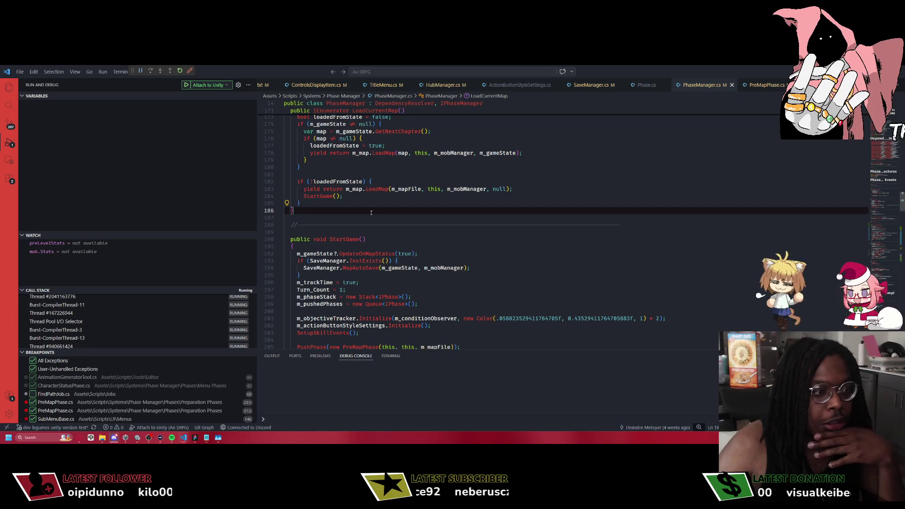
scroll(406, 154, "up", 2)
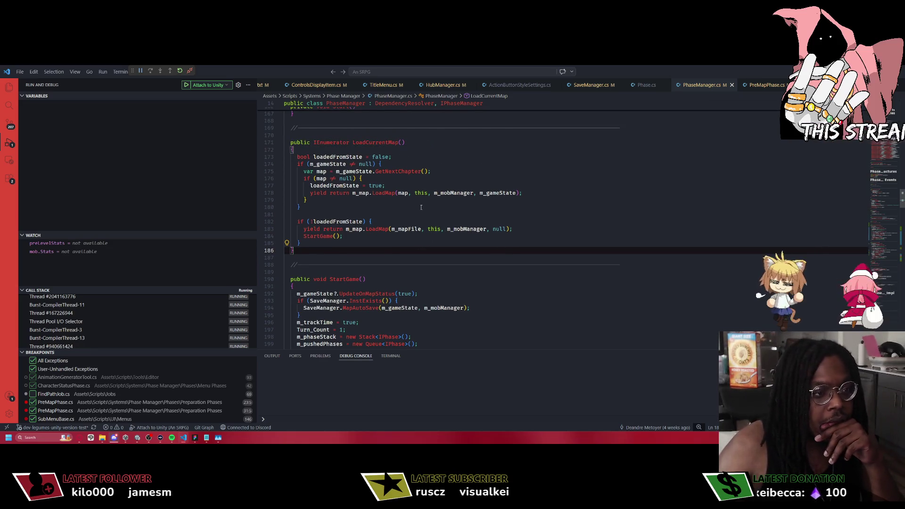
left_click(408, 193)
key("shift+Up")
left_click(405, 193)
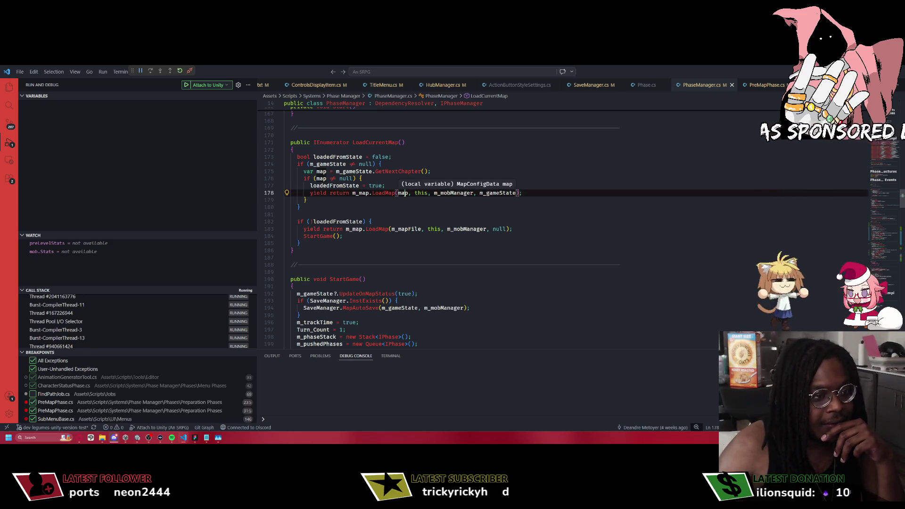
left_click(408, 193)
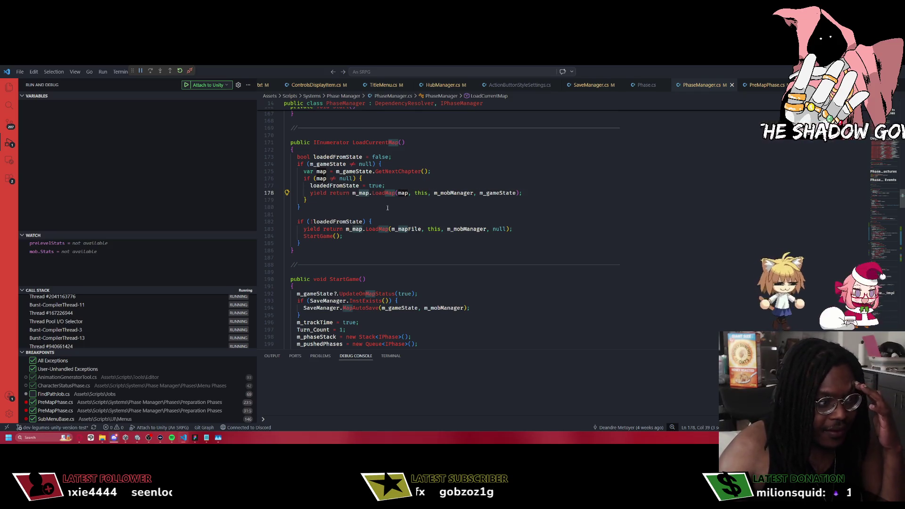
Select the m_mapFile argument passed to PreMapPhase in StartGame.
mouse_move(321, 171)
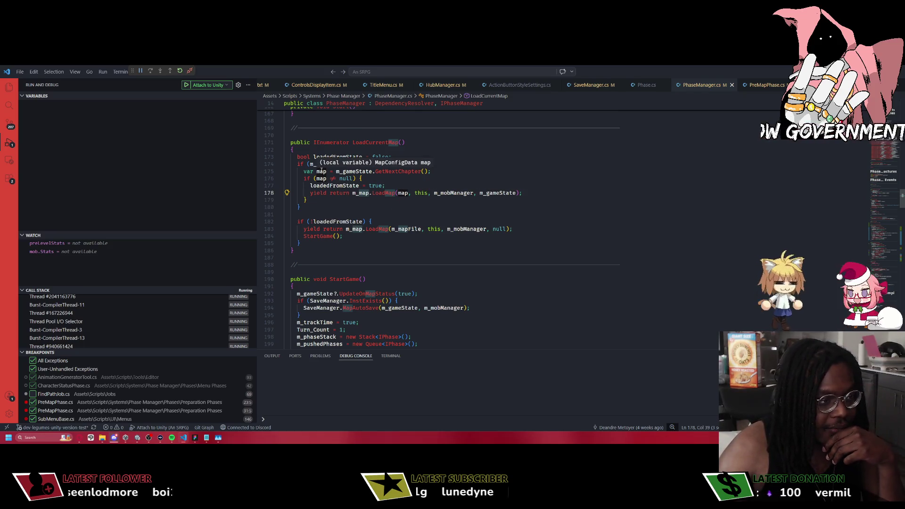
mouse_move(398, 172)
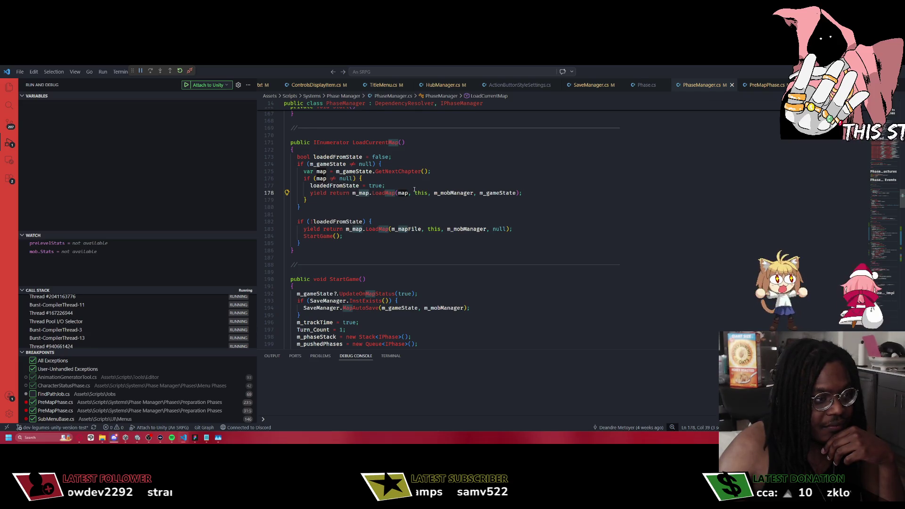
scroll(451, 190, "down", 5)
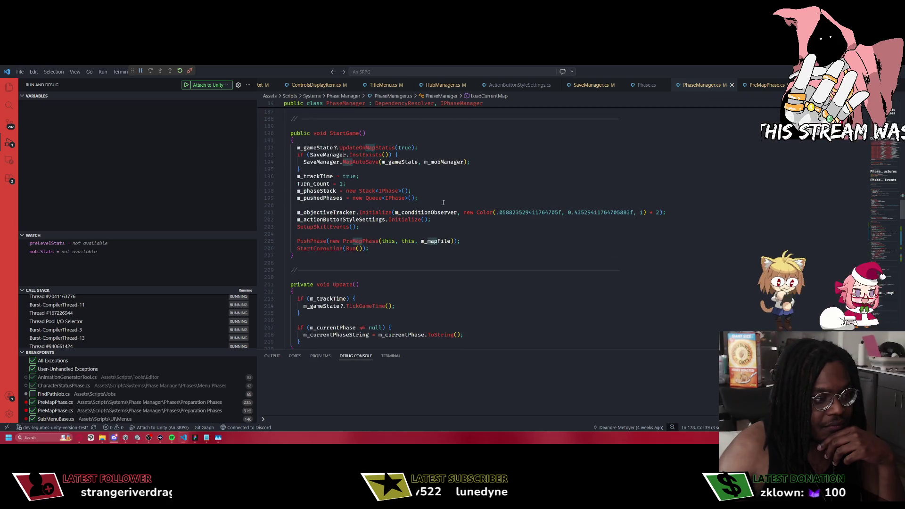
double_click(437, 241)
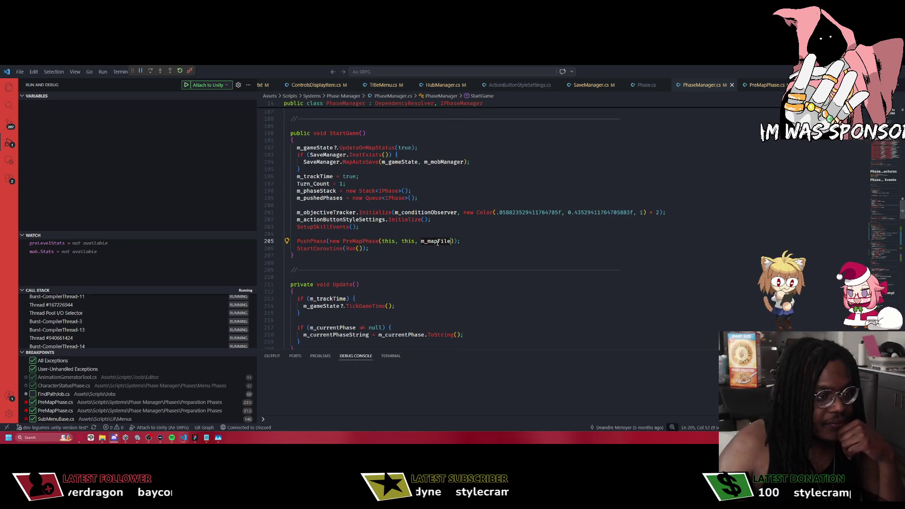
Rename the m_mapFile field to m_preloadMapFile across PhaseManager with F2.
scroll(871, 232, "up", 20)
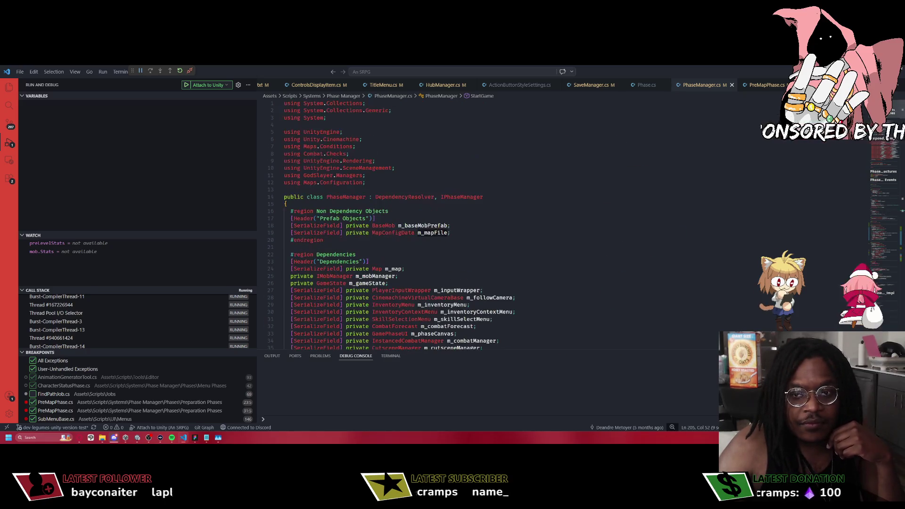
scroll(472, 277, "down", 13)
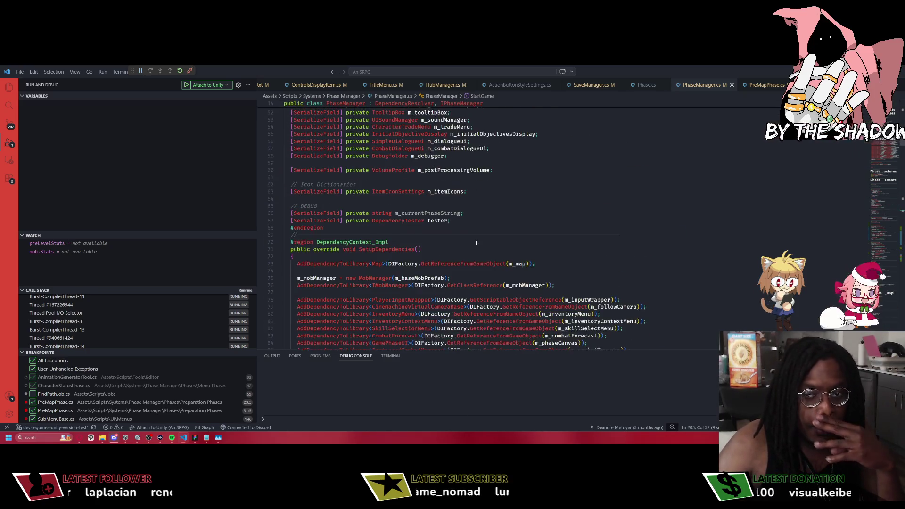
left_click(459, 303)
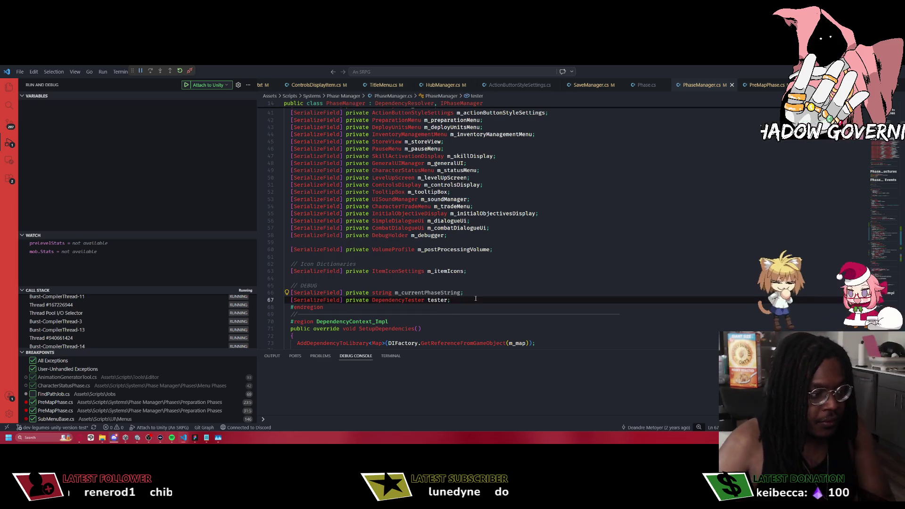
scroll(483, 295, "down", 1)
scroll(476, 292, "up", 15)
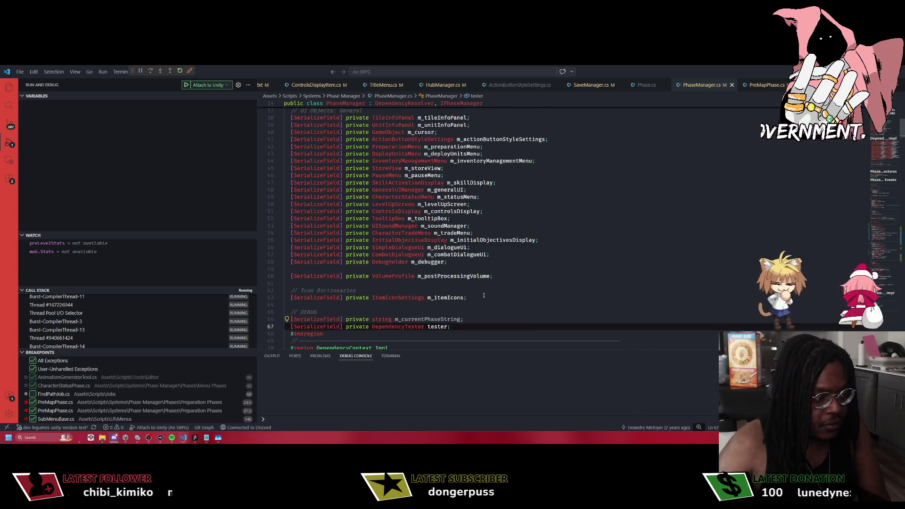
left_click(434, 233)
key("F2")
type("m_prel")
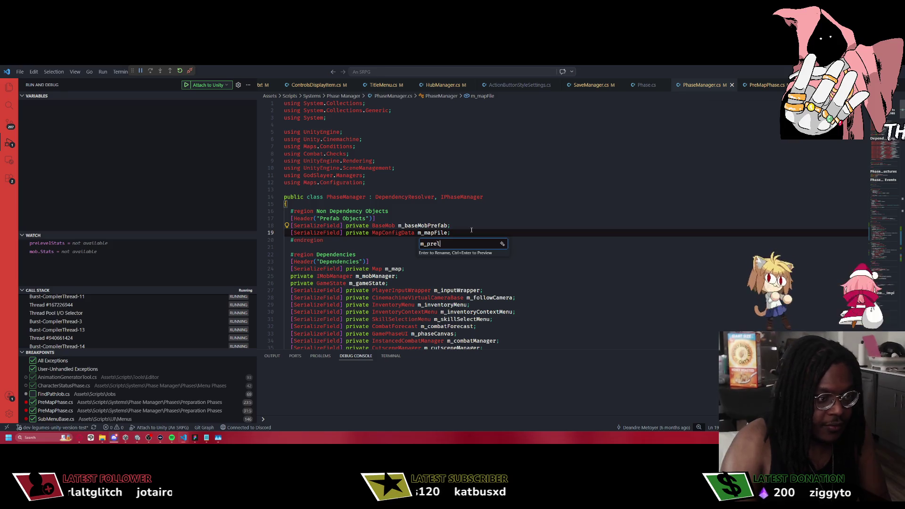
key("Return")
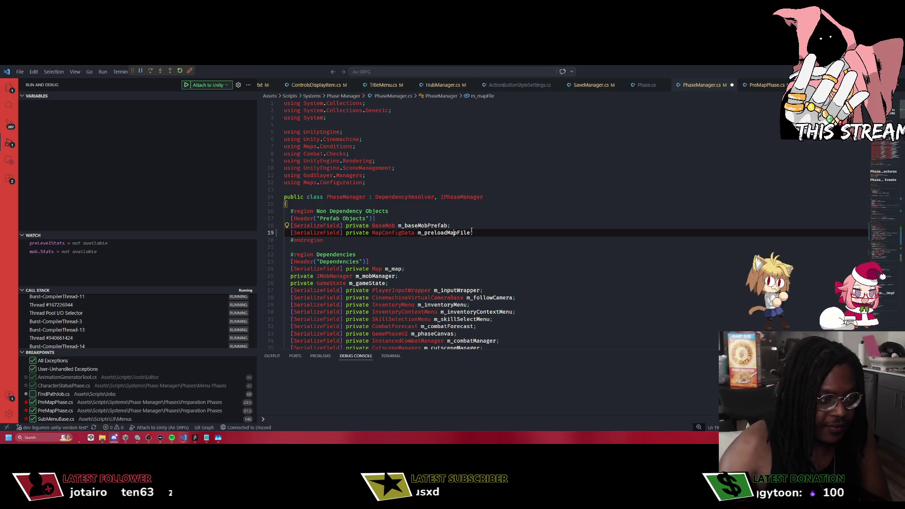
Place the caret after the m_trackTime field for a new declaration.
scroll(466, 264, "down", 14)
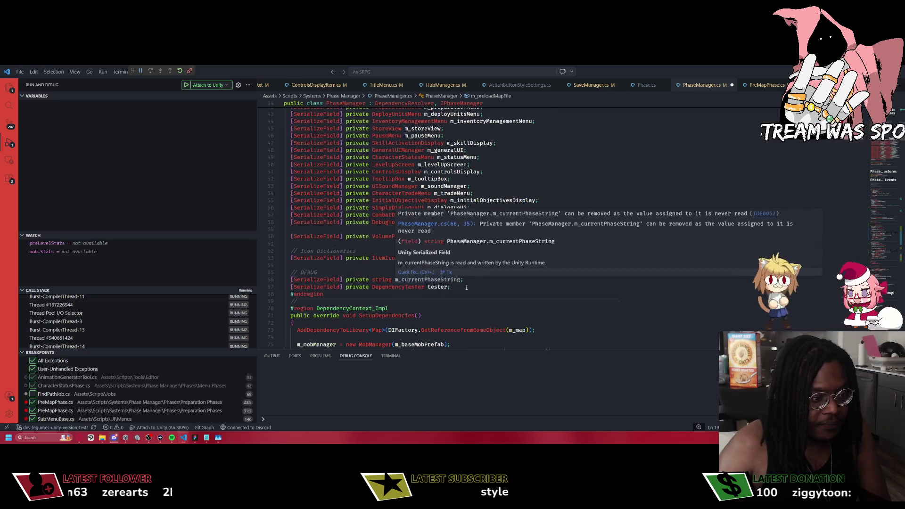
scroll(465, 285, "down", 20)
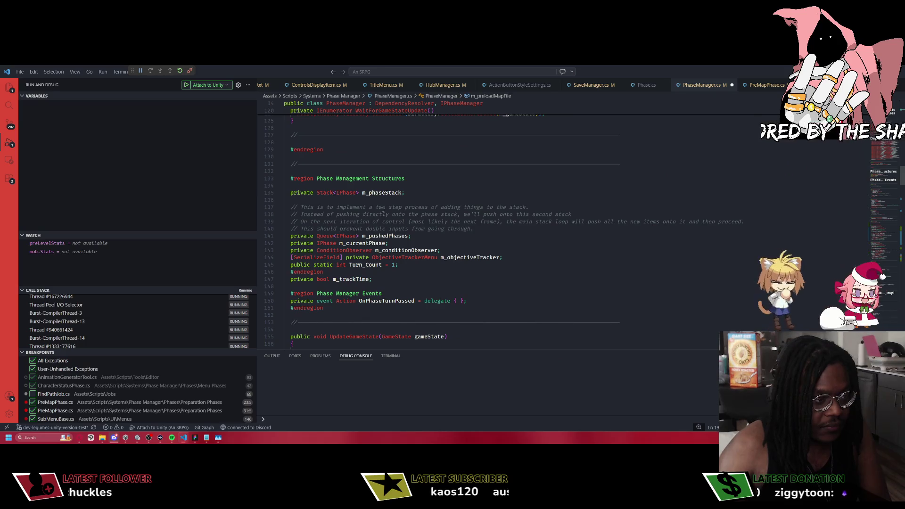
left_click(475, 303)
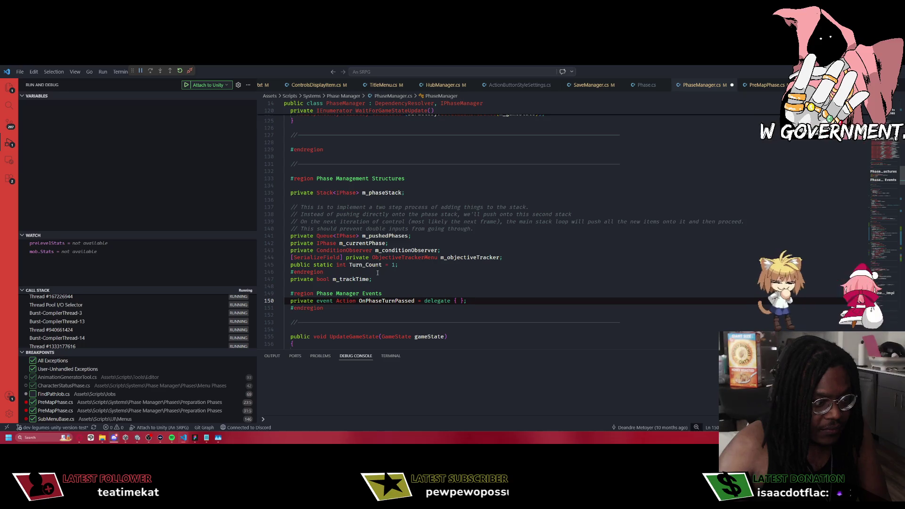
left_click(395, 277)
Declare a private MapConfigData m_currentMapData field and save.
key("Return")
type("pr")
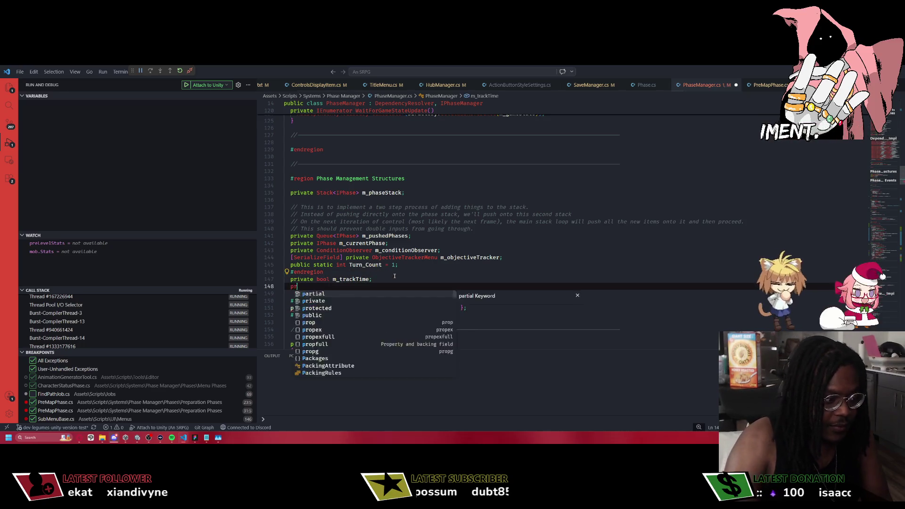
type("ivate MapConfig")
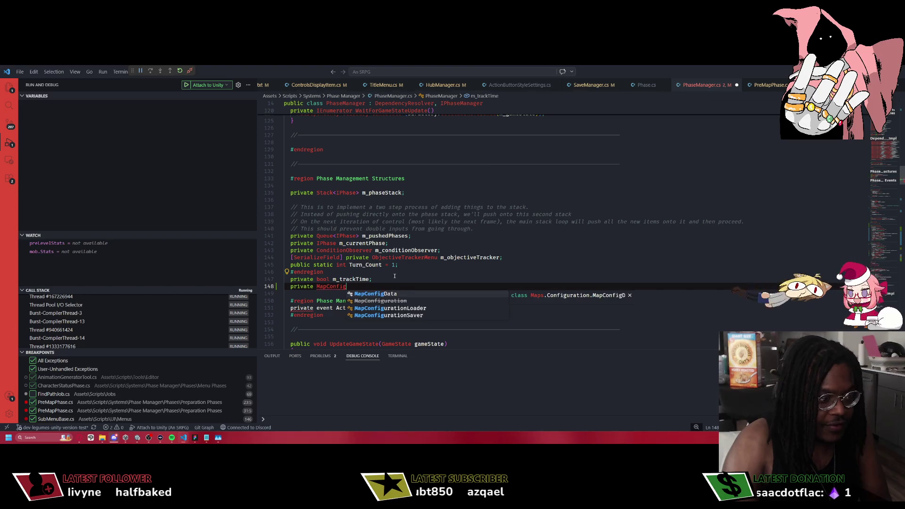
type("Data m_currentMap")
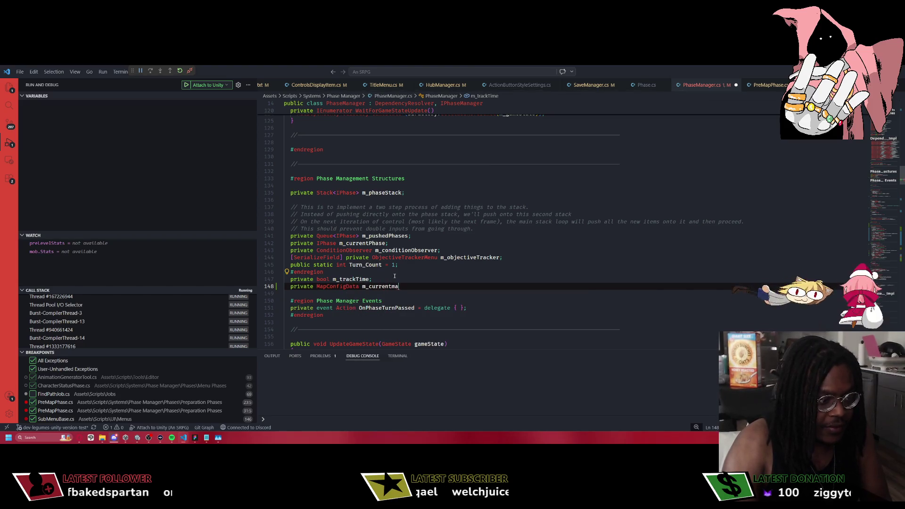
type("Data;")
key("ctrl+s")
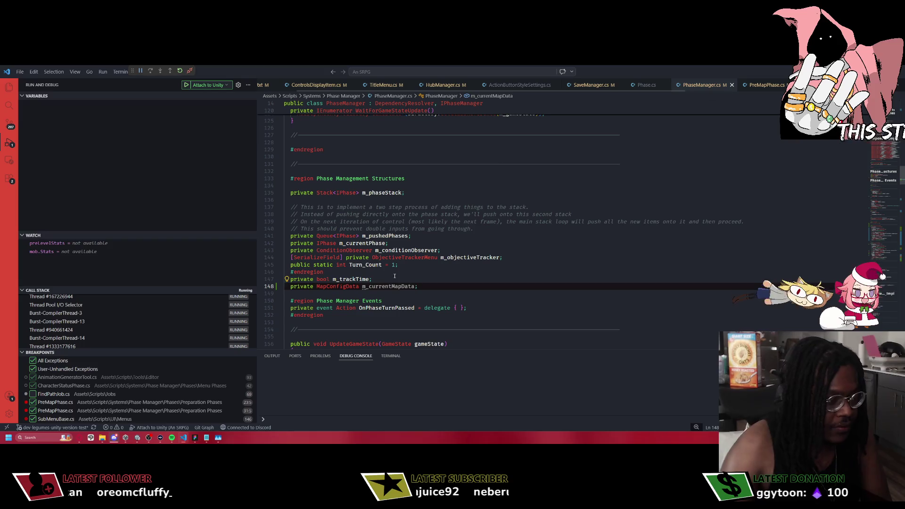
Add m_currentMapData = map; in the loaded-from-save branch and save.
mouse_move(389, 287)
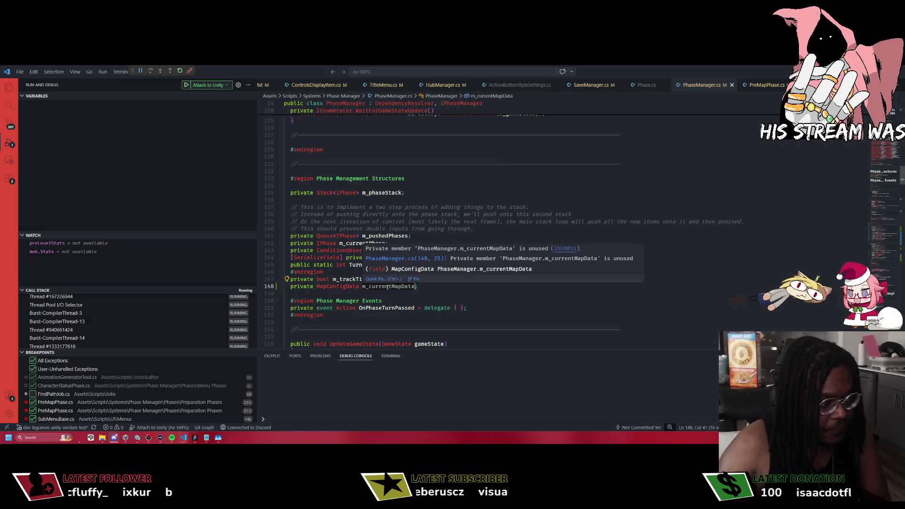
scroll(372, 287, "down", 10)
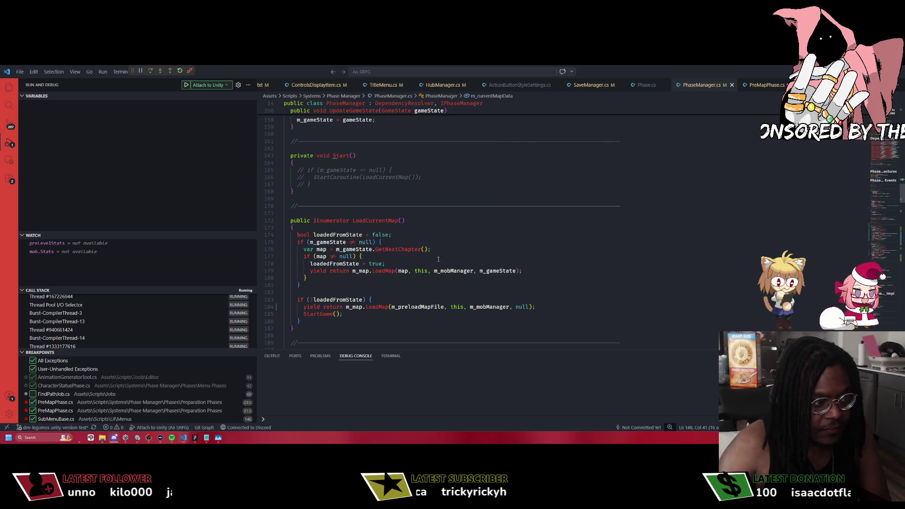
left_click(532, 270)
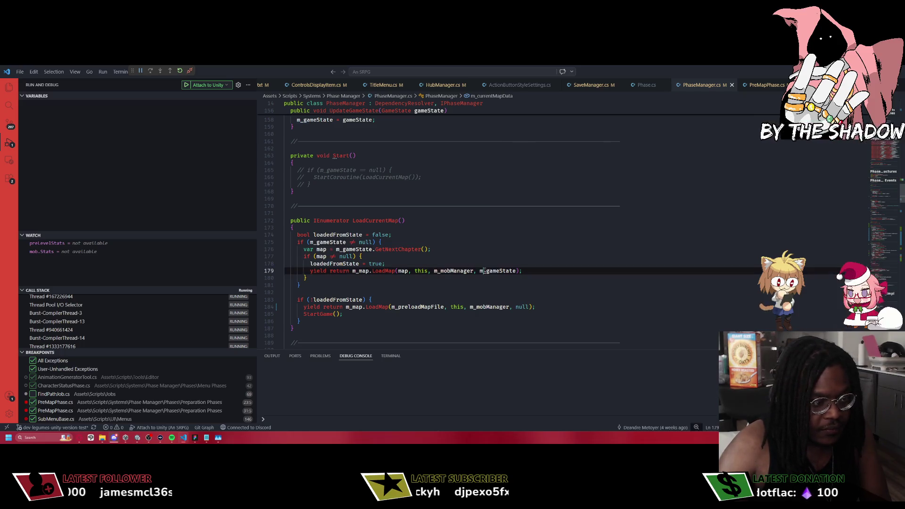
left_click(472, 264)
key("Return")
type("m_currentMapData = ")
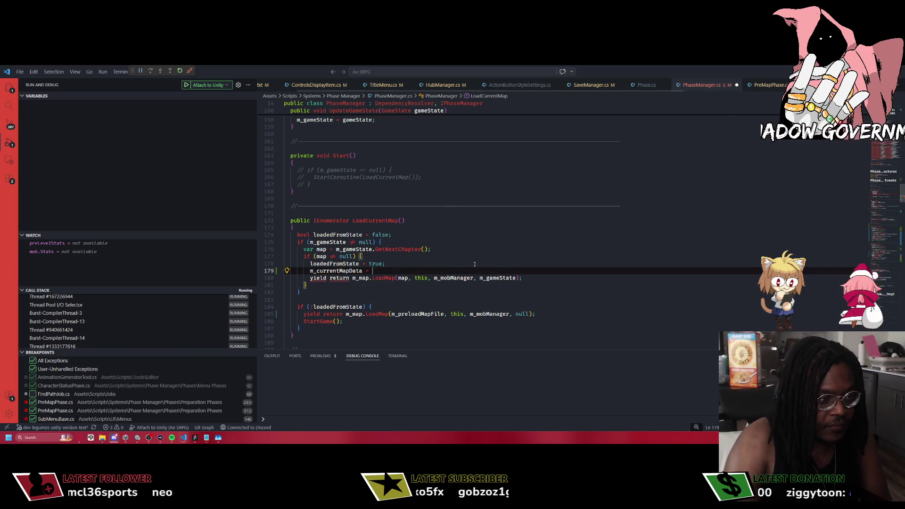
type("map;")
key("ctrl+s")
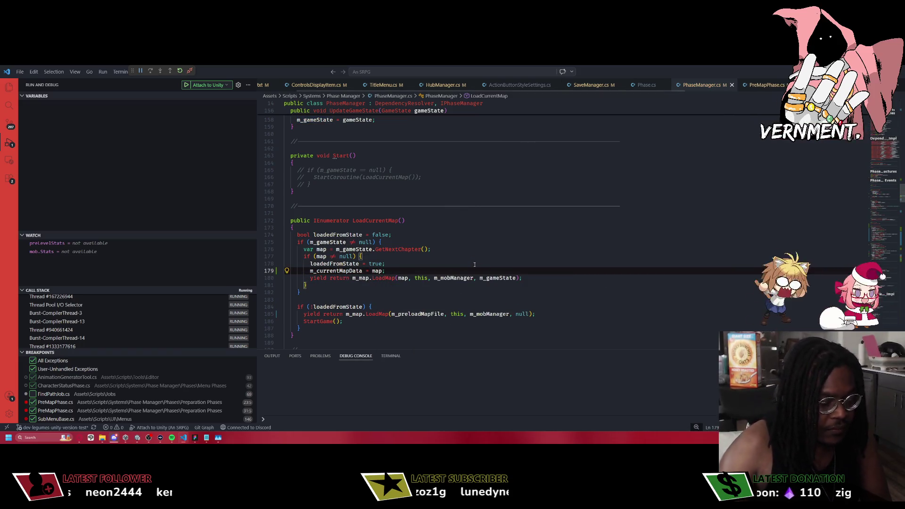
Add m_currentMapData = m_preloadMapFile; in the fallback branch and save.
left_click(384, 307)
key("Return")
type("m_currentMapData")
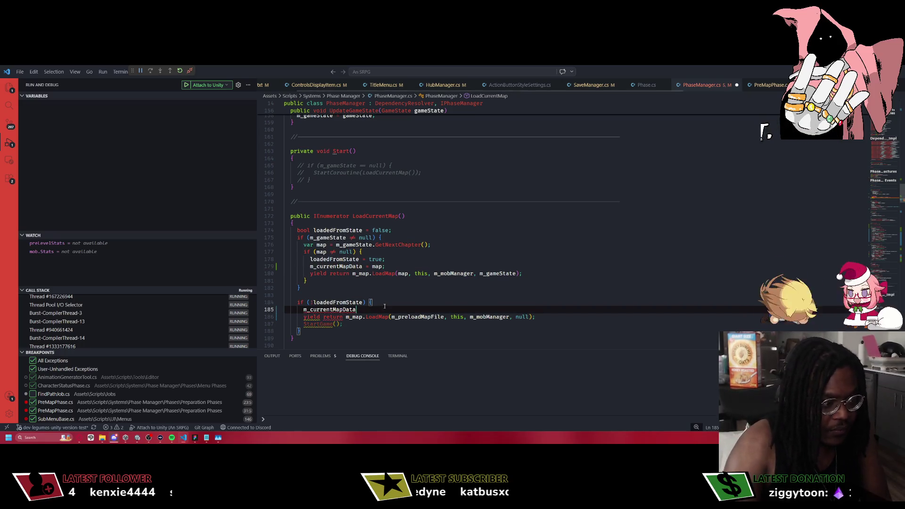
type(" = m_p")
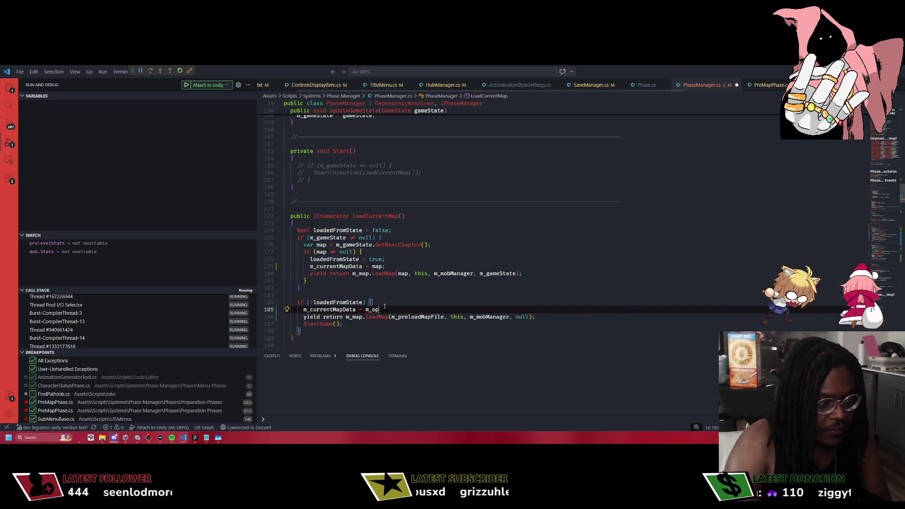
type("rel")
key("Tab")
type(";")
key("ctrl+s")
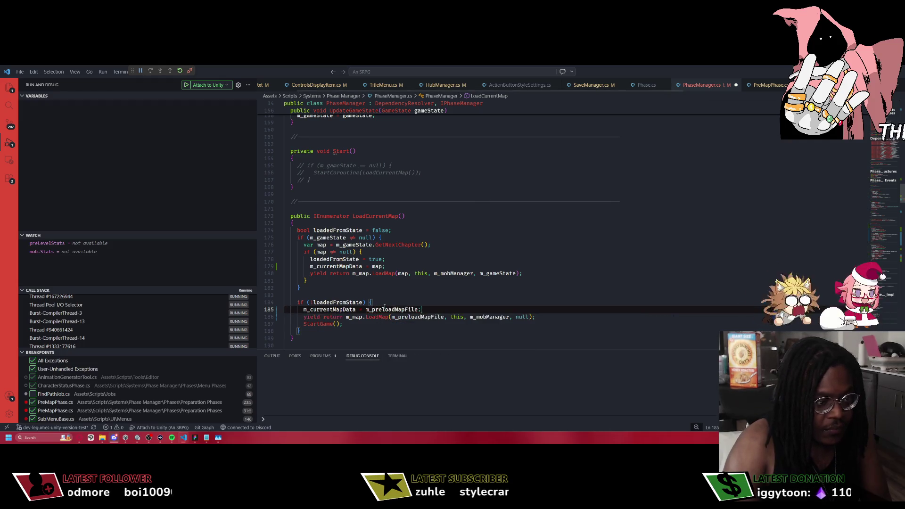
Replace PreMapPhase's map argument in StartGame with m_currentMapData and save.
scroll(471, 218, "down", 3)
scroll(471, 218, "down", 2)
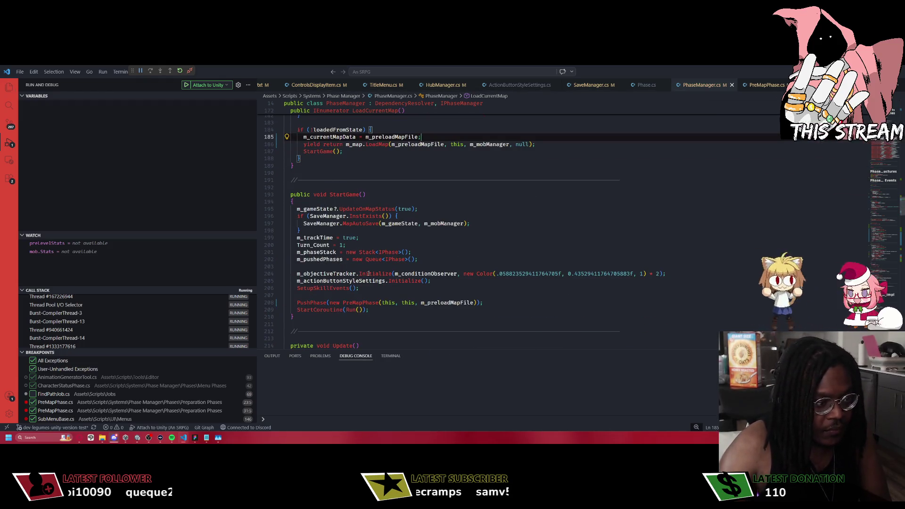
double_click(439, 303)
type("m_cyur")
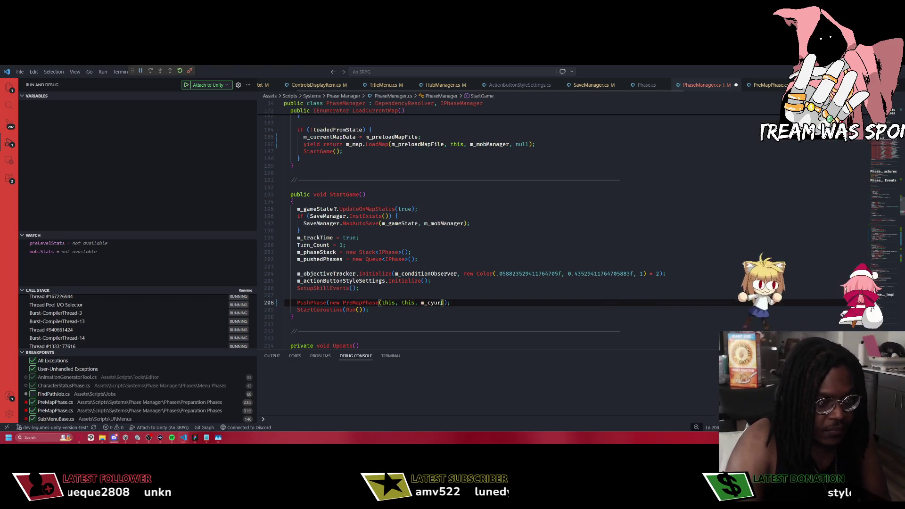
type("m_current")
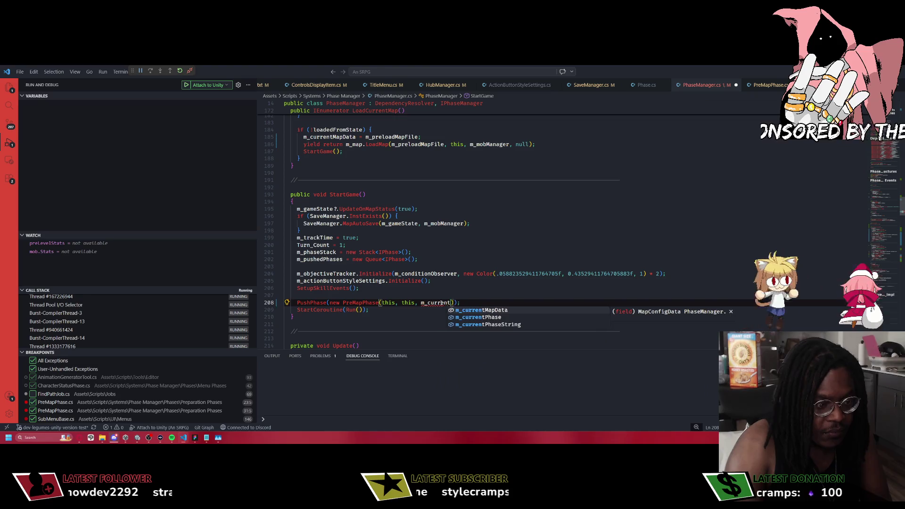
key("Tab")
key("ctrl+s")
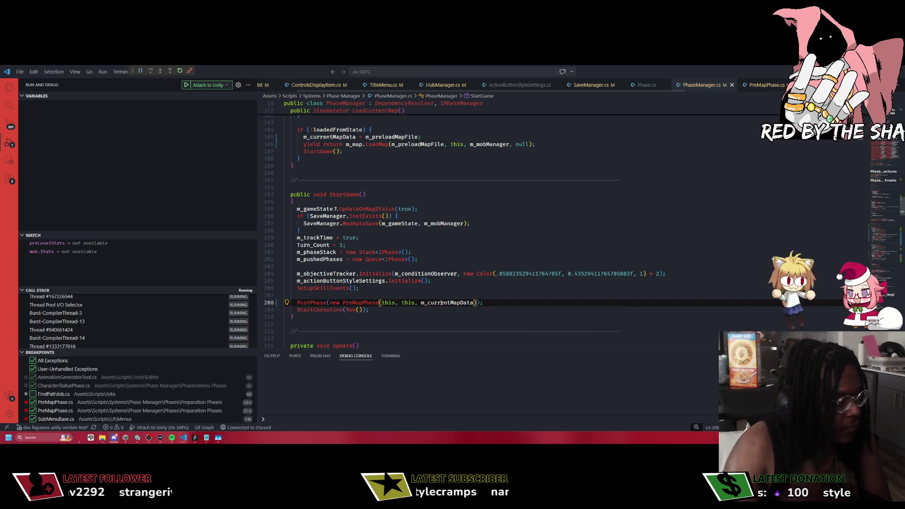
key("alt+Tab")
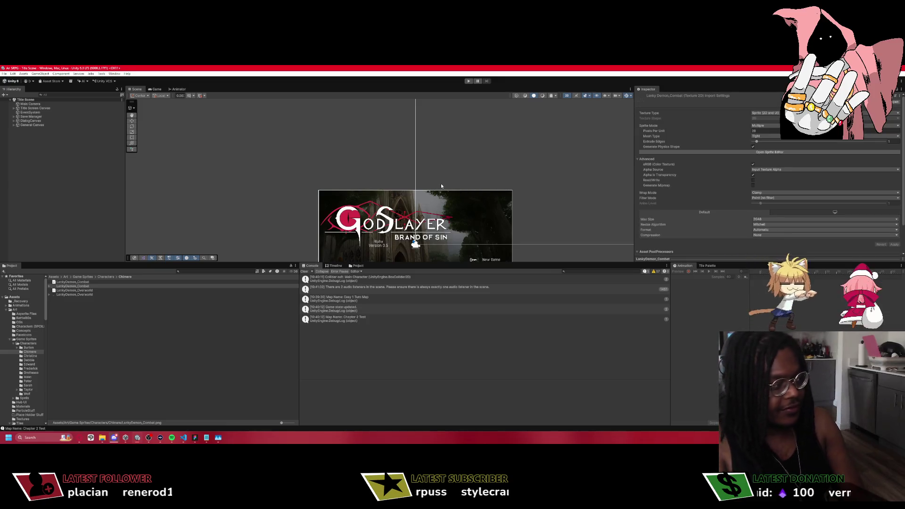
Enter Play mode after recompiling, reaching the GodSlayer title screen.
key("ctrl+p")
mouse_move(169, 446)
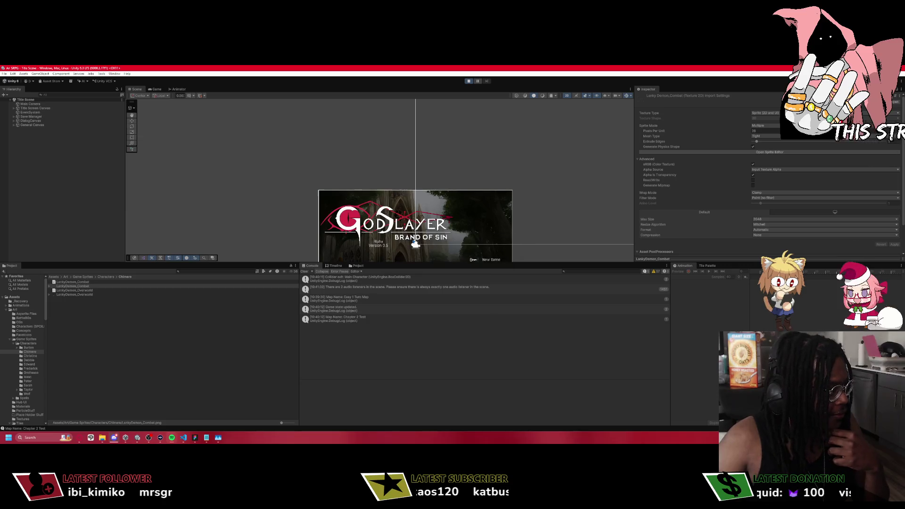
Load the game from save slot 1 in the running playtest.
mouse_move(134, 357)
left_mouse_down()
mouse_move(94, 329)
mouse_move(82, 340)
left_mouse_up()
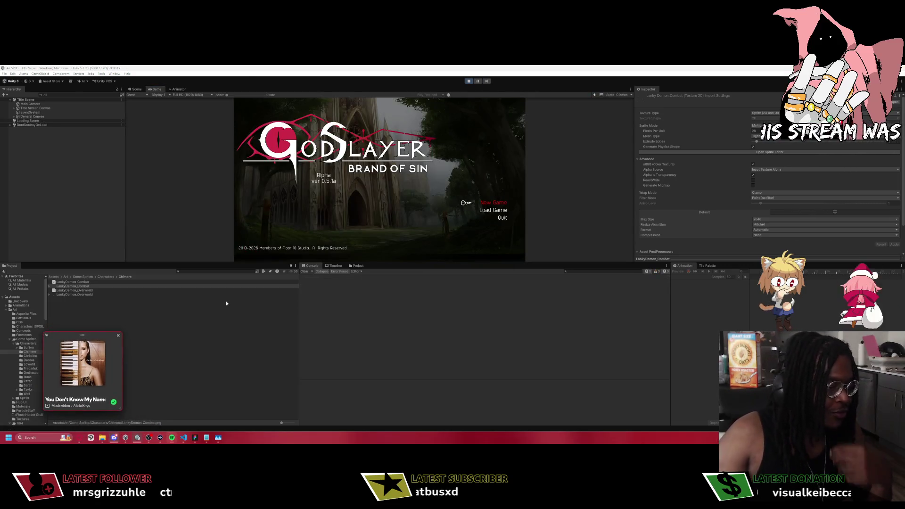
left_click(395, 167)
key("Down")
key("Return")
key("Return")
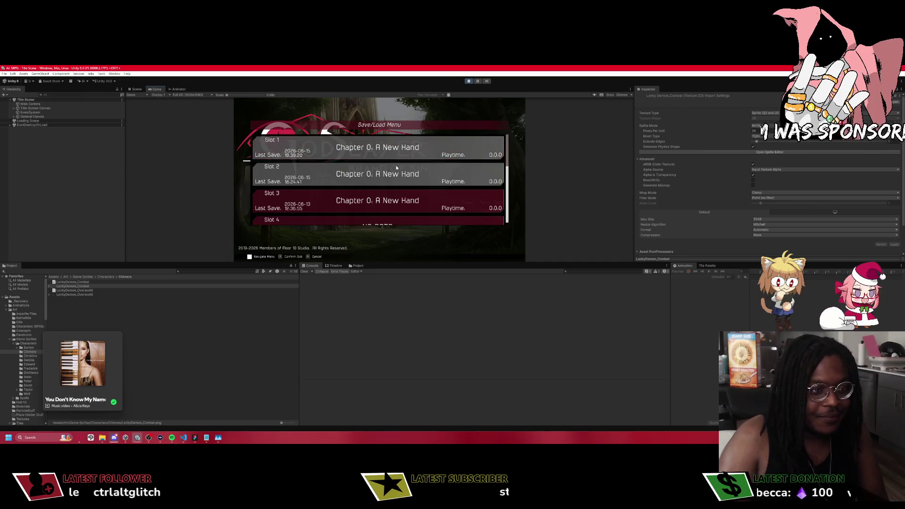
key("Escape")
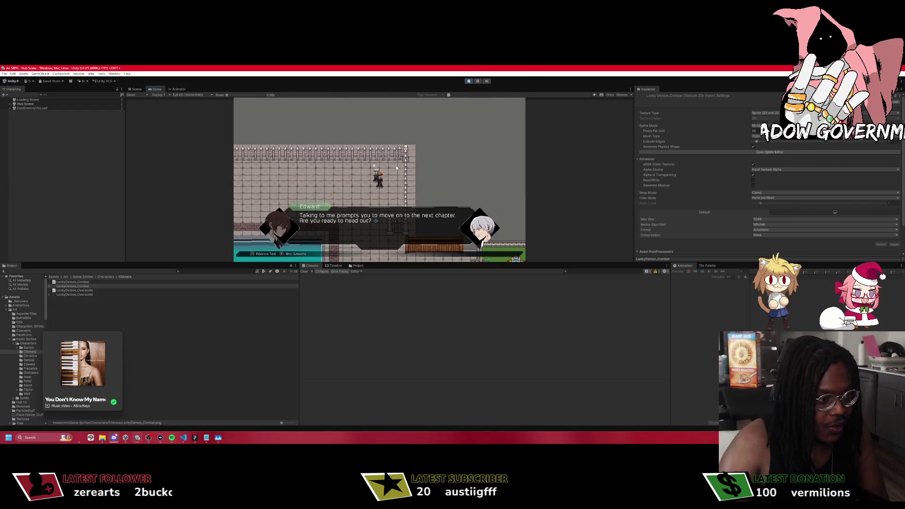
Skip the cutscene and resume past the PreMapPhase constructor and Enter breakpoints.
key("Escape")
key("Return")
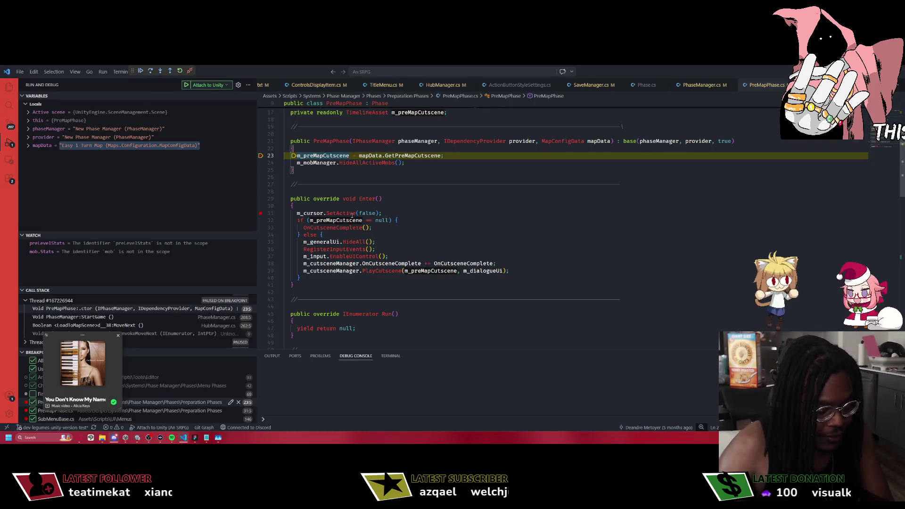
key("F5")
key("F5")
left_click(140, 440)
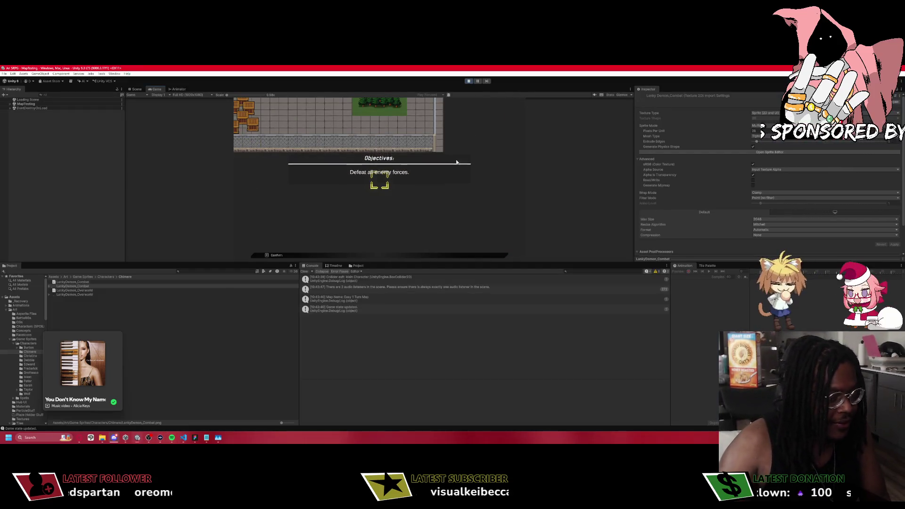
Move next to the Chimere, attack it, and accept Edward's prompt to load Chapter 2 Test.
left_click(456, 162)
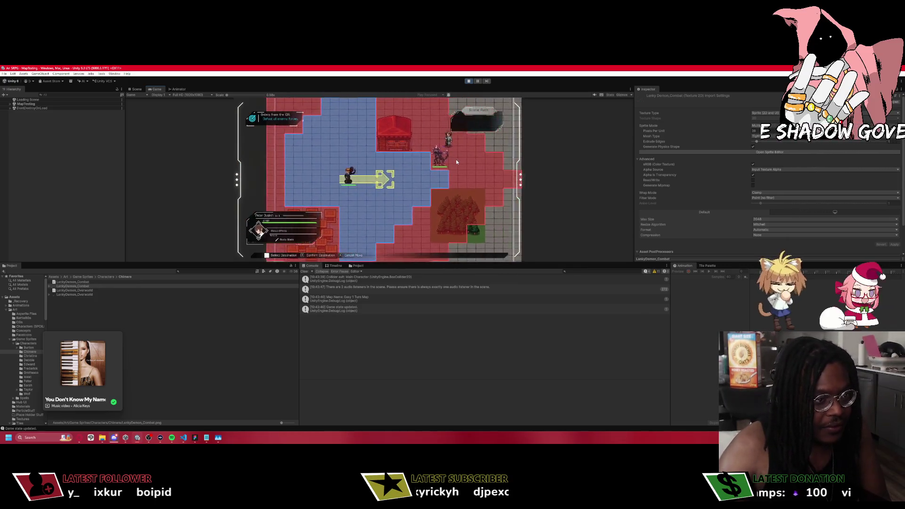
key("Return")
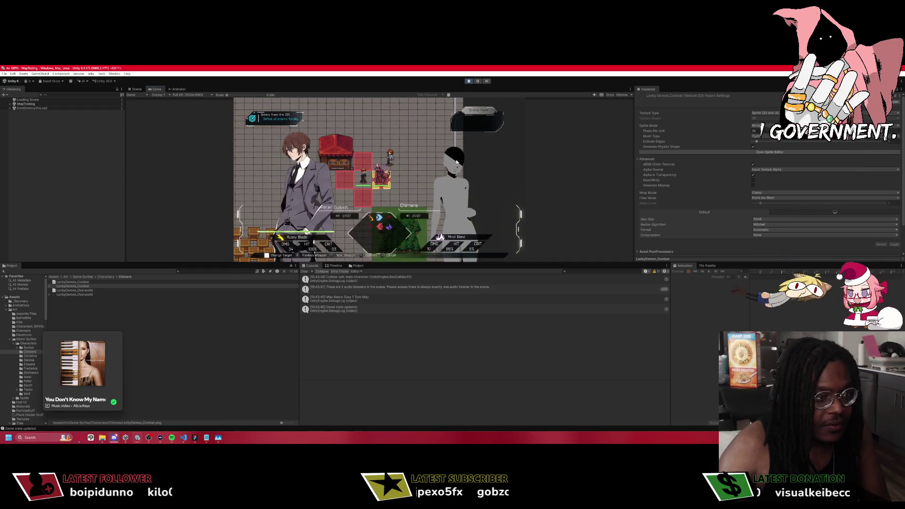
key("Return")
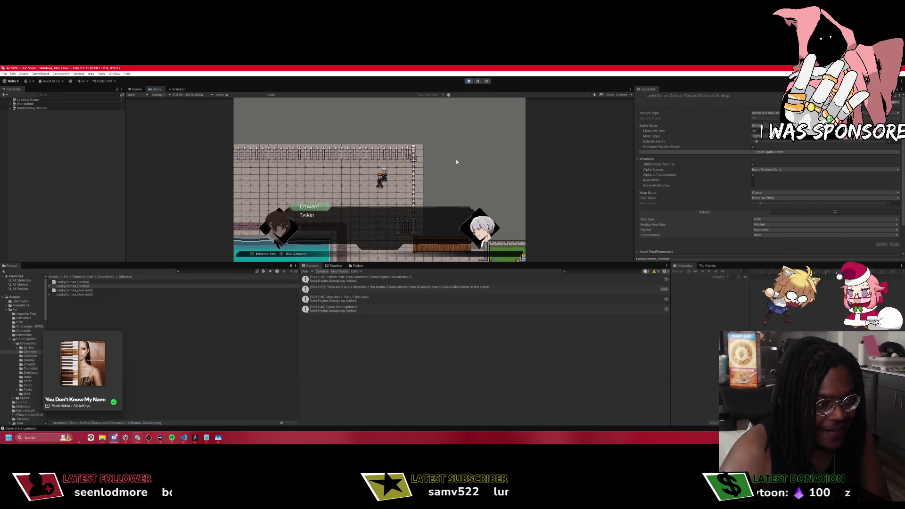
key("Return")
key("Return")
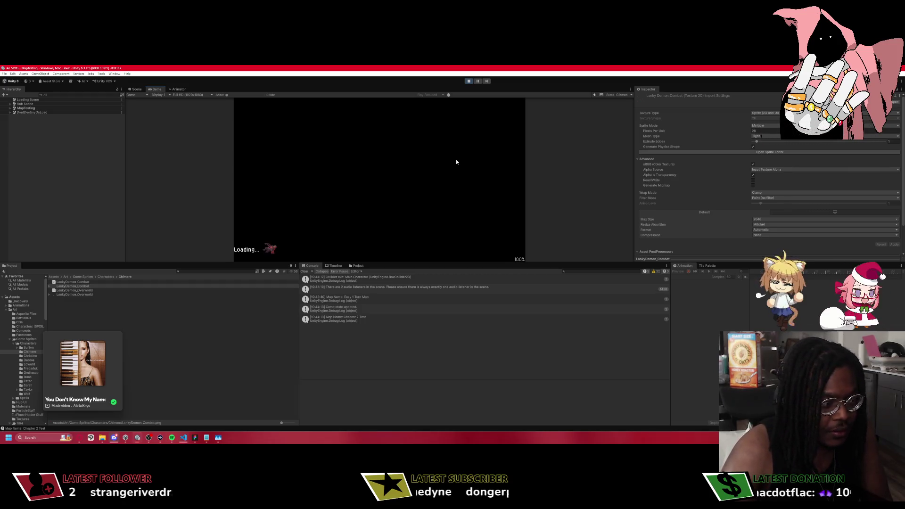
Inspect the paused Enter method at line 31 of PreMapPhase.cs, then resume execution.
left_click(183, 438)
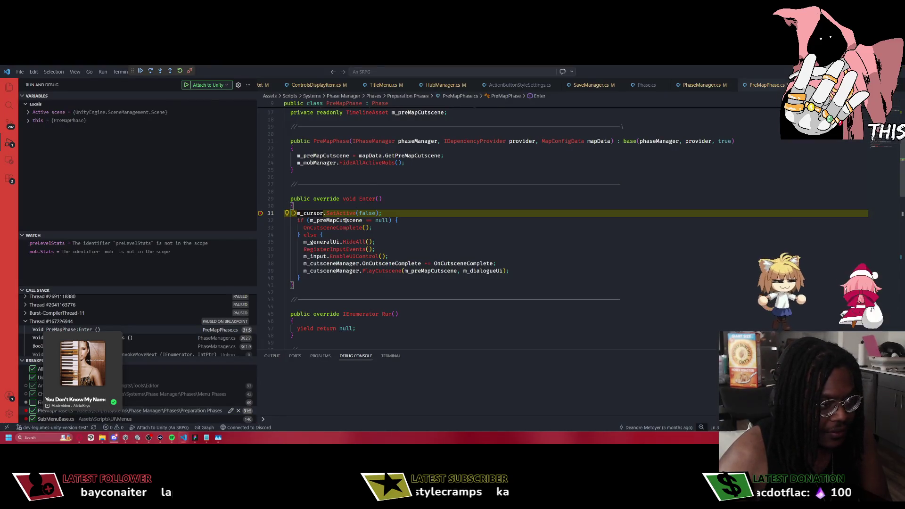
mouse_move(358, 215)
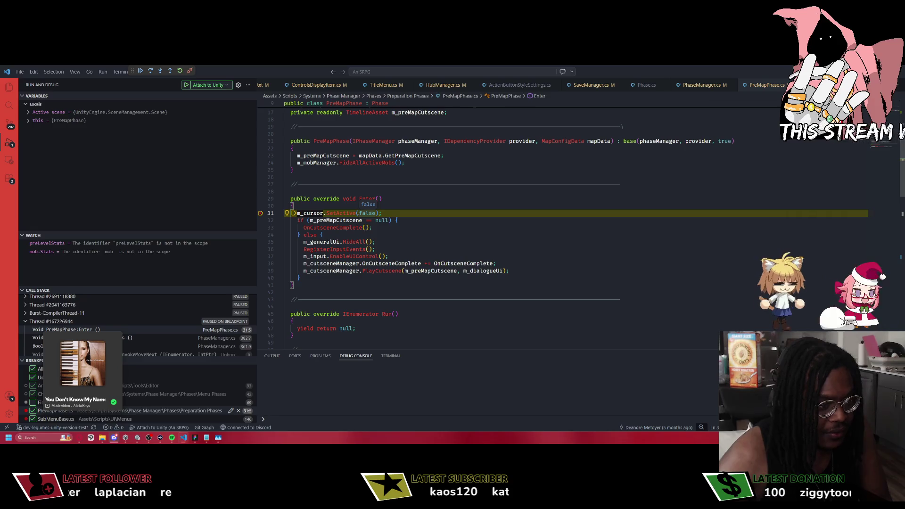
scroll(456, 176, "up", 2)
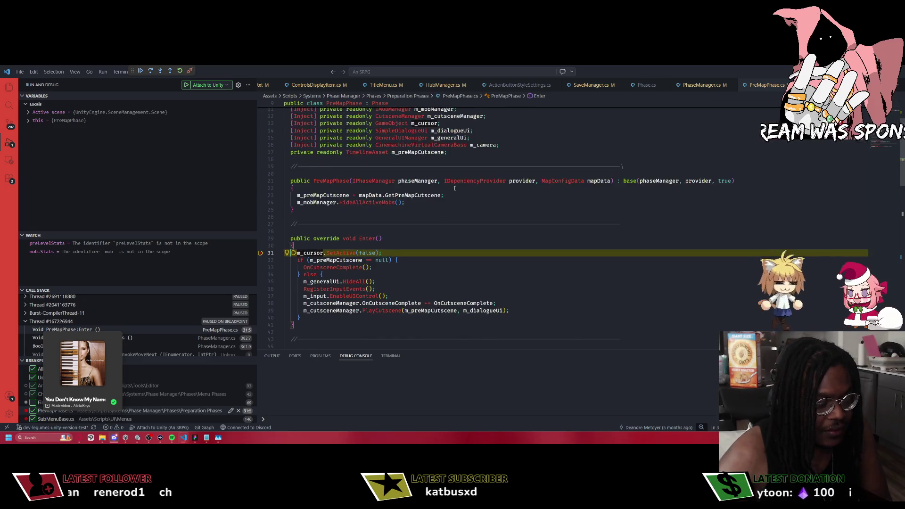
scroll(454, 189, "down", 3)
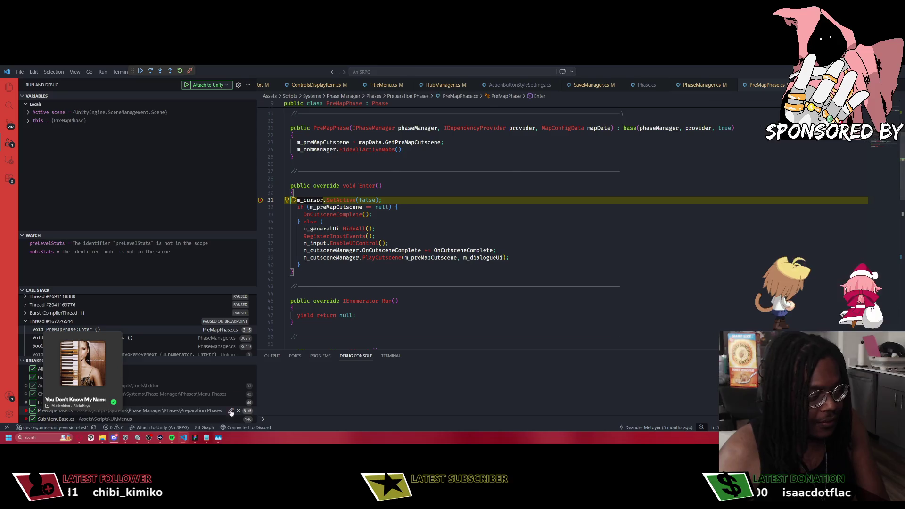
key("F5")
key("alt+Tab")
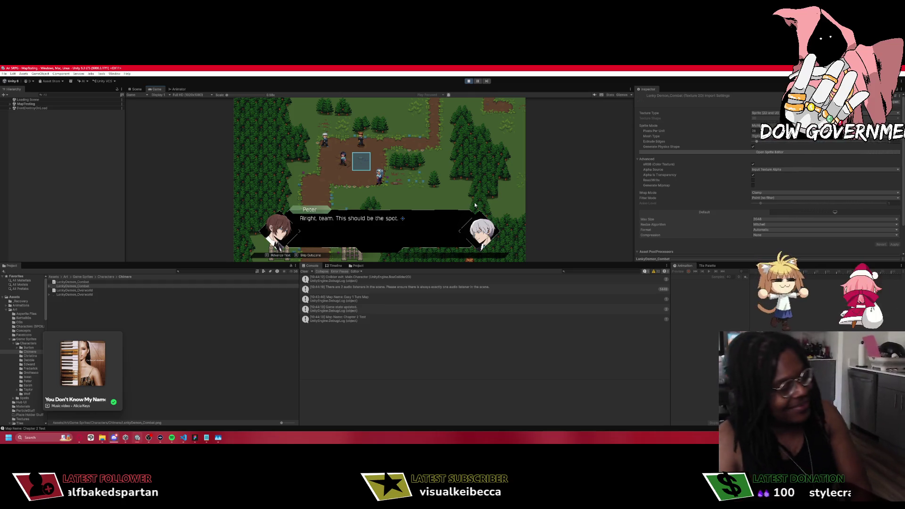
Advance every line of the Edward, Sarah and Debbie conversation until the mission menu appears.
left_click(474, 202)
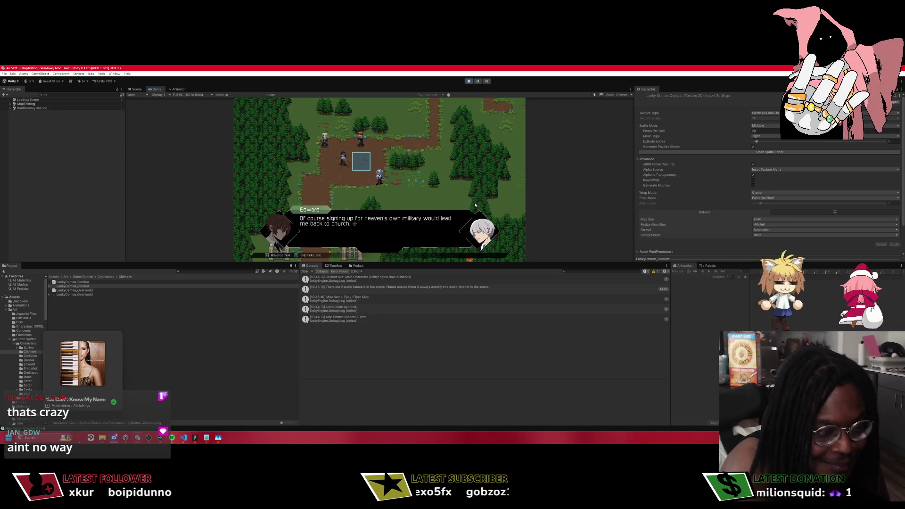
left_click(474, 202)
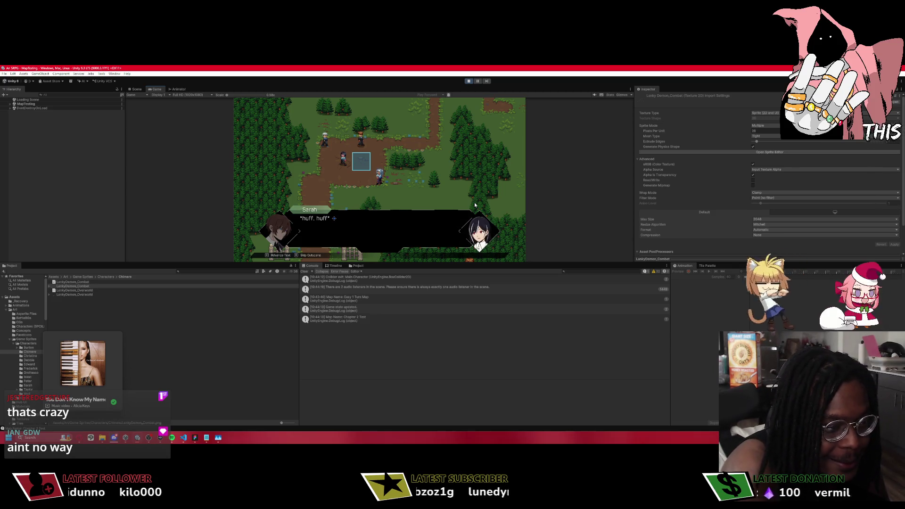
left_click(474, 202)
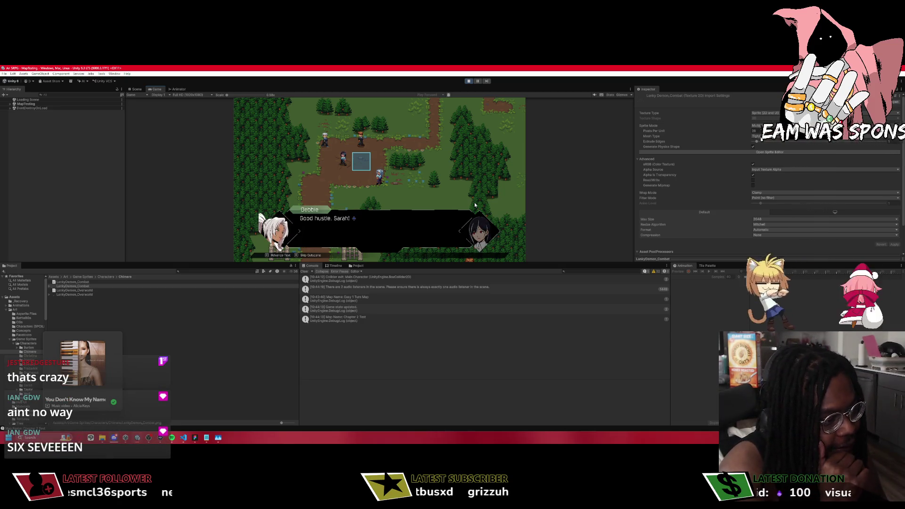
left_click(474, 202)
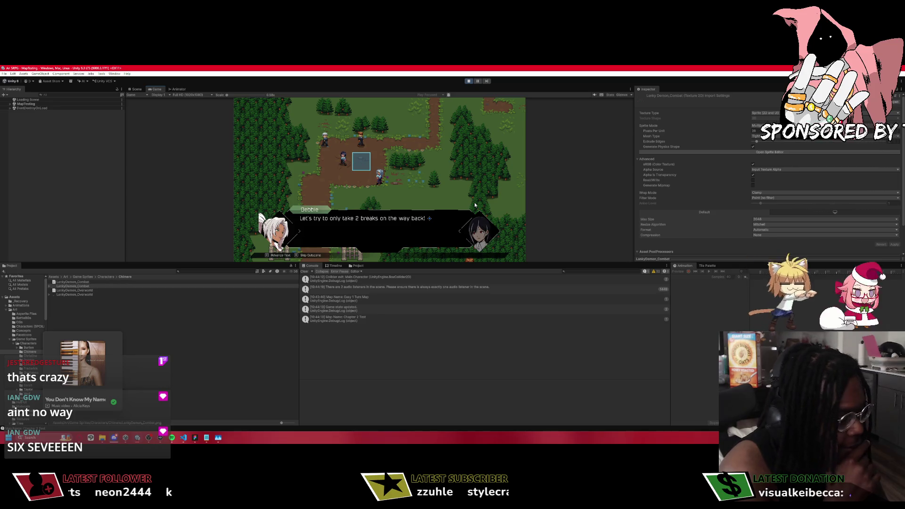
left_click(474, 202)
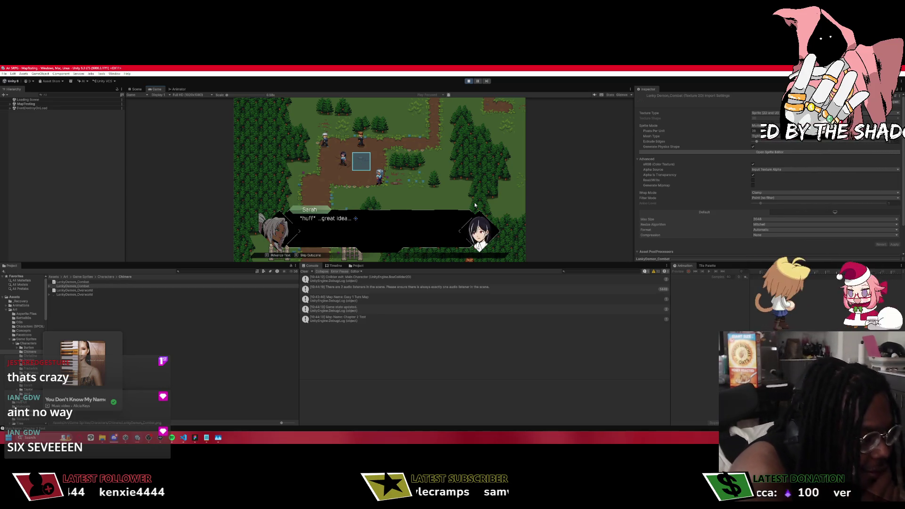
left_click(474, 202)
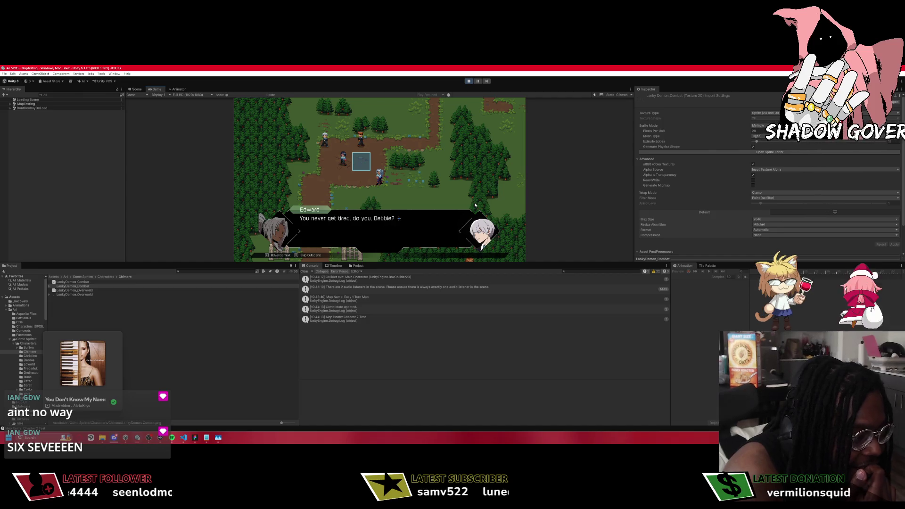
left_click(474, 202)
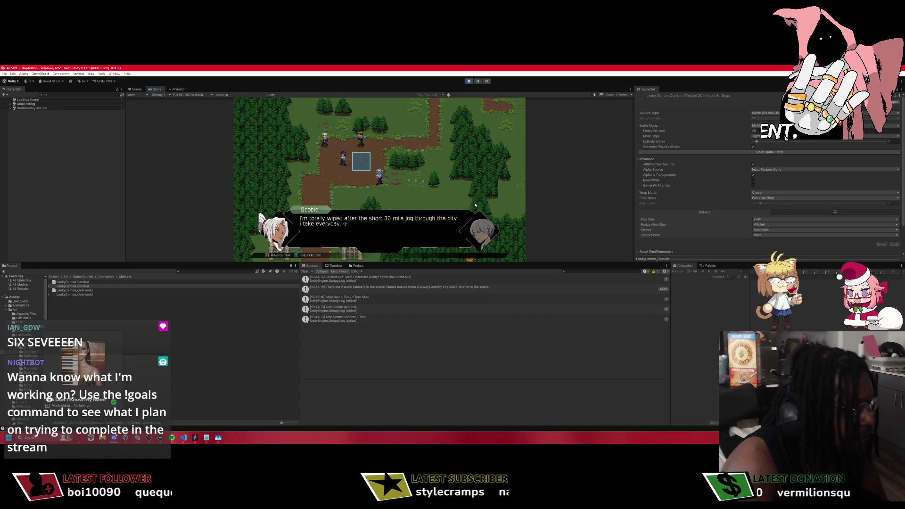
left_click(474, 202)
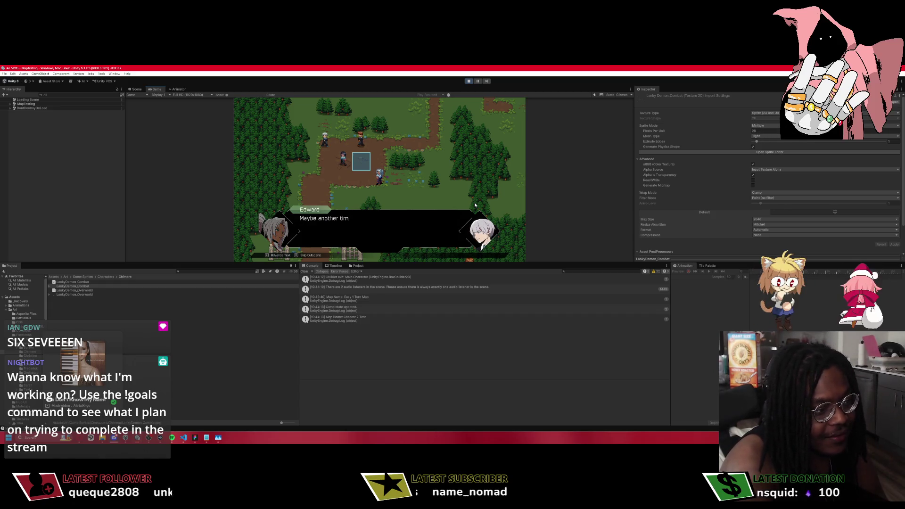
key("Return")
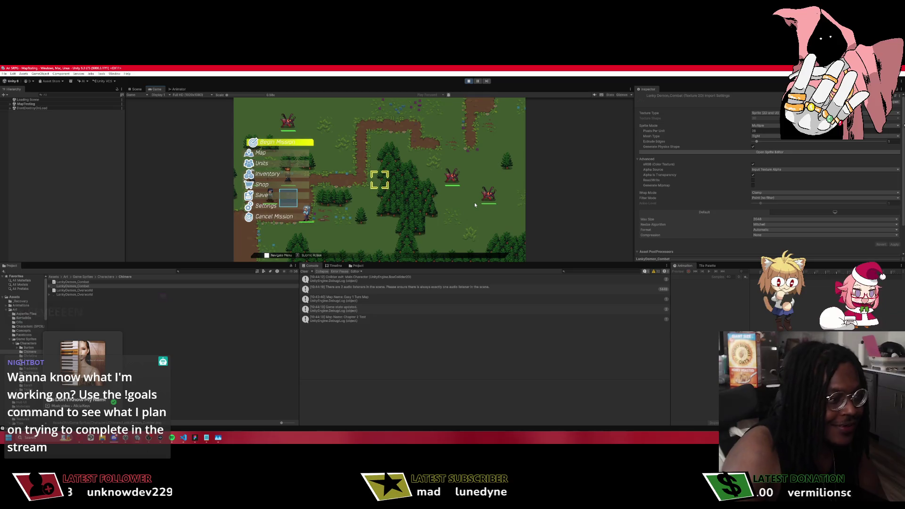
Open Units from the mission menu and cycle through Peter, Sarah and Debbie's stats.
key("Down")
key("Return")
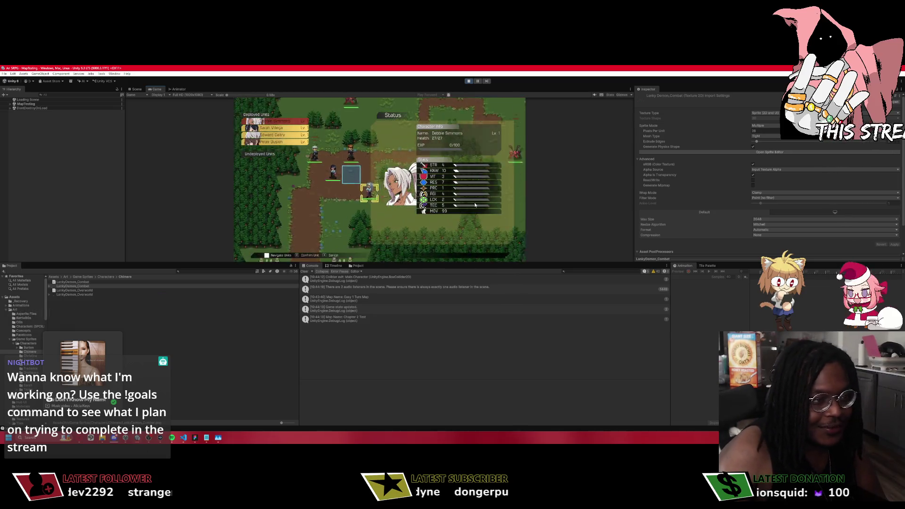
key("Down")
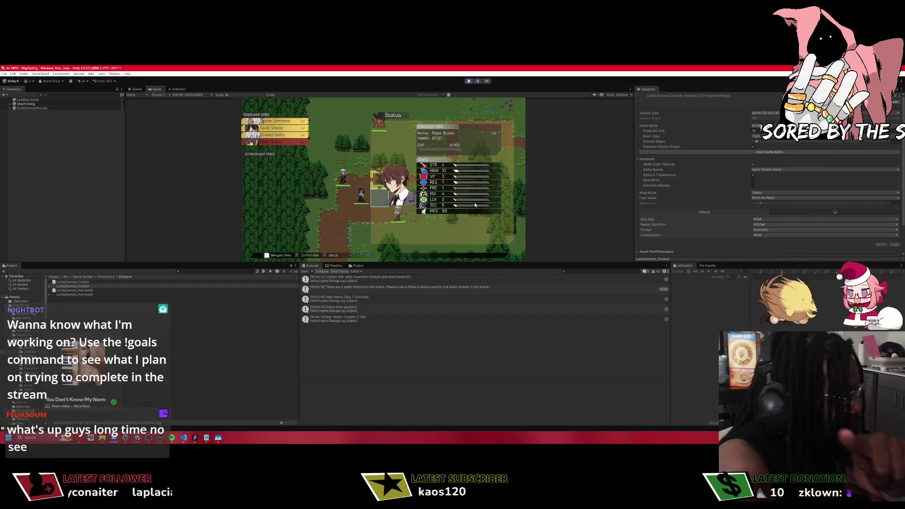
key("Up")
key("Up")
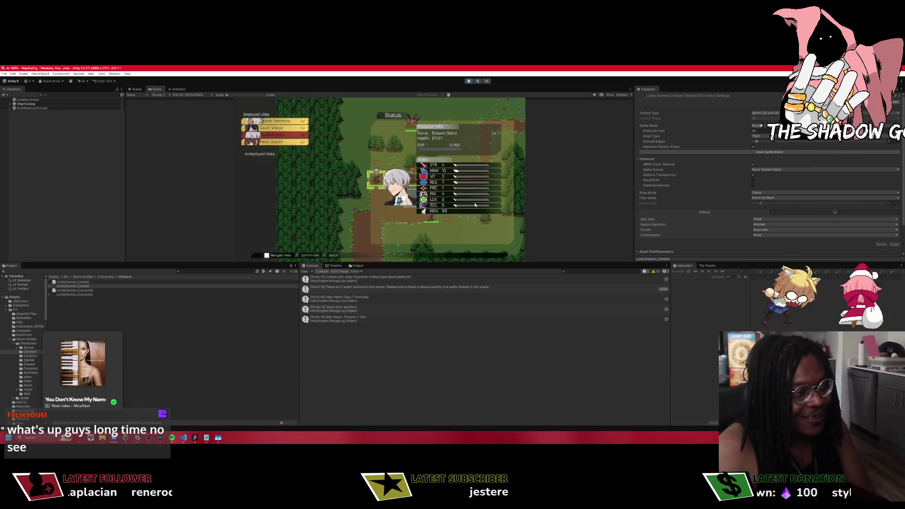
key("Up")
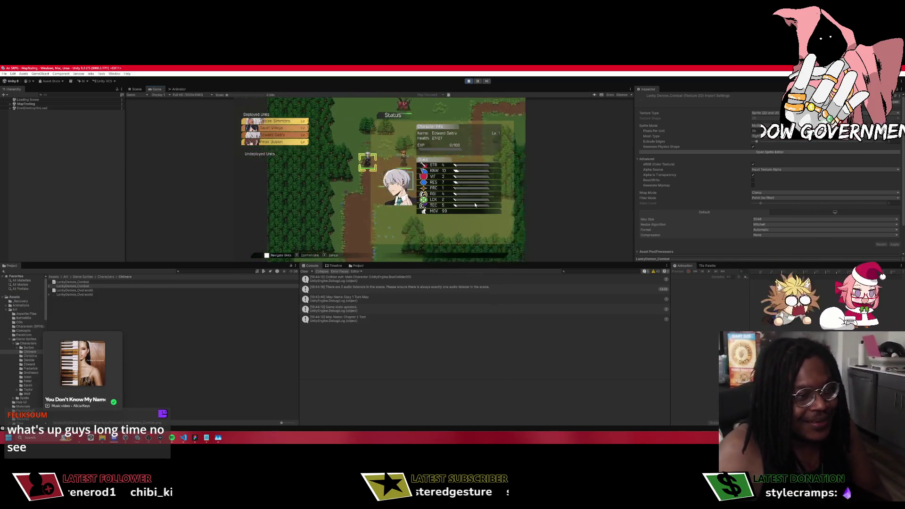
key("Up")
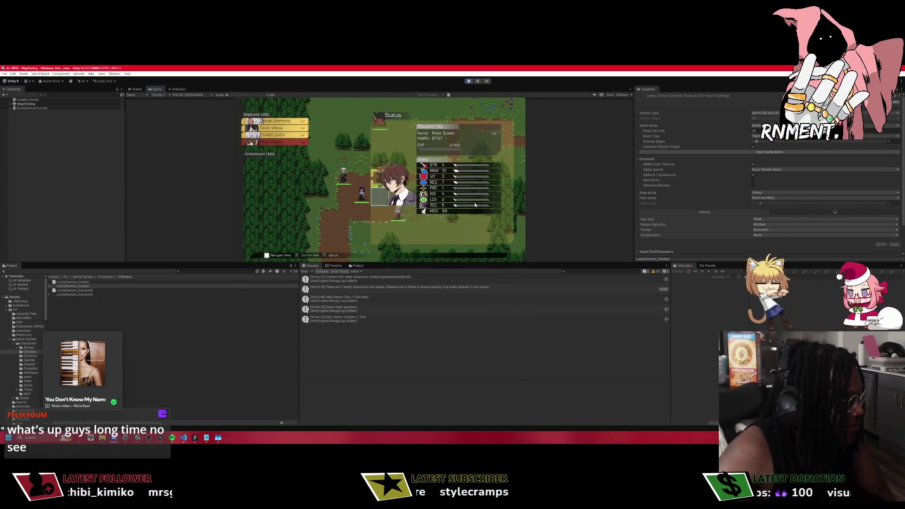
key("Up")
key("Up")
key("Up")
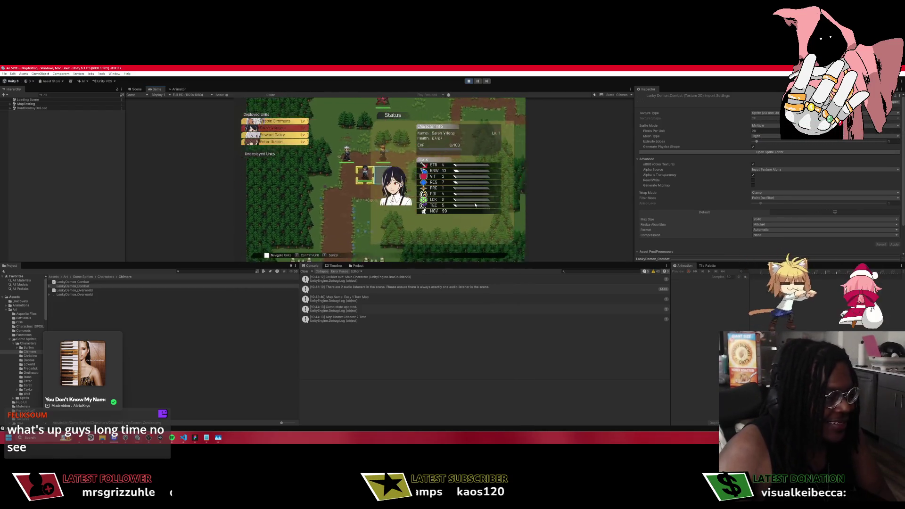
key("Up")
key("Up")
key("Up")
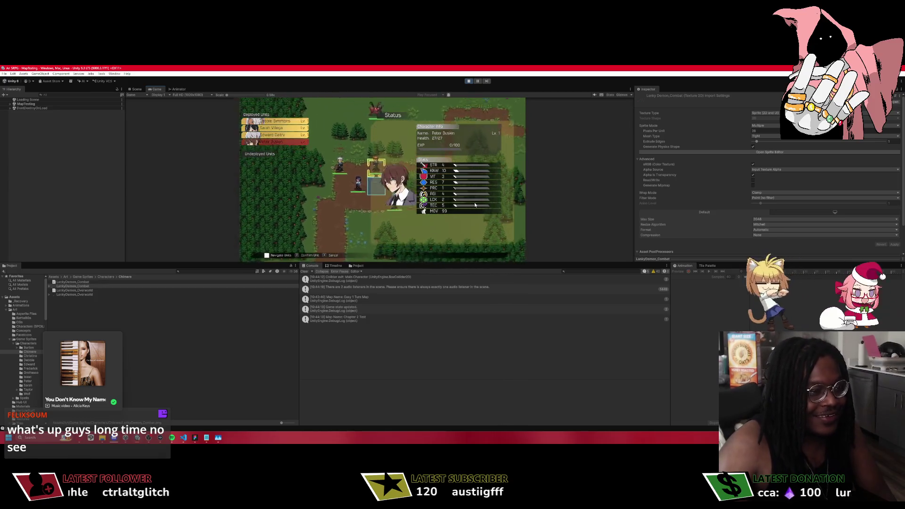
key("Up")
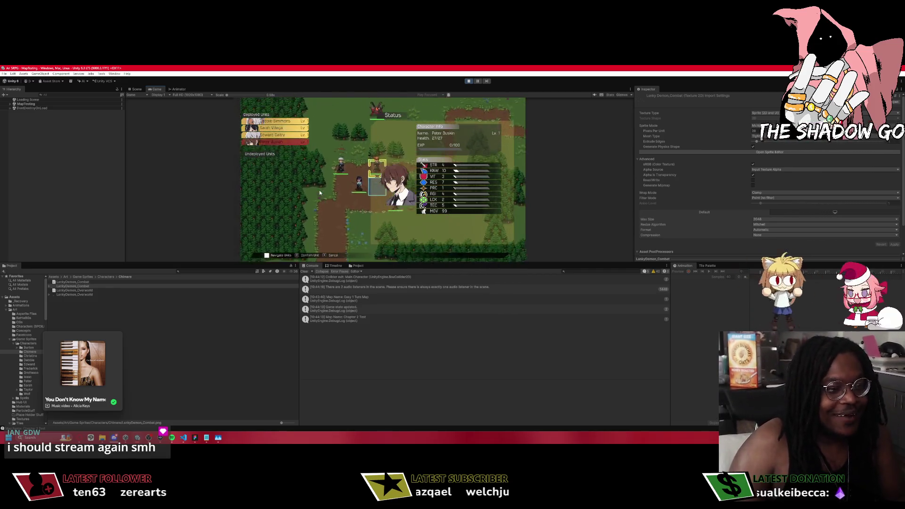
View Edward Daltry's stats, then close the status screen and return to free map movement.
key("Down")
key("Down")
key("Down")
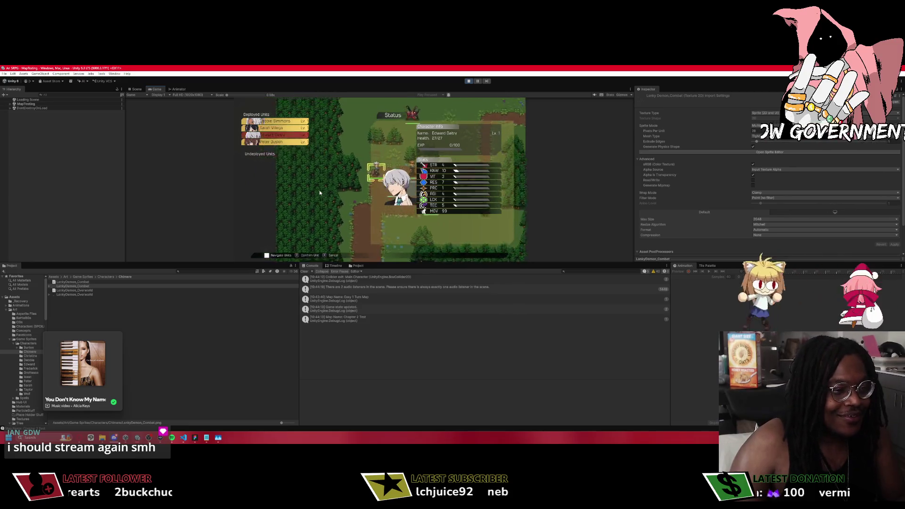
key("Escape")
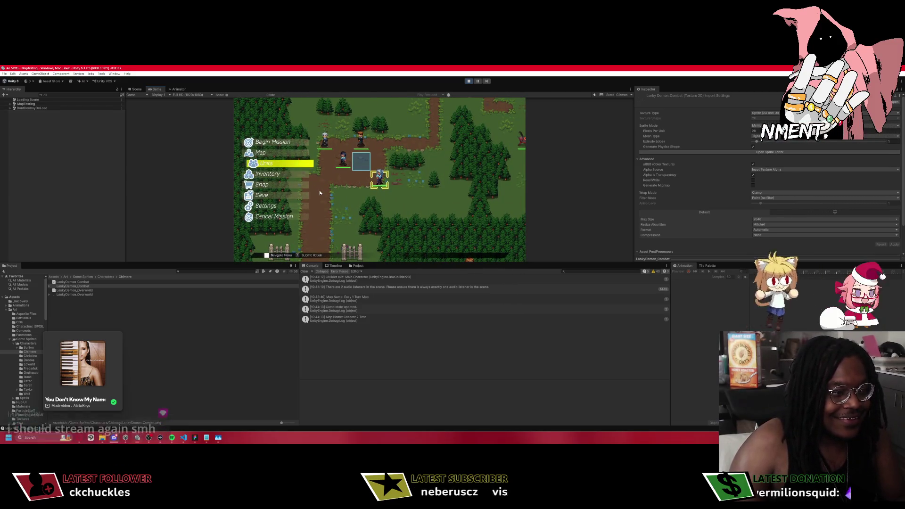
key("Up")
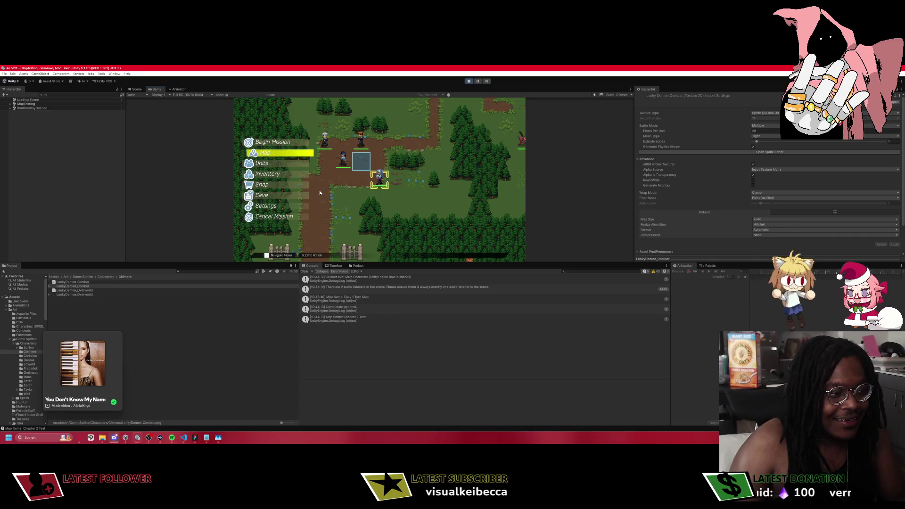
key("Down")
key("Down")
key("Up")
key("Up")
key("Return")
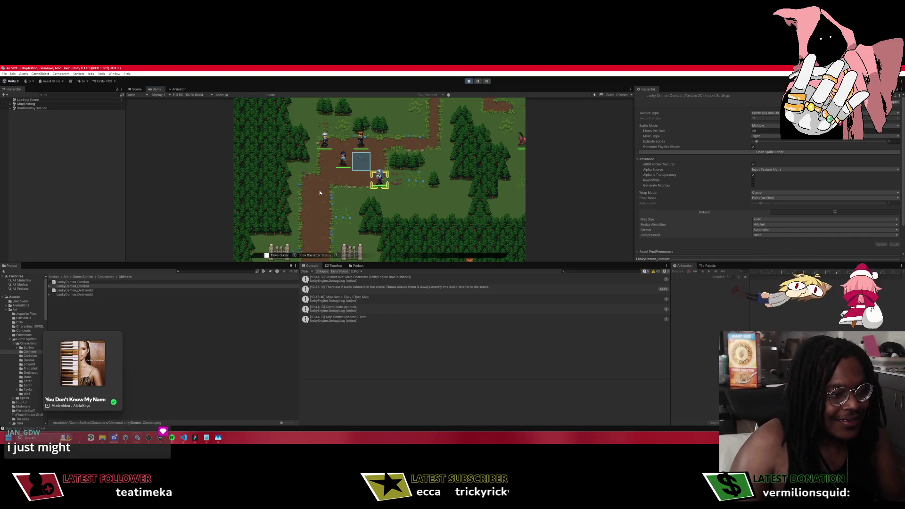
Put the map cursor on Peter Duskin and open his character status screen.
key("Up")
key("Up")
key("Left")
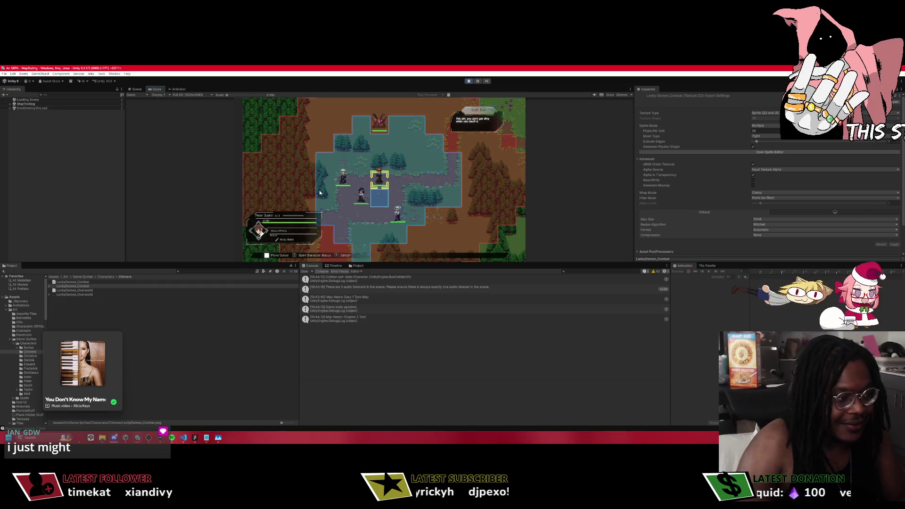
key("r")
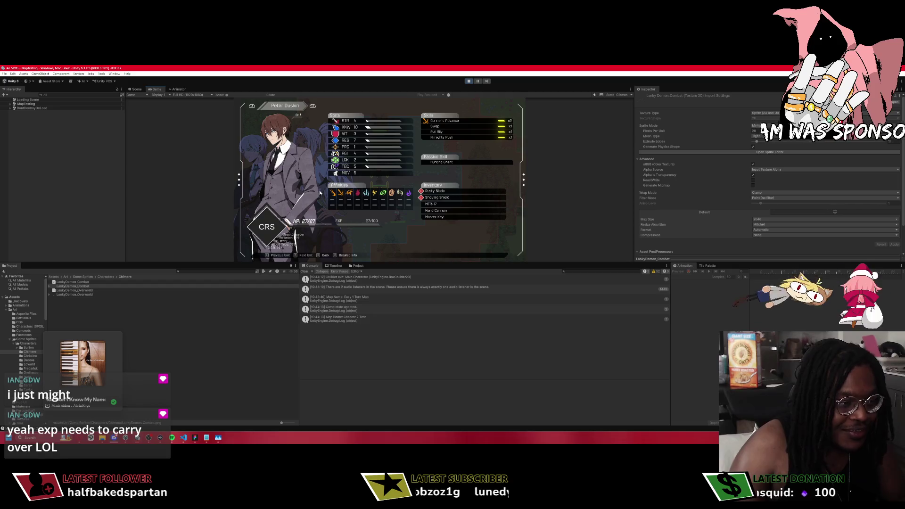
key("Escape")
key("Down")
key("Up")
key("r")
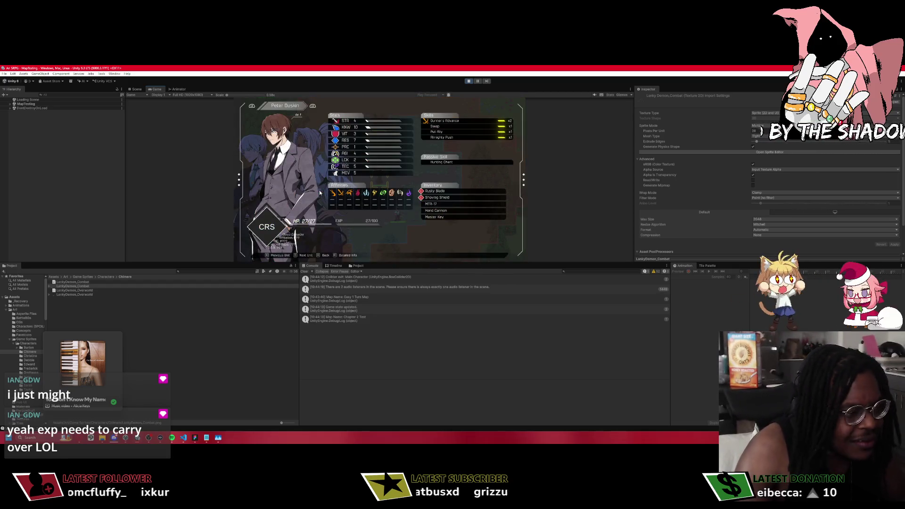
key("Escape")
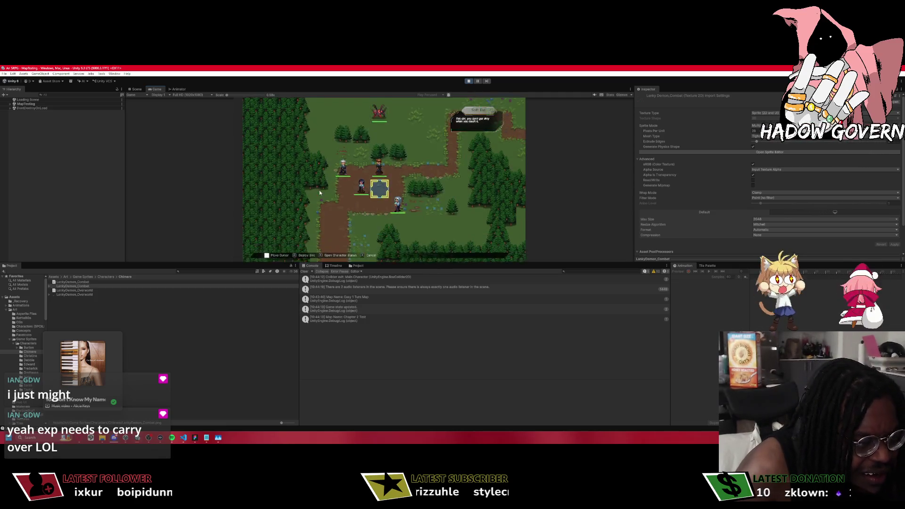
key("Up")
key("r")
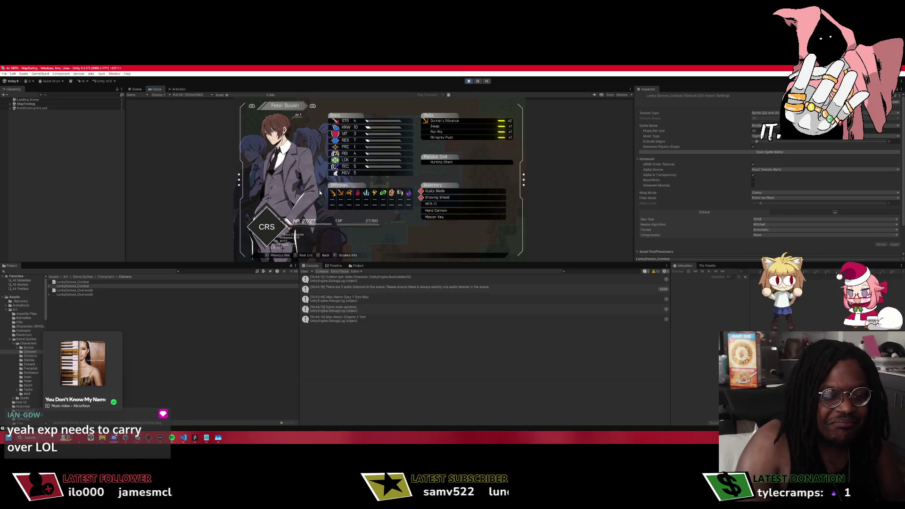
Open the Units screen from the command menu, then back out to the command menu.
key("Escape")
key("Down")
key("Return")
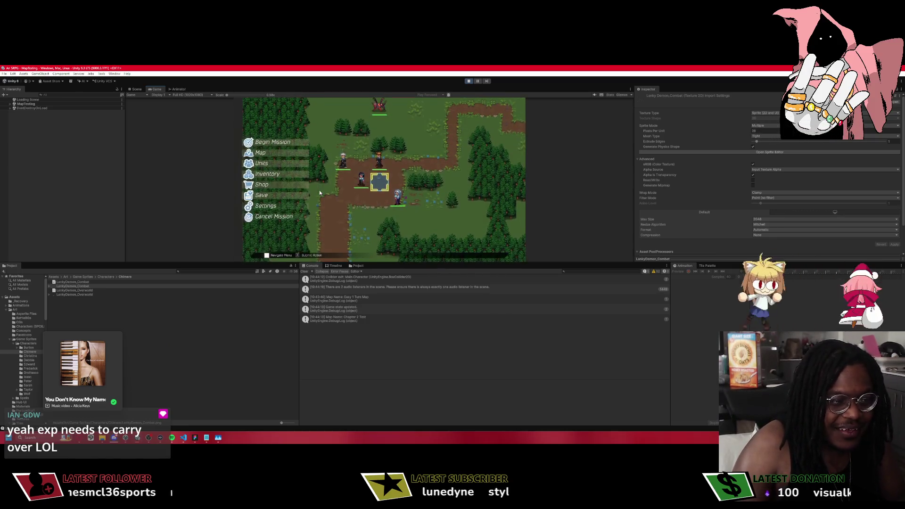
key("Down")
key("Down")
key("Return")
key("Escape")
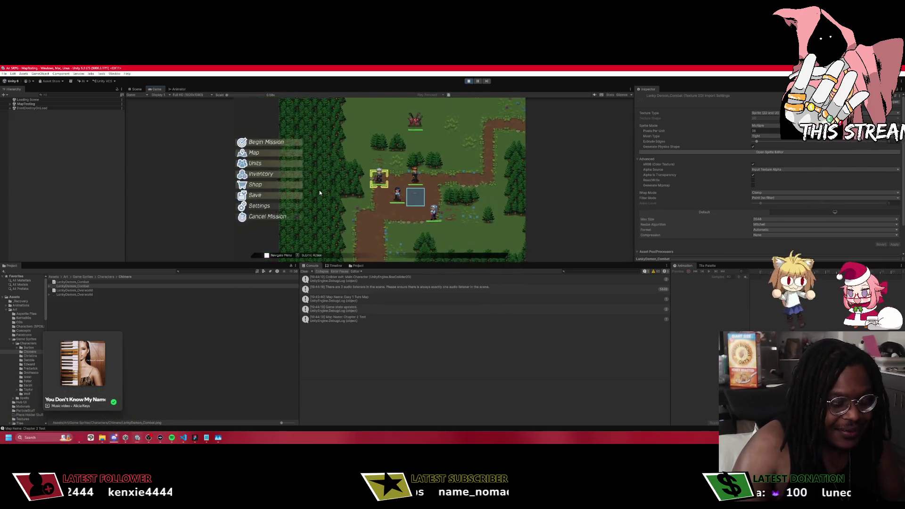
key("alt+Tab")
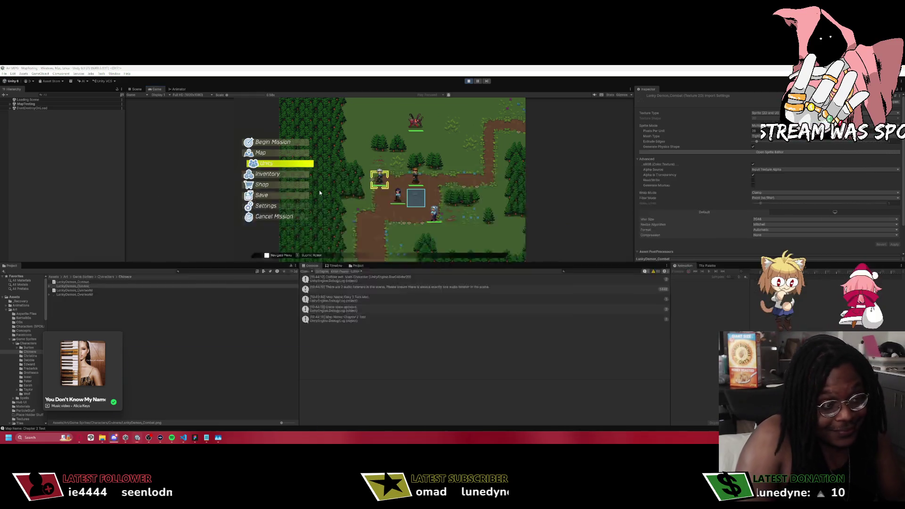
key("ctrl+p")
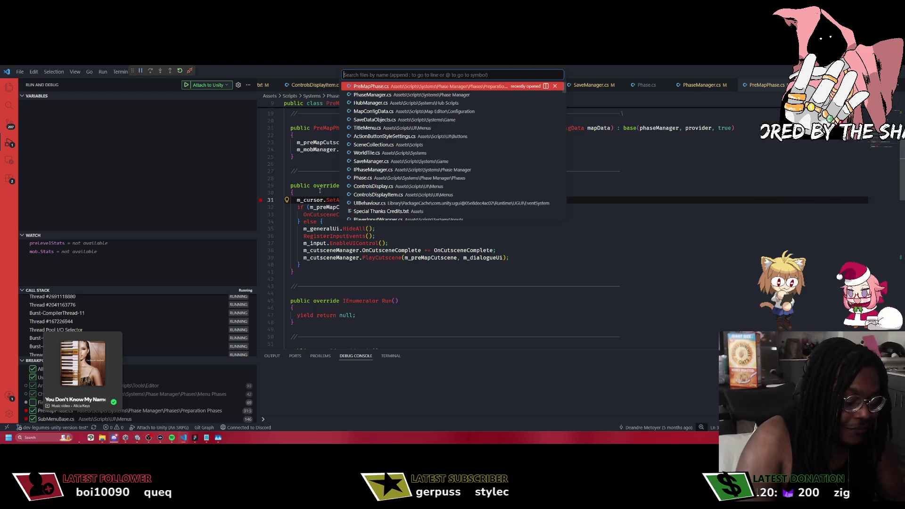
Open CharacterInfo, then CharacterStatusMenu.cs through the quick file search.
type("CharacterInf")
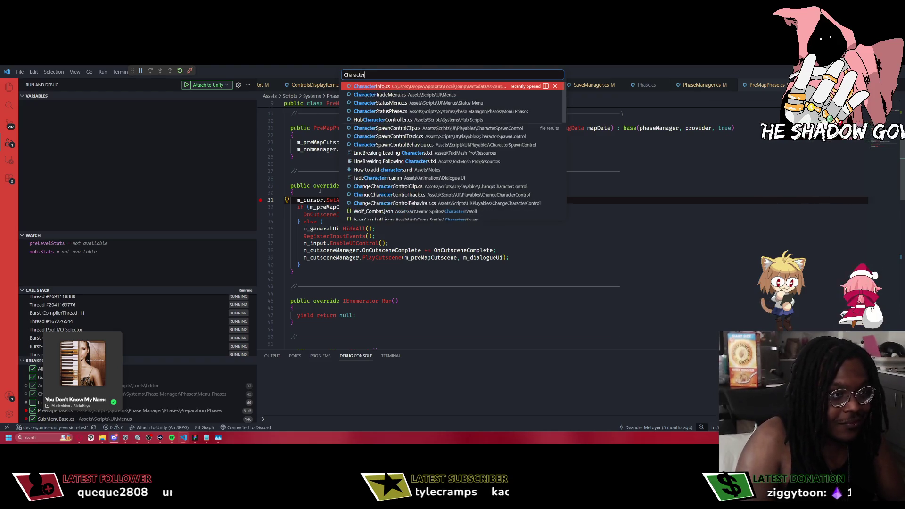
key("Return")
key("ctrl+p")
type("Chj")
key("BackSpace")
type("ra")
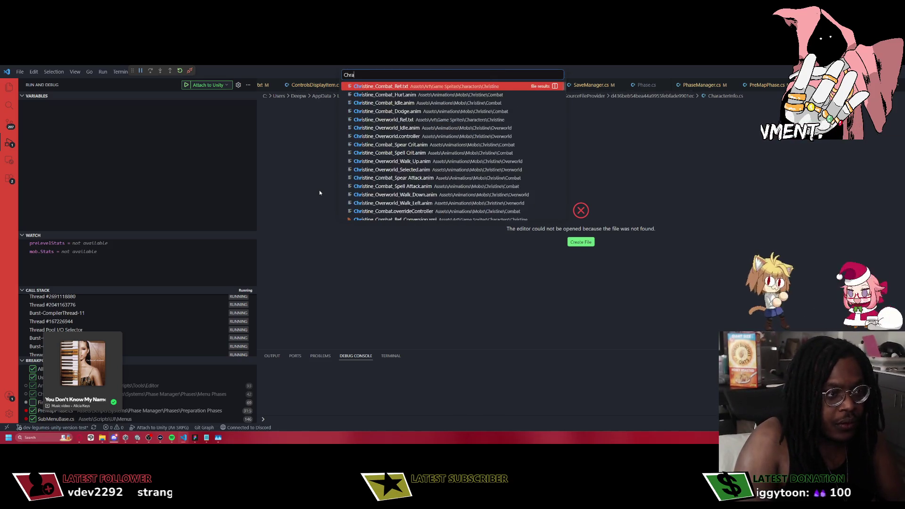
type("cTStatu")
key("Return")
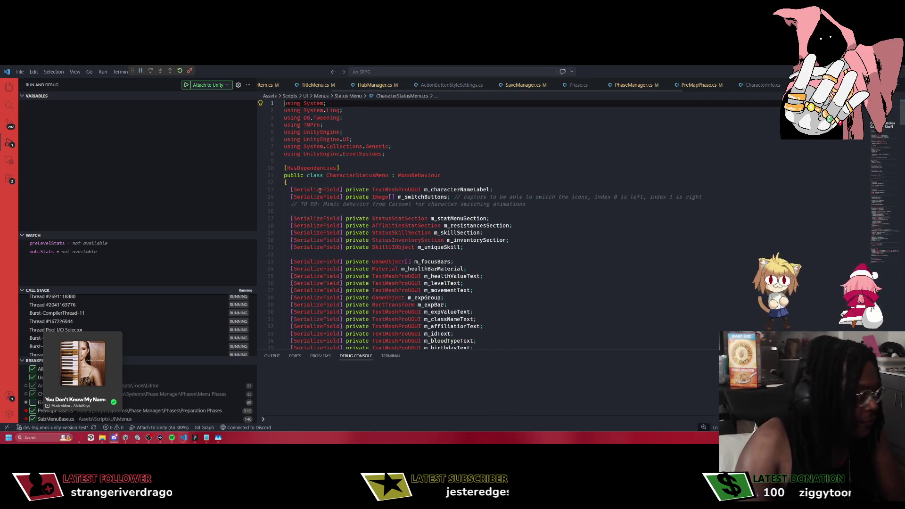
Scroll through CharacterStatusMenu.cs fields down to the Start method's tooltip setup.
scroll(377, 179, "down", 10)
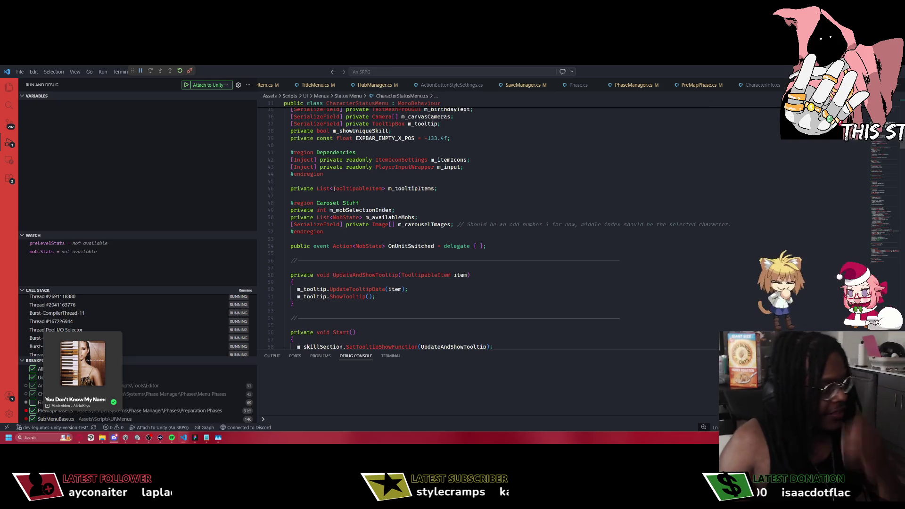
scroll(386, 180, "down", 4)
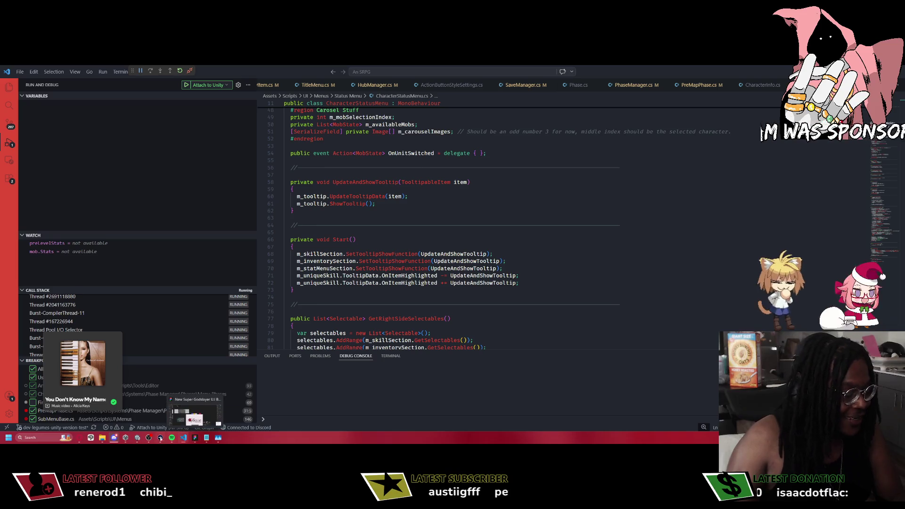
mouse_move(128, 443)
key("super+e")
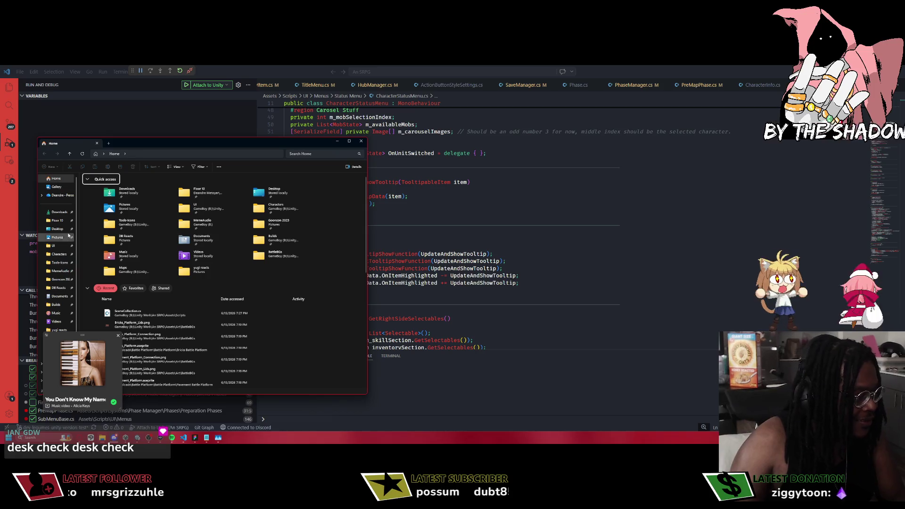
Browse to Floor 10 > An SRPG > saves and open Save Auto in Visual Studio Code.
left_click(56, 220)
left_click_drag(138, 142, 302, 156)
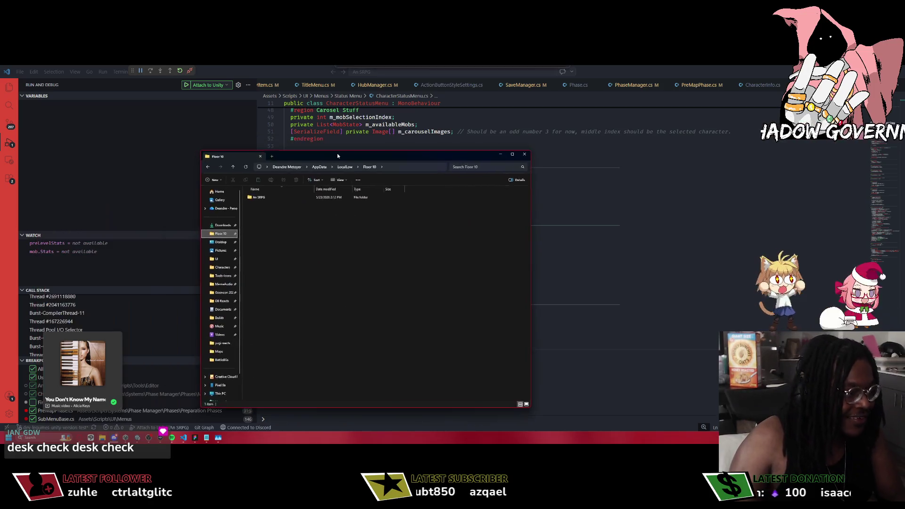
double_click(258, 197)
double_click(259, 197)
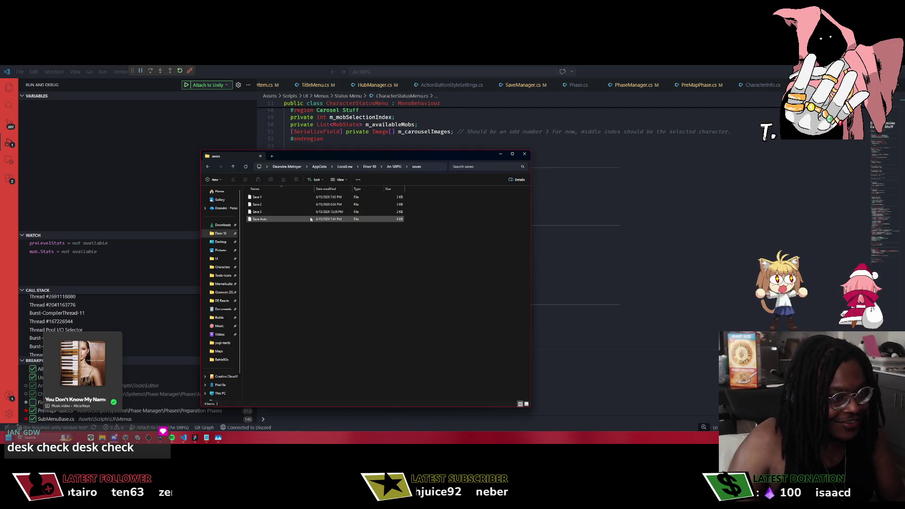
left_click(311, 219)
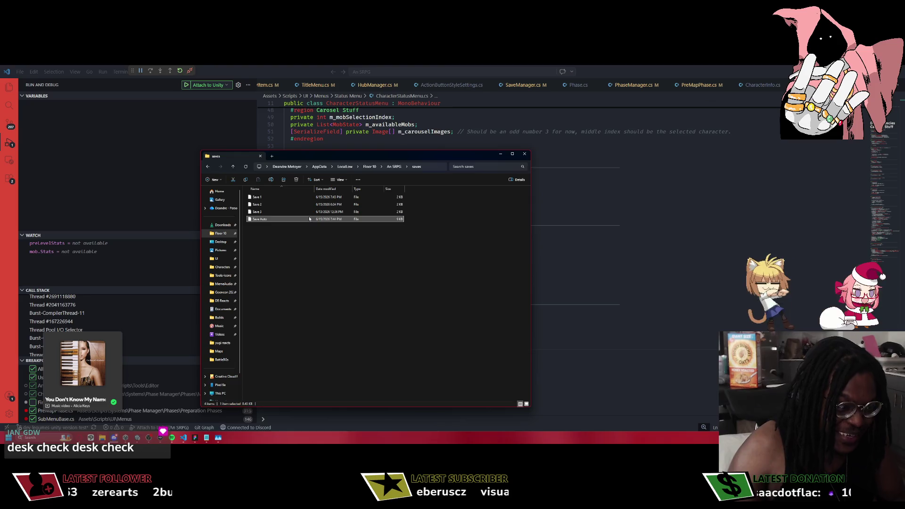
double_click(309, 219)
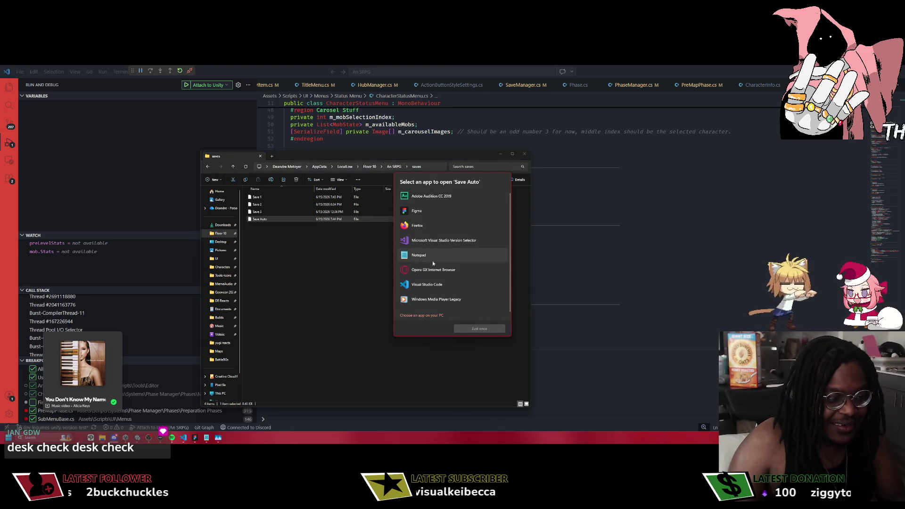
double_click(432, 284)
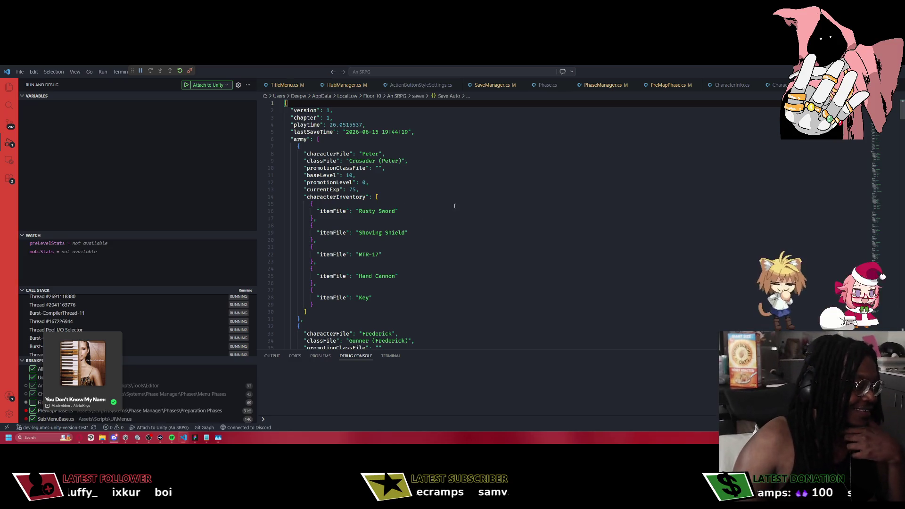
Scroll through the Save Auto JSON's party inventories, convoy items, store stock and enemy units.
scroll(453, 205, "down", 4)
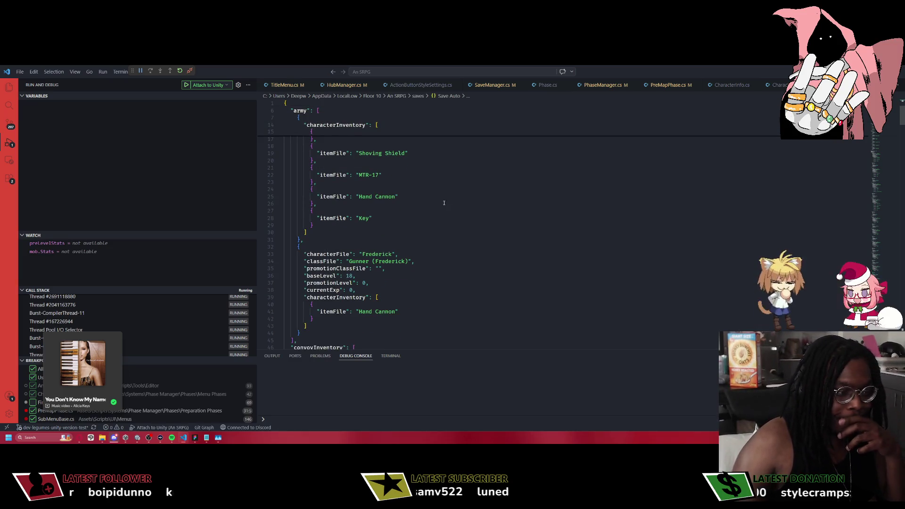
scroll(394, 243, "down", 10)
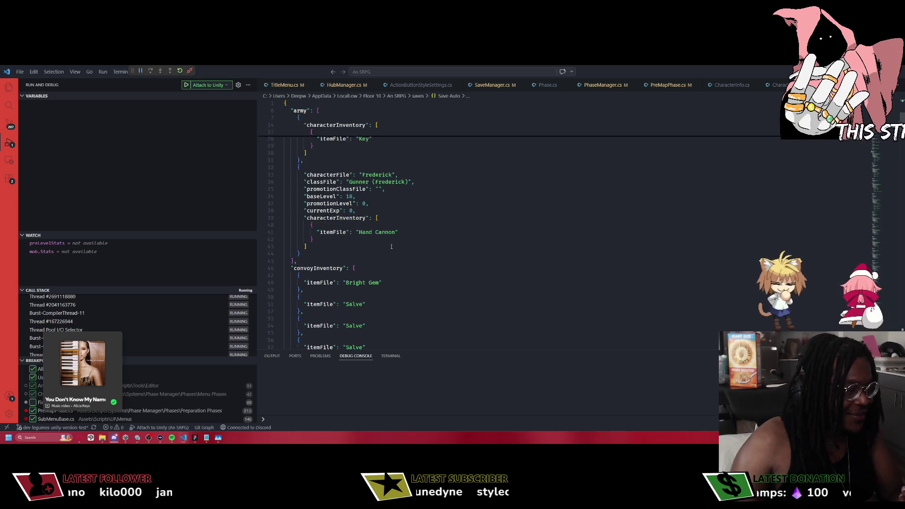
scroll(393, 247, "up", 10)
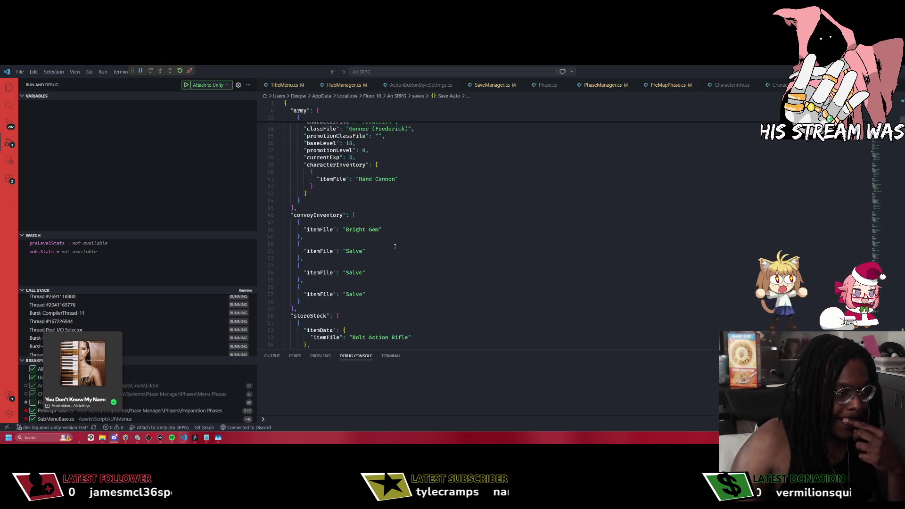
scroll(395, 245, "down", 3)
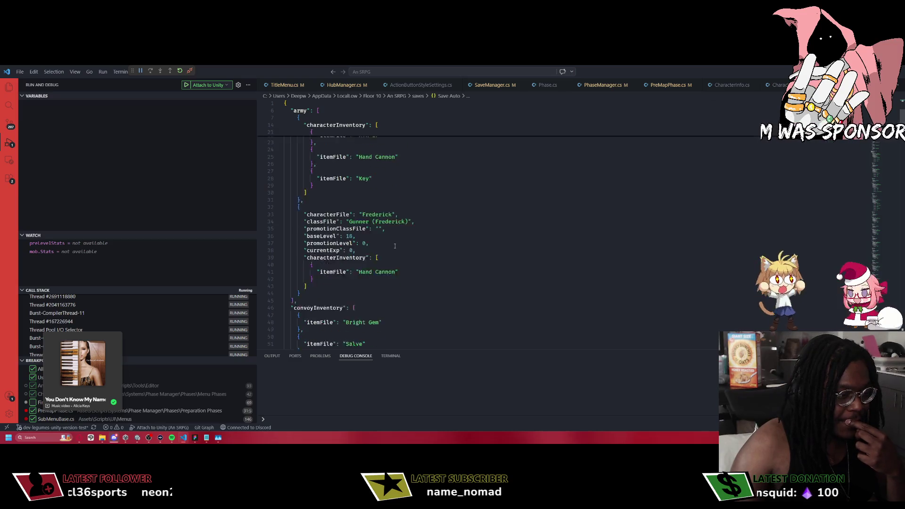
scroll(396, 243, "up", 7)
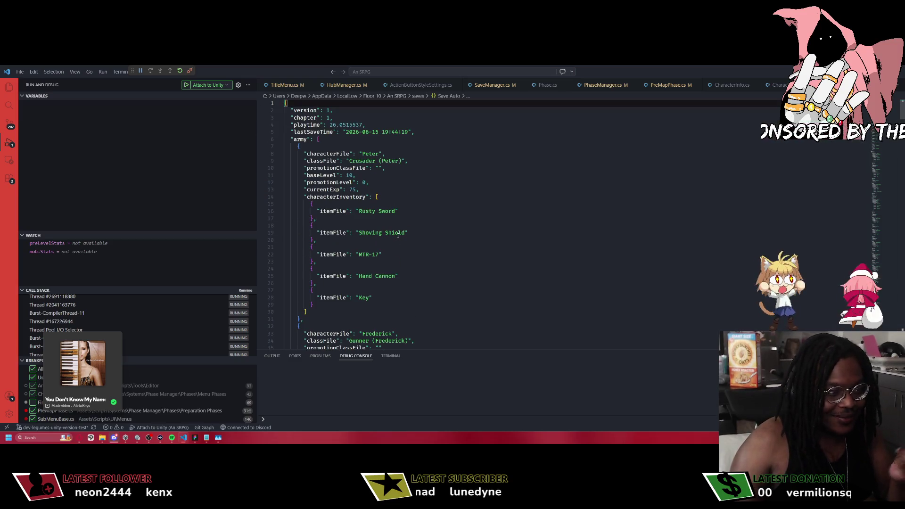
scroll(397, 237, "down", 20)
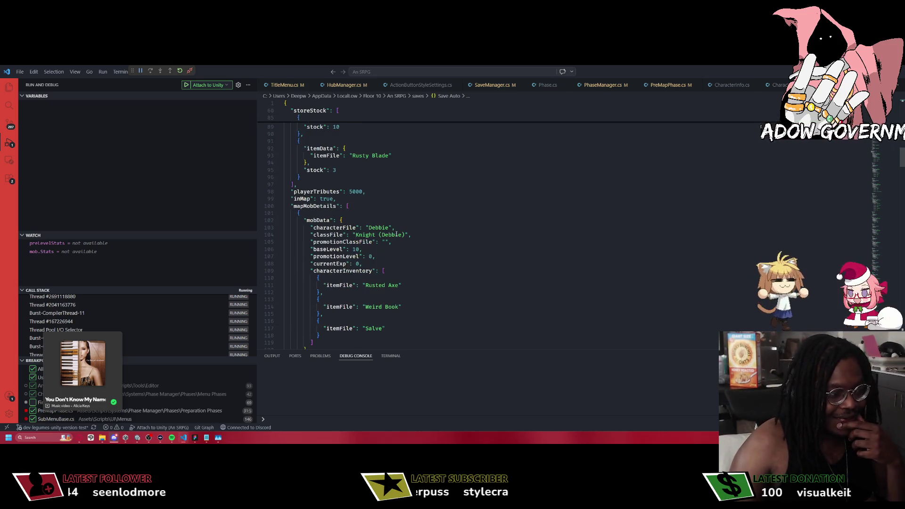
scroll(395, 227, "down", 14)
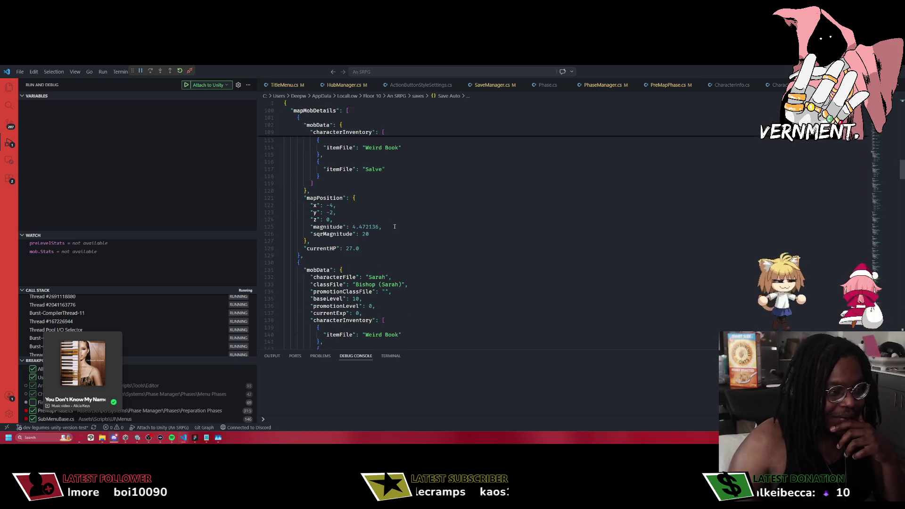
scroll(394, 224, "up", 4)
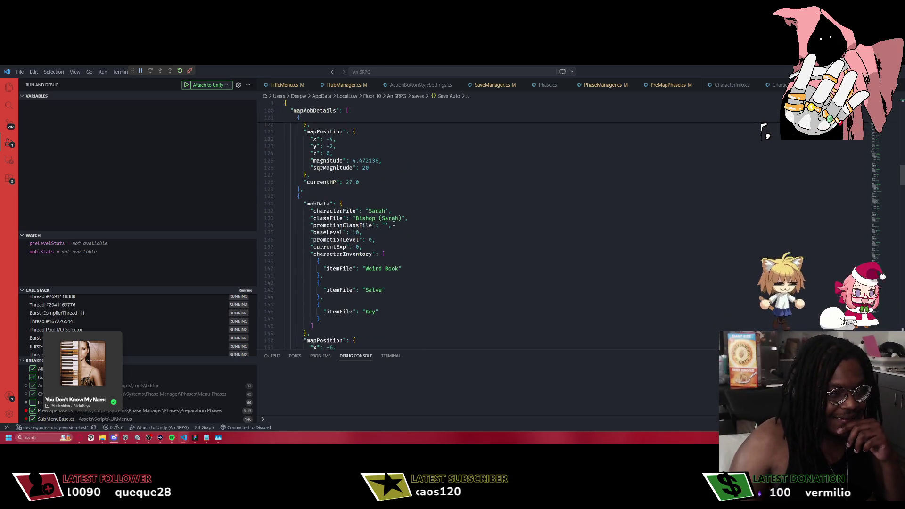
scroll(393, 225, "up", 20)
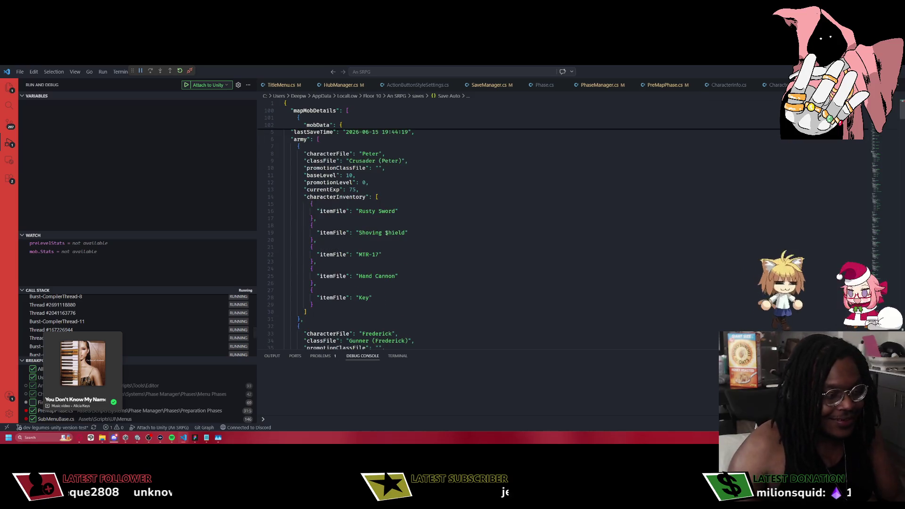
type("x")
key("alt+Tab")
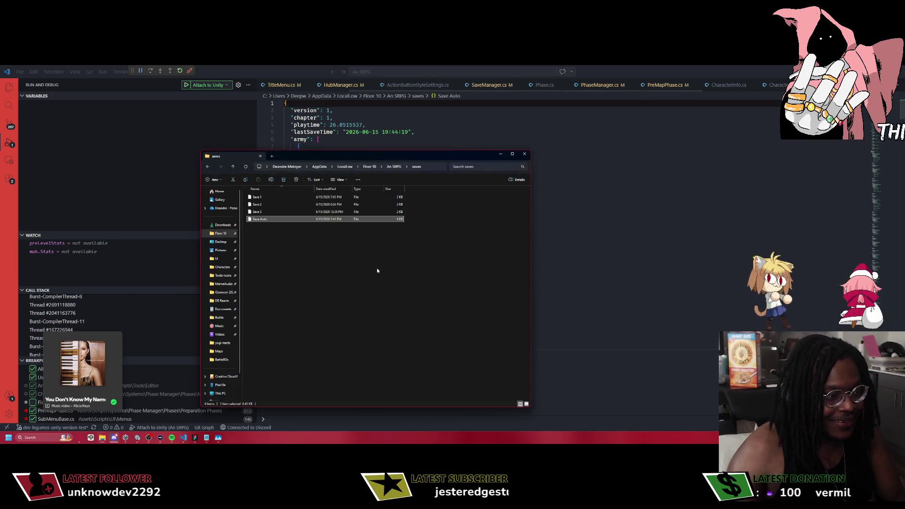
Save the playtest from the pause menu, confirming the overwrite of the save slot.
key("Return")
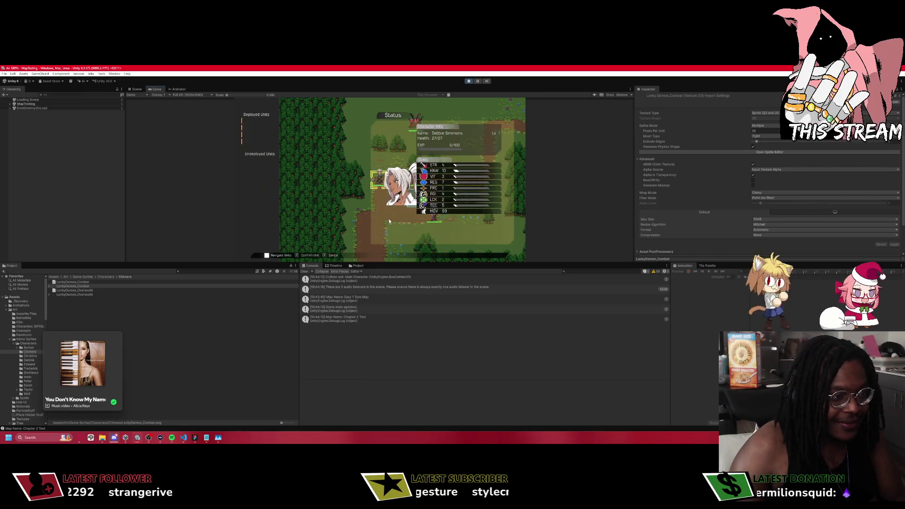
key("Escape")
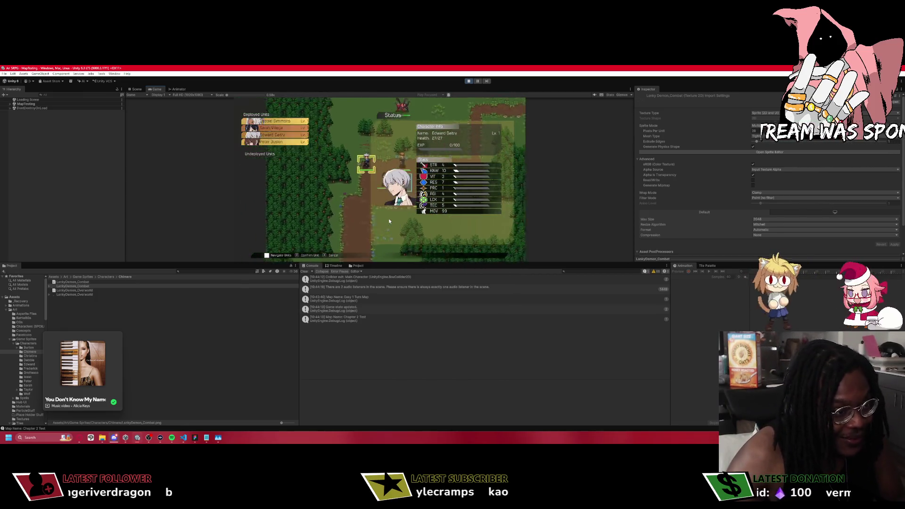
key("Down")
key("Down")
key("Down")
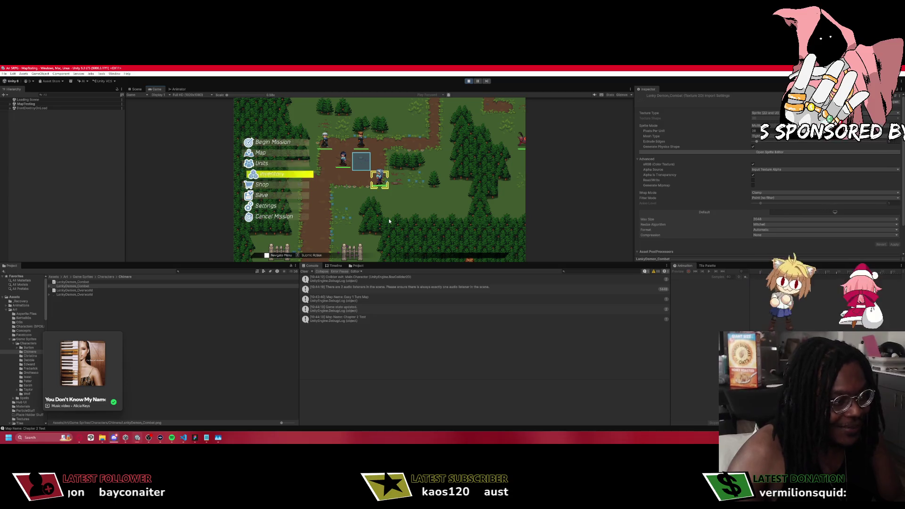
key("Return")
key("Return")
key("Right")
key("Left")
key("Right")
key("Return")
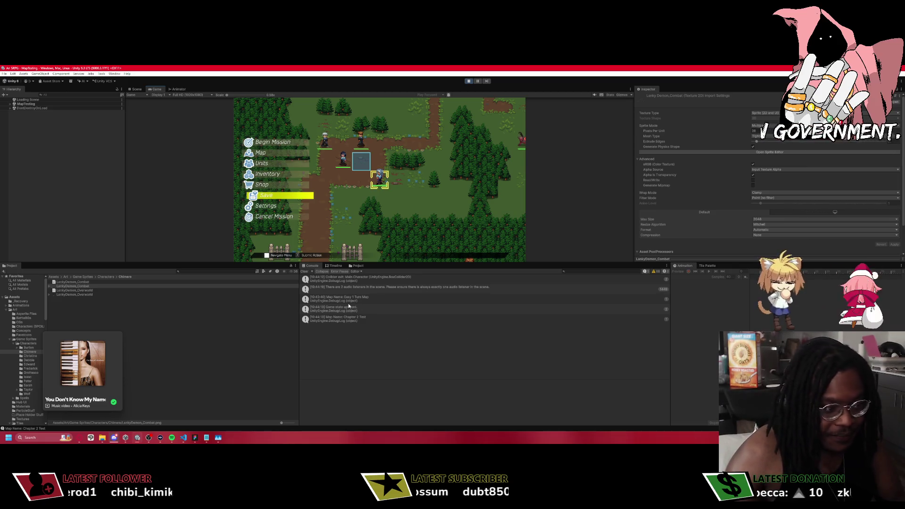
Open the Save 1 file from the saves folder with Visual Studio Code.
left_click(102, 437)
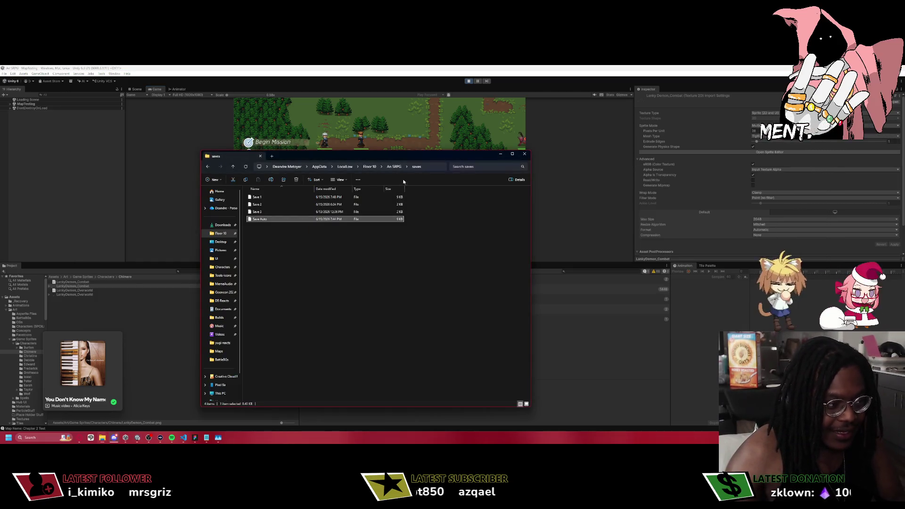
right_click(260, 198)
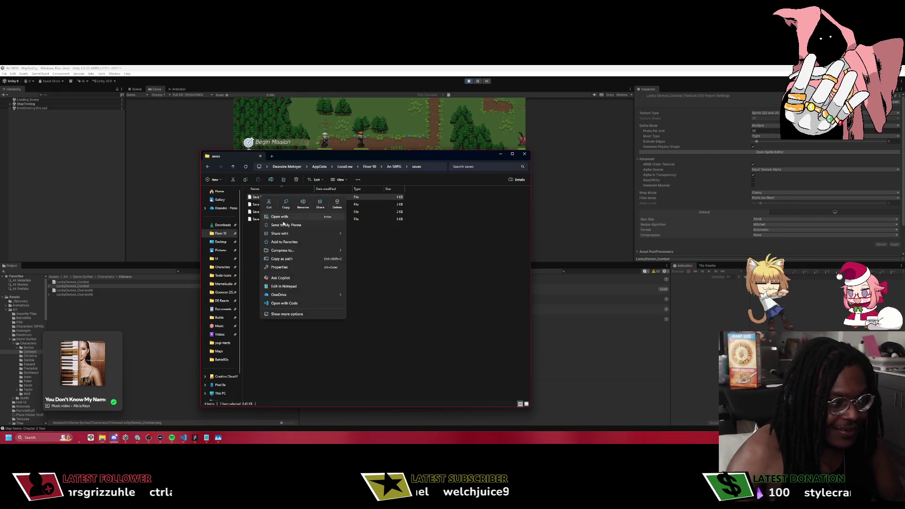
left_click(284, 303)
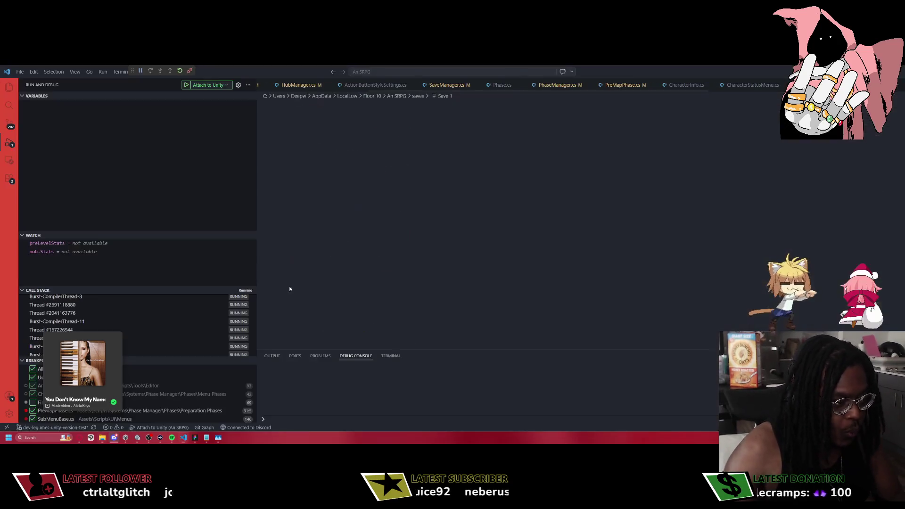
Read down Save 1's army, convoyInventory, storeStock and mapMobDetails, then return to Unity.
scroll(393, 277, "down", 10)
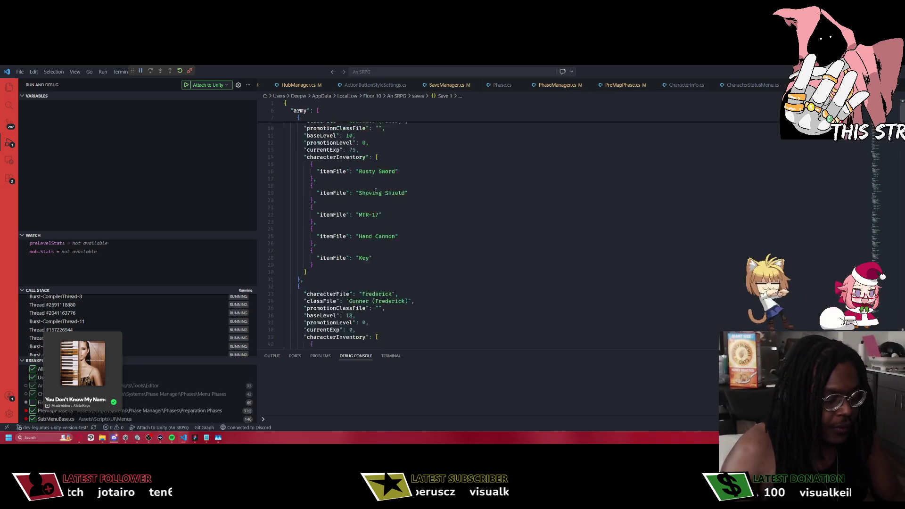
scroll(361, 236, "down", 2)
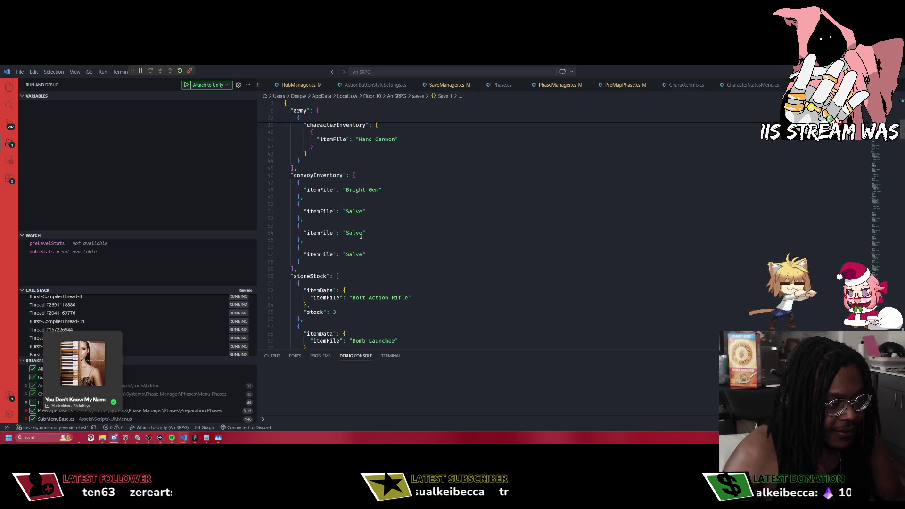
scroll(361, 240, "down", 10)
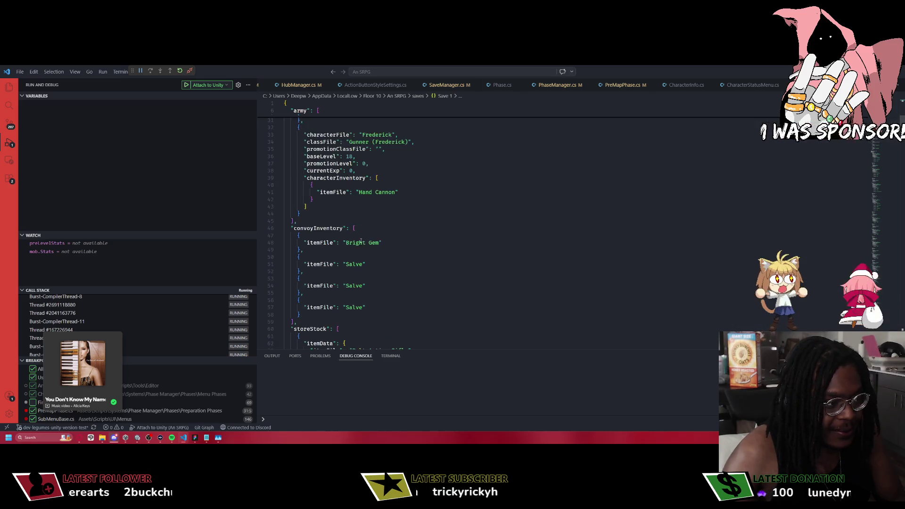
scroll(359, 236, "down", 8)
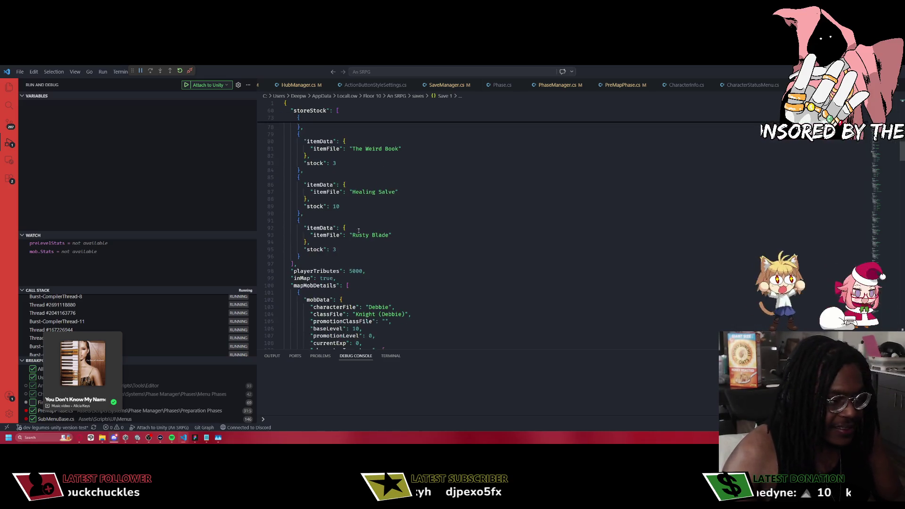
scroll(358, 231, "down", 1)
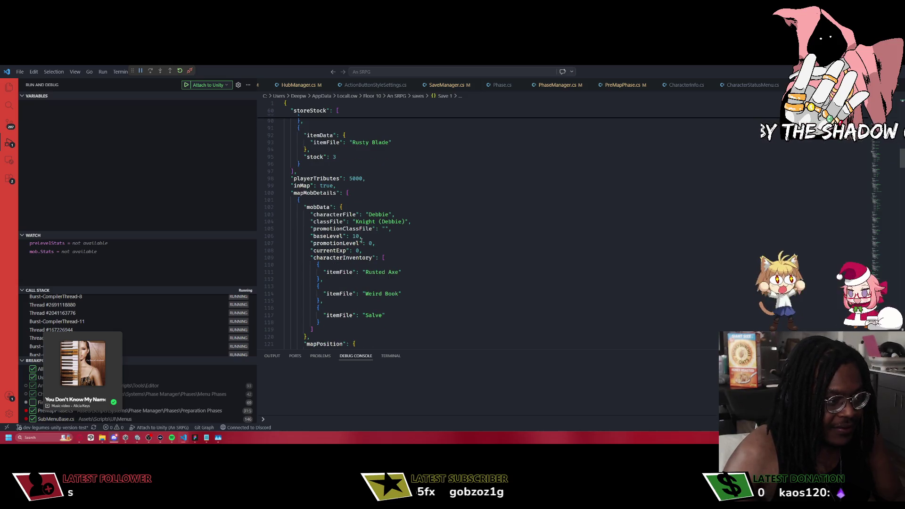
scroll(360, 241, "down", 8)
type("x")
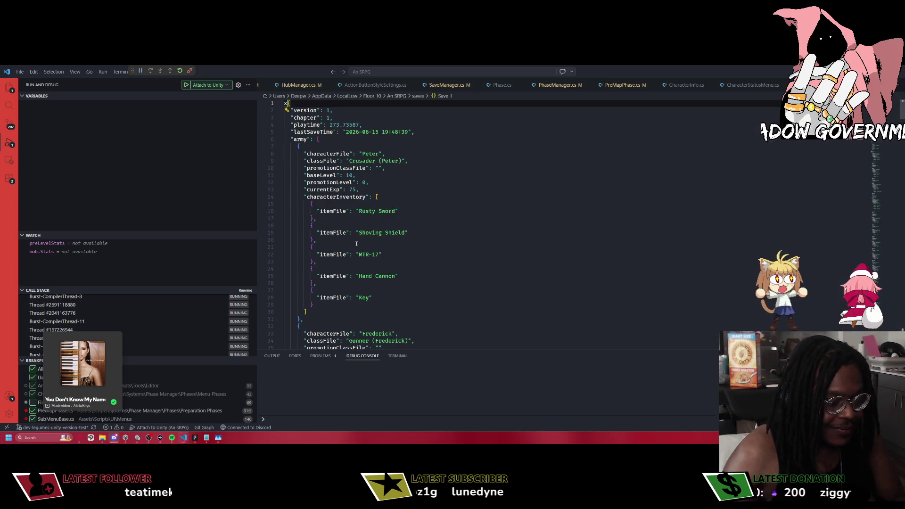
key("alt+Tab")
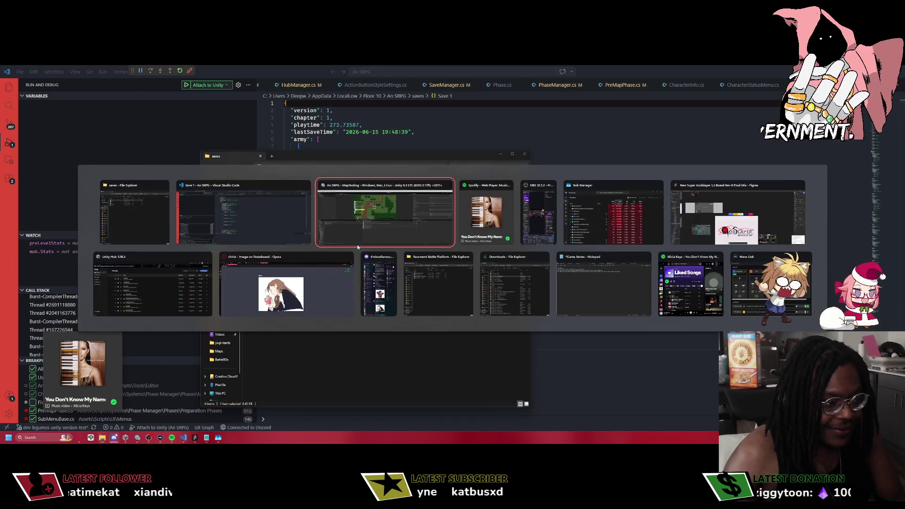
Close the pause menu, move the map cursor onto Edward and open the character status screen.
key("Up")
key("Up")
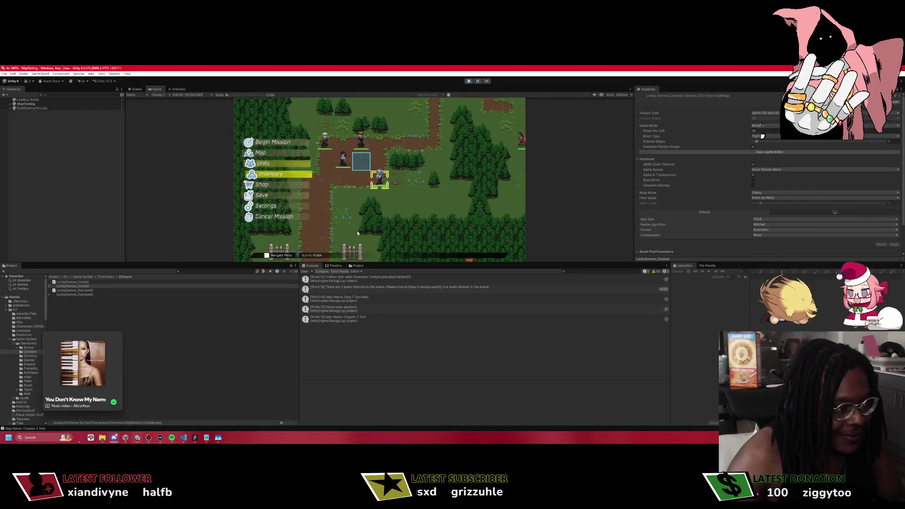
key("Escape")
key("Left")
key("Up")
key("Up")
key("Up")
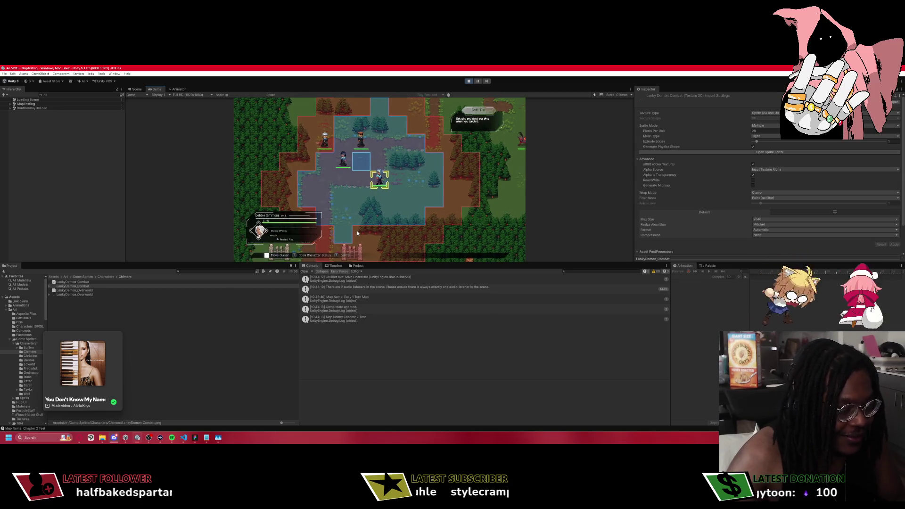
key("Right")
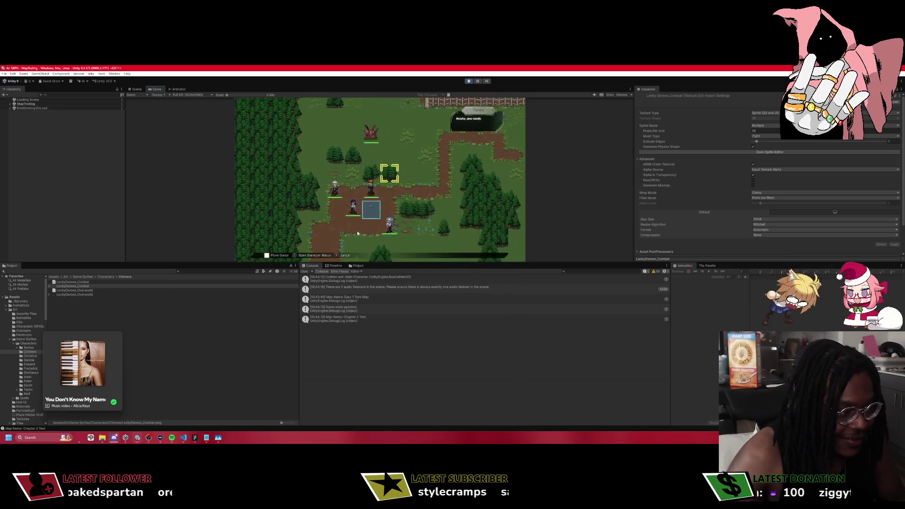
key("Left")
key("Left")
key("Left")
key("Down")
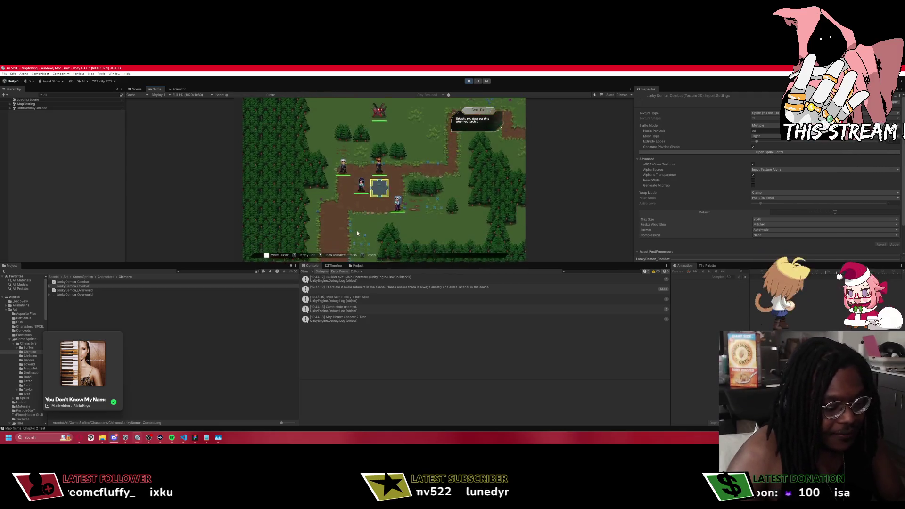
key("c")
Cycle the status screen through Peter Duskin, Sarah Villega and Edward Daltry back to Debbie Simmons.
key("e")
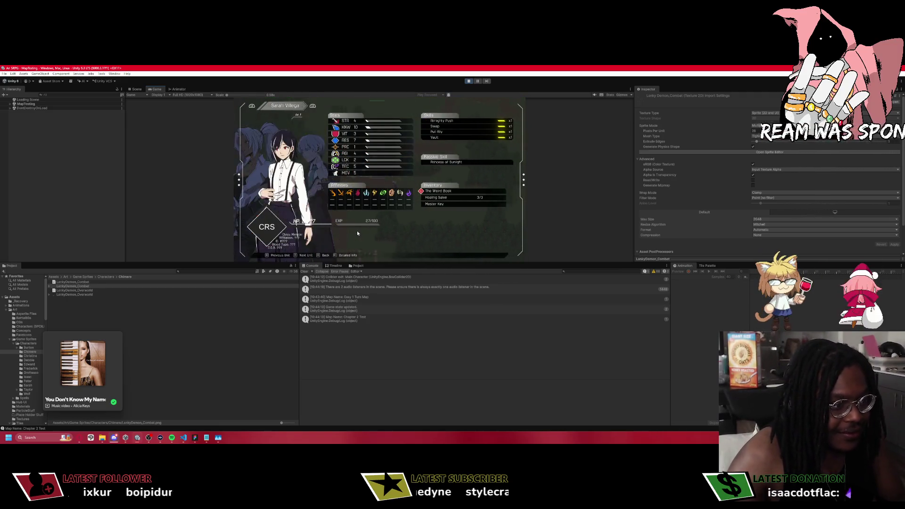
key("e")
key("e")
key("e")
key("e")
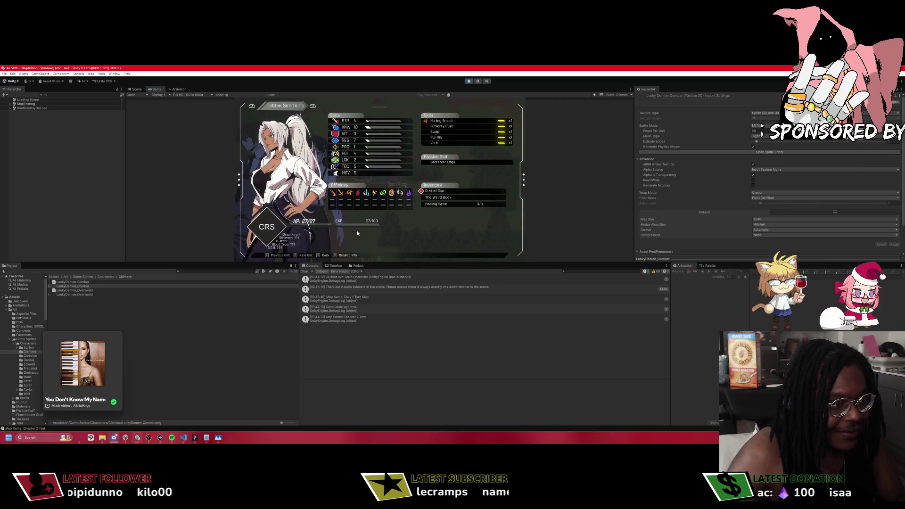
key("e")
key("e")
key("e")
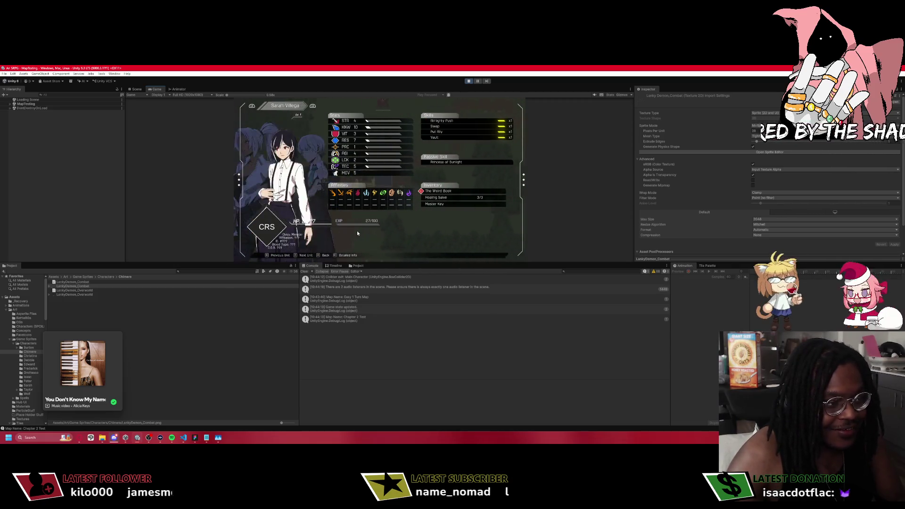
key("e")
key("e")
key("e")
key("e")
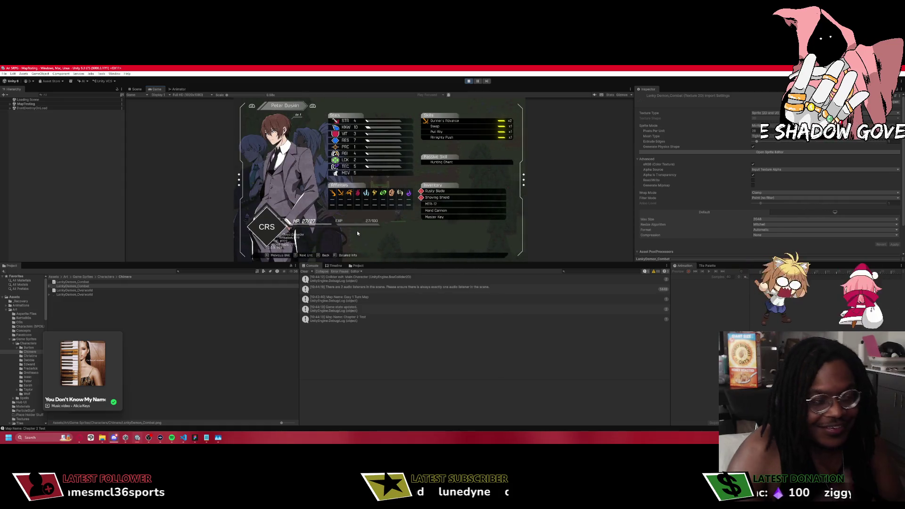
key("e")
key("e")
Flip between Debbie Simmons and the neighbouring units to compare their stats, ending on Debbie.
key("e")
key("e")
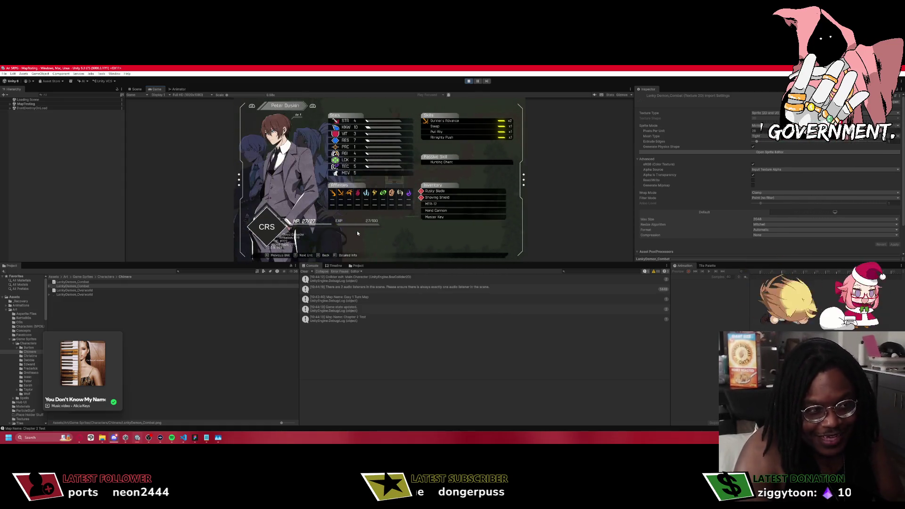
key("q")
key("e")
key("q")
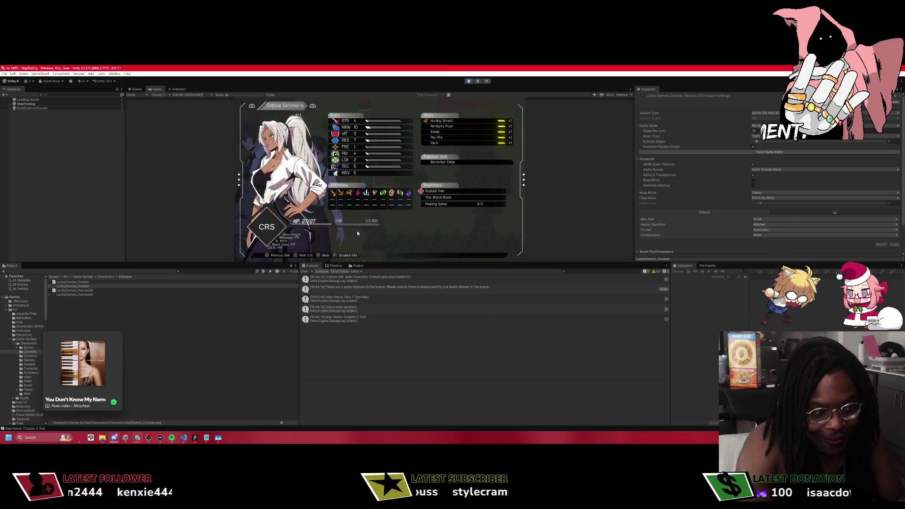
key("e")
key("q")
key("e")
key("e")
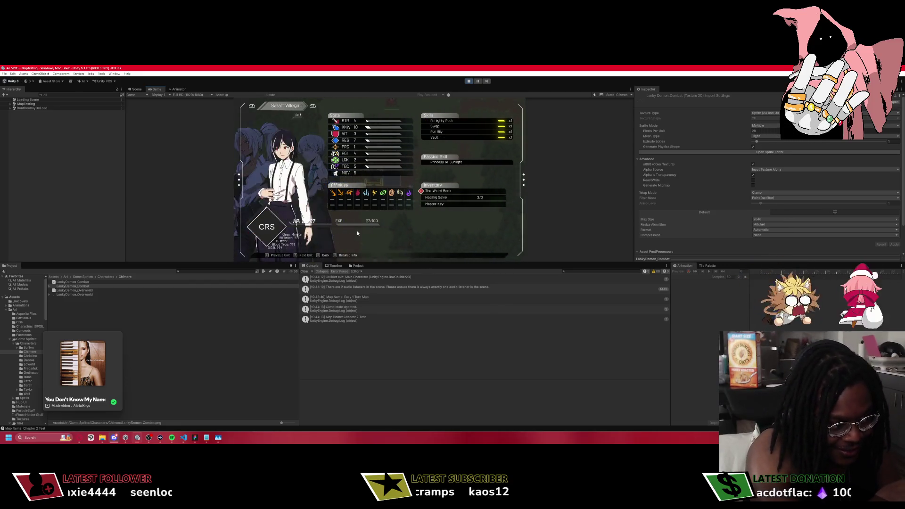
key("q")
key("q")
key("q")
key("e")
key("q")
key("e")
key("e")
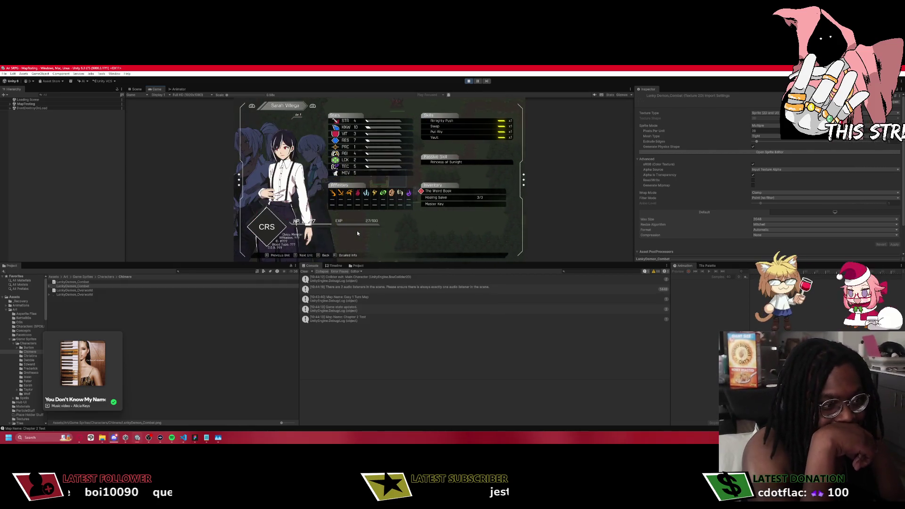
key("e")
key("e")
key("e")
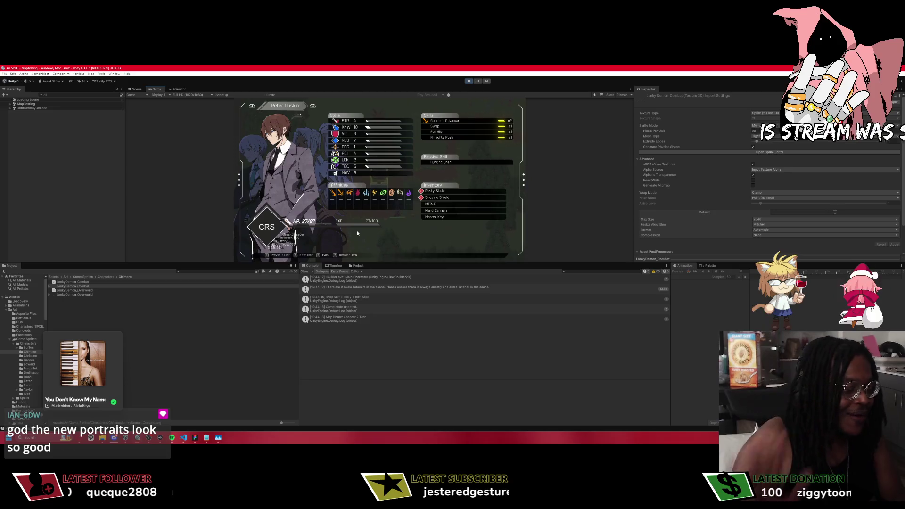
Search 'peter' in the Project panel, select Crusader (Peter) and expand Initial Stats to edit Knowledge.
left_click(196, 271)
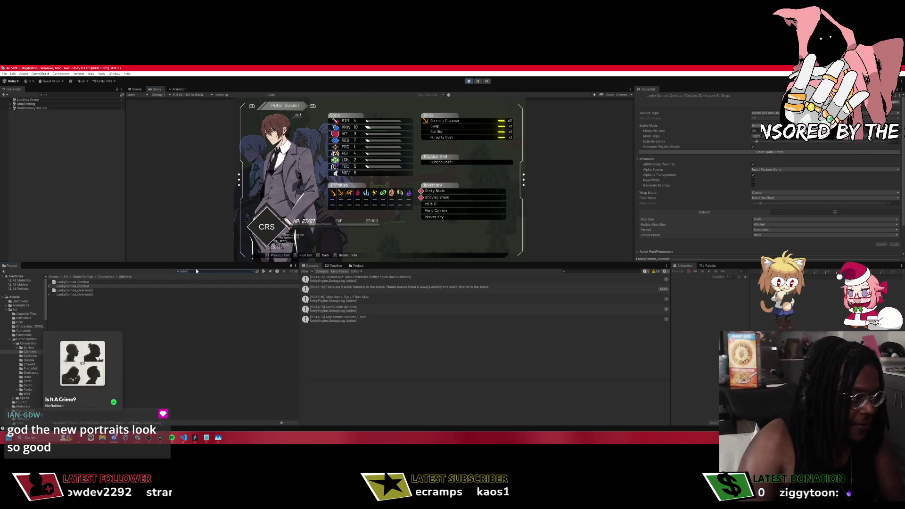
type("peter")
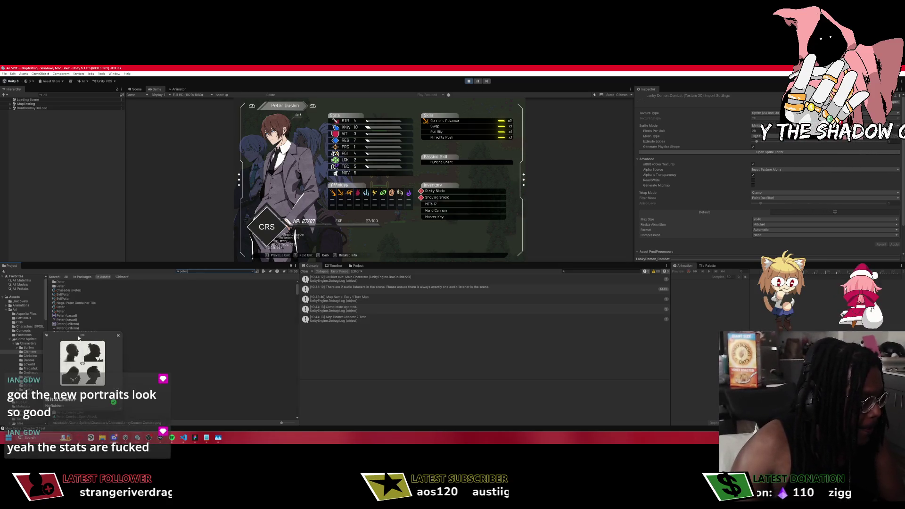
left_click(81, 290)
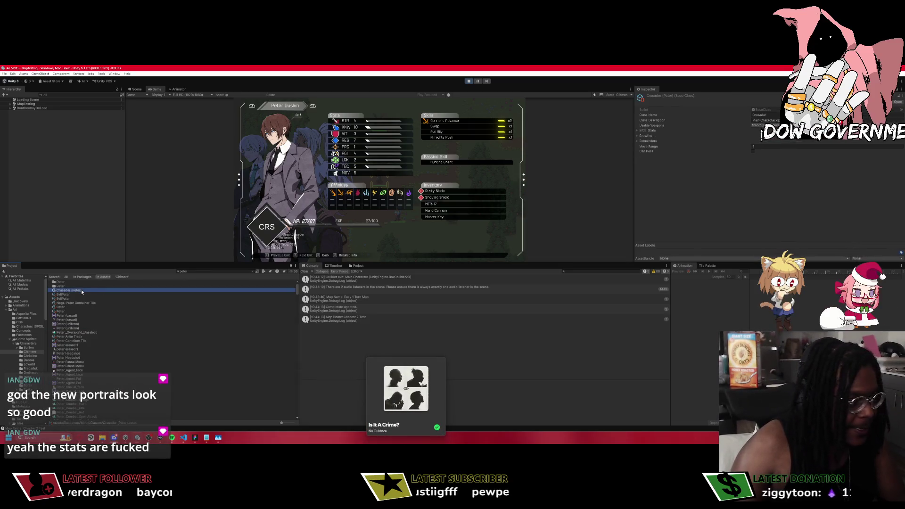
left_click(653, 130)
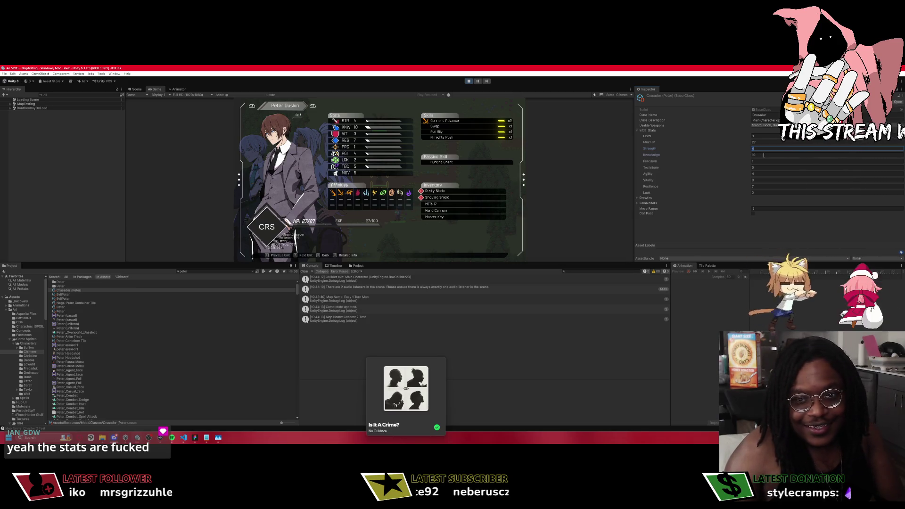
left_click(762, 154)
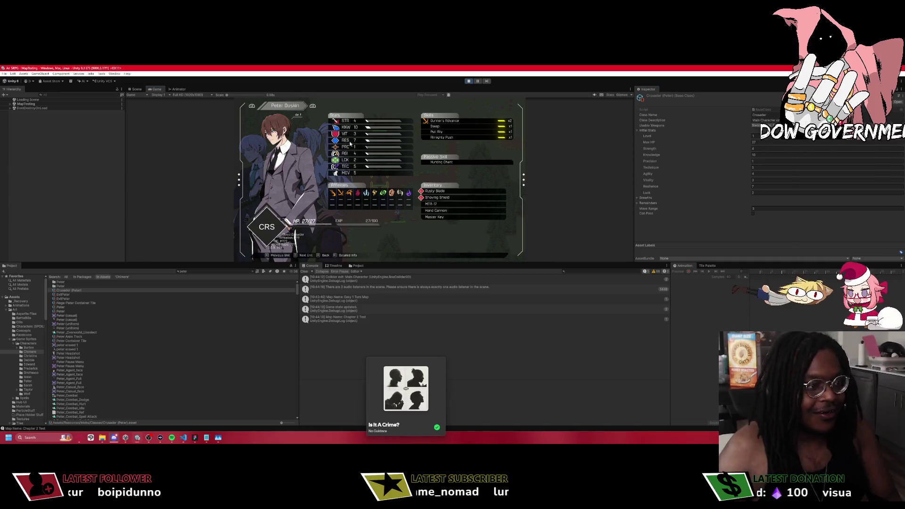
Switch the status screen to Debbie, clear the 'peter' search and select the Knight (Debbie) class.
key("e")
key("e")
key("e")
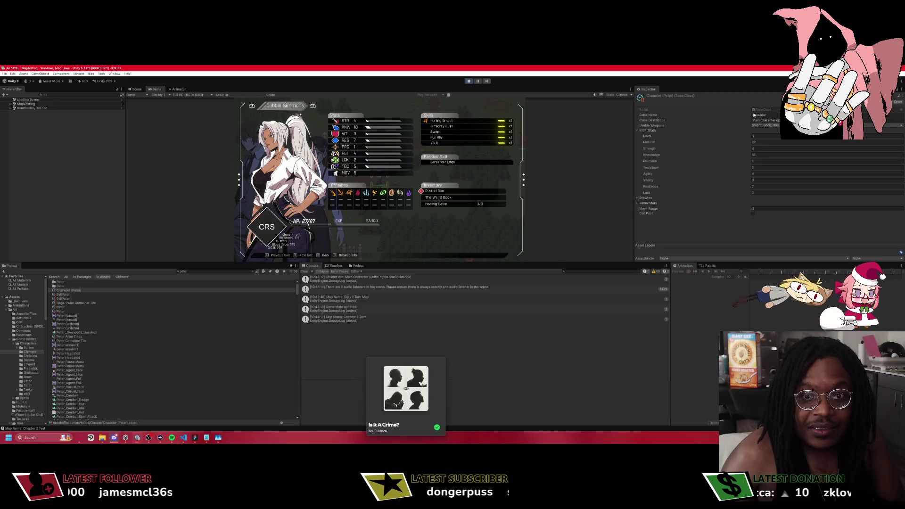
right_click(68, 291)
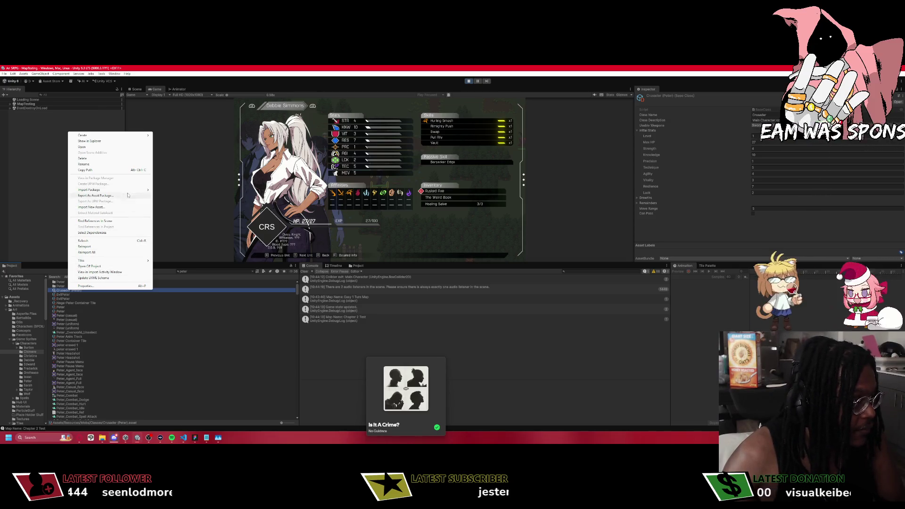
left_click(237, 273)
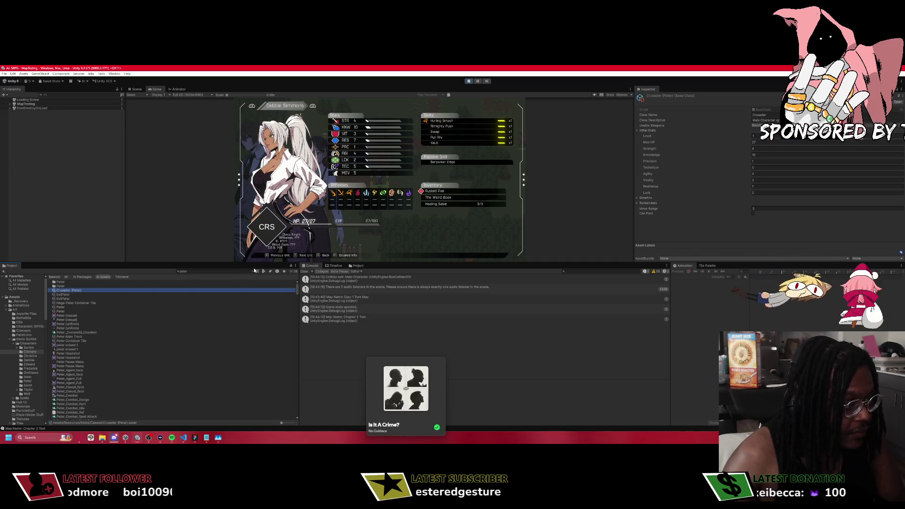
left_click(253, 271)
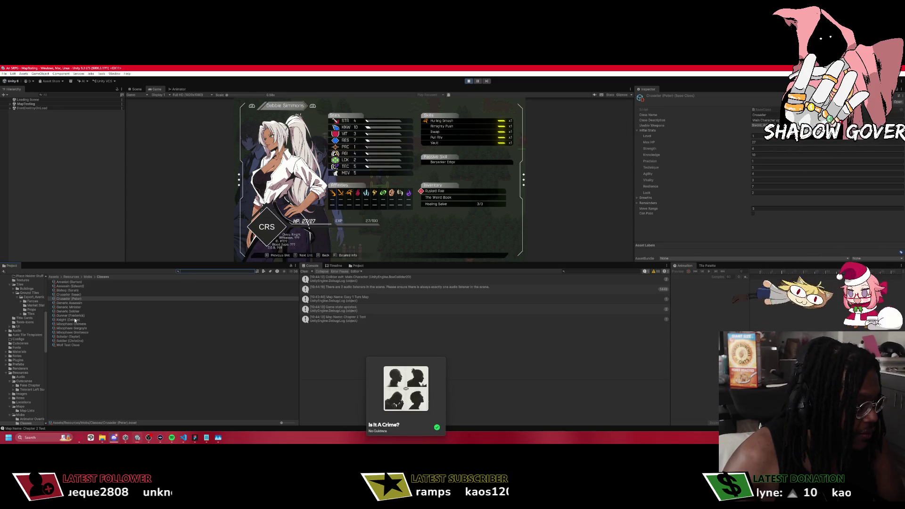
left_click(70, 320)
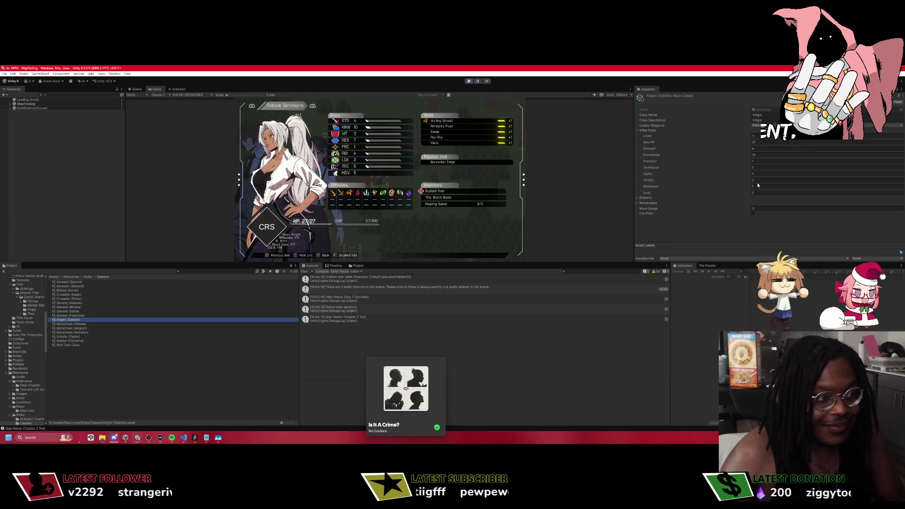
Check Crusader (Peter) stats, then show Sarah Villega's status beside the Bishop (Sarah) class stats.
left_click(77, 299)
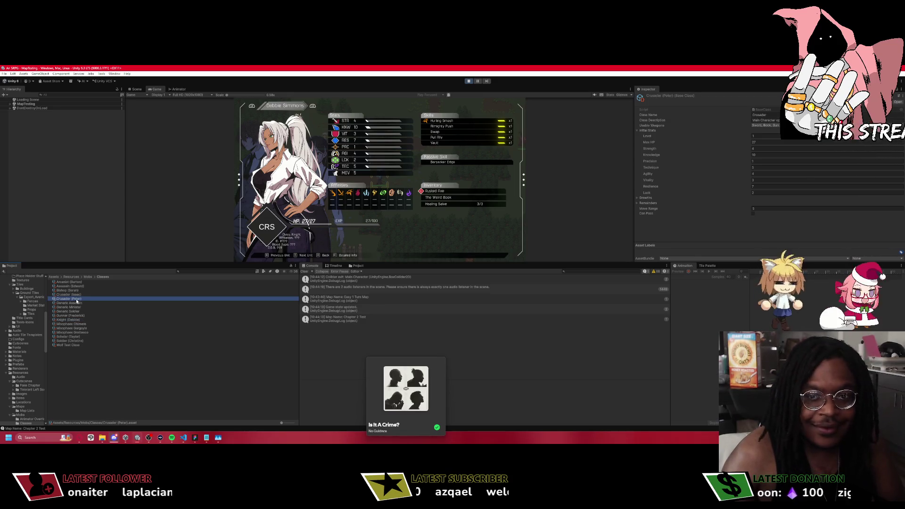
left_click(258, 178)
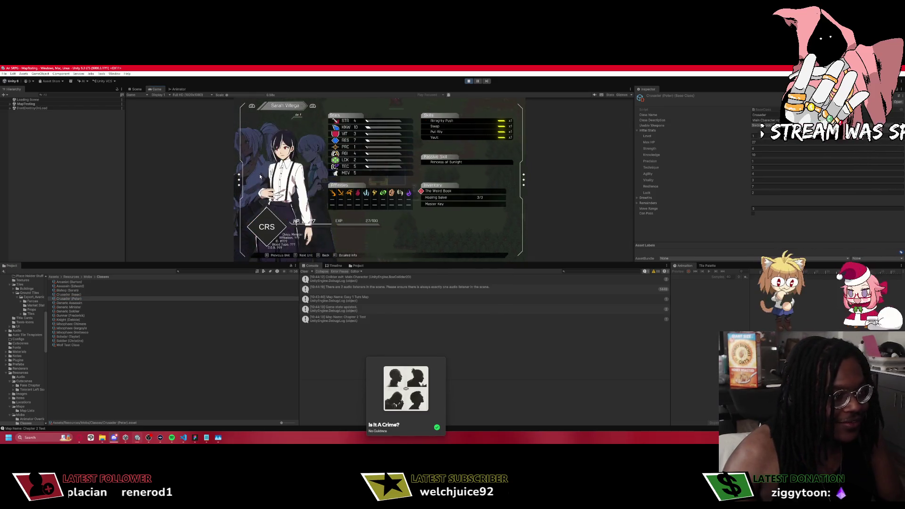
left_click(78, 290)
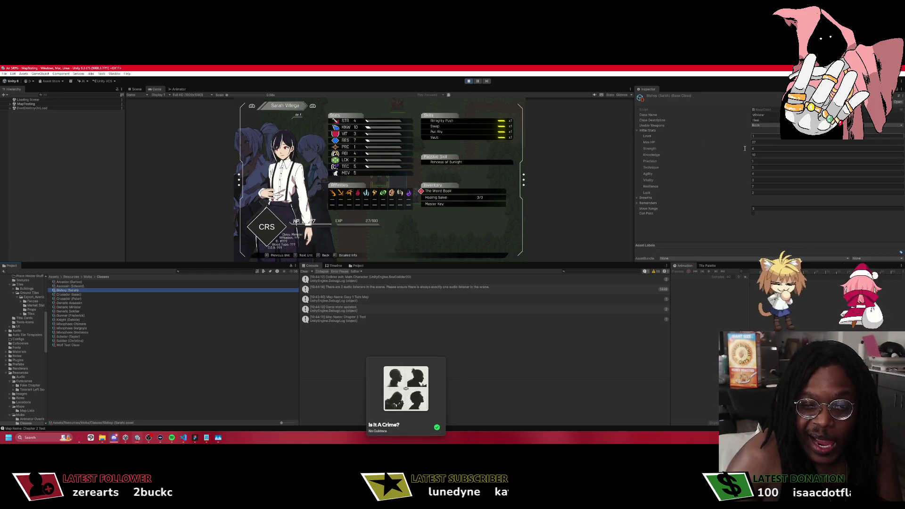
Scroll Save 1 in VS Code through storeStock and mapMobDetails down to Peter's and the Wolf's entries.
left_click(184, 443)
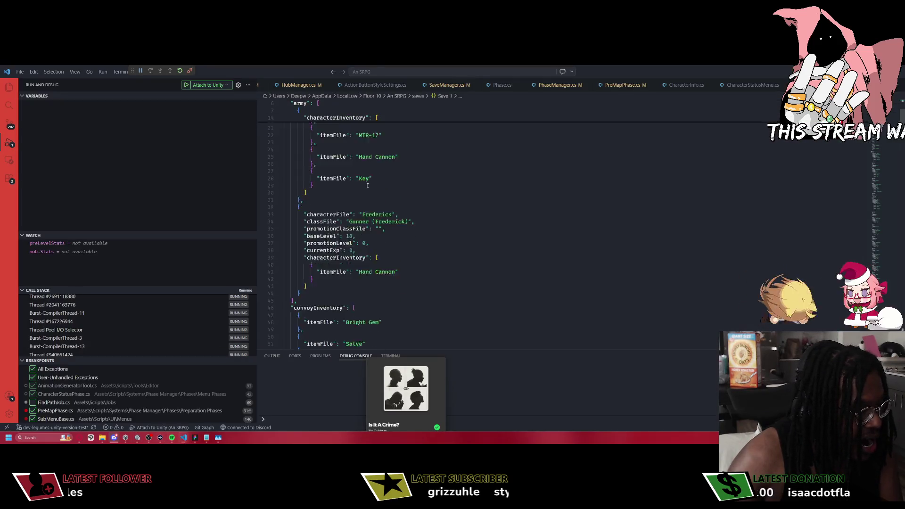
scroll(367, 185, "down", 15)
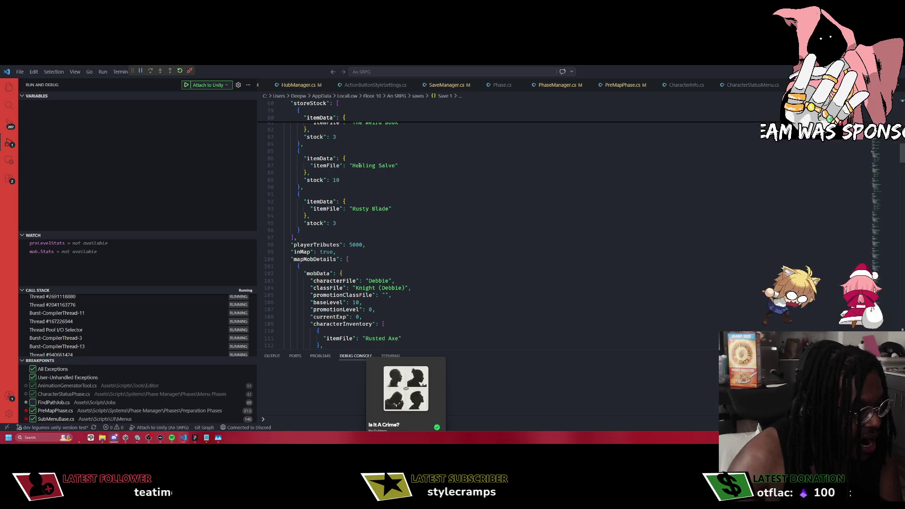
scroll(361, 165, "down", 15)
scroll(361, 163, "down", 12)
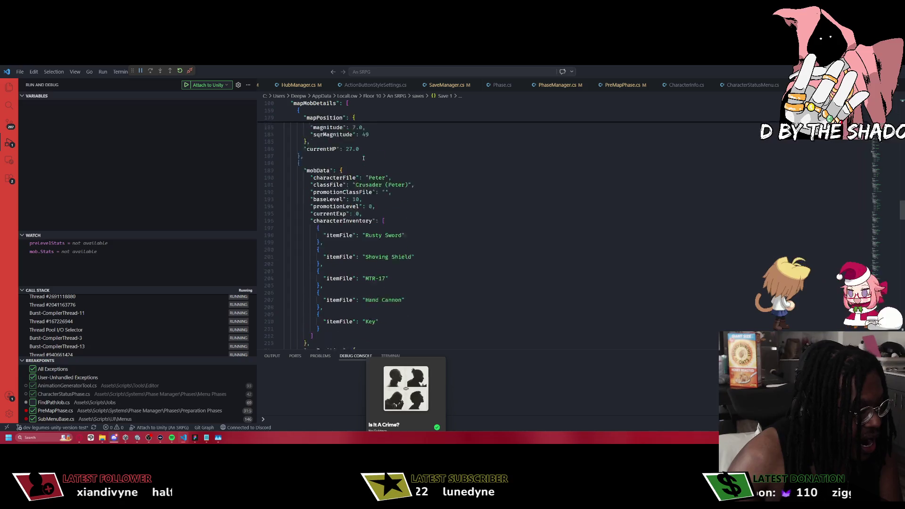
scroll(364, 158, "down", 8)
key("super")
key("super")
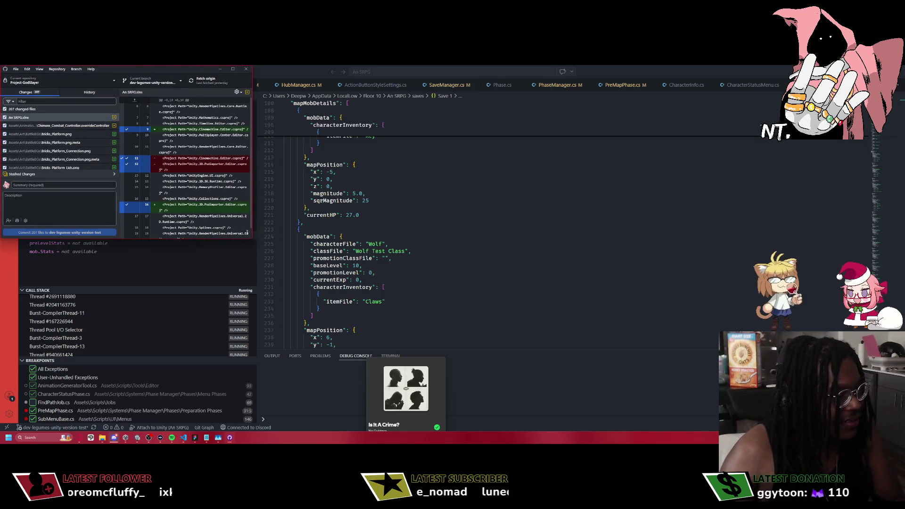
Enlarge the GitHub Desktop window and scroll through the 207 changed files.
left_click_drag(251, 238, 473, 401)
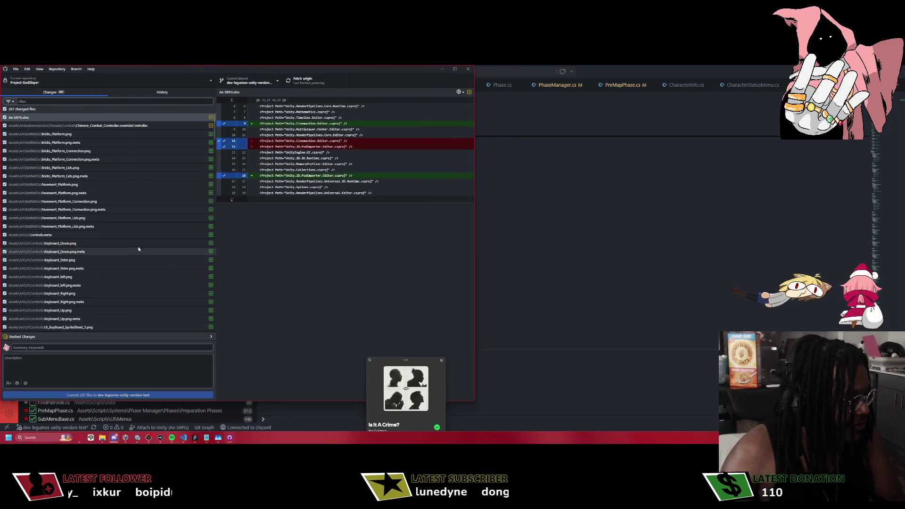
scroll(126, 242, "down", 10)
scroll(126, 241, "down", 15)
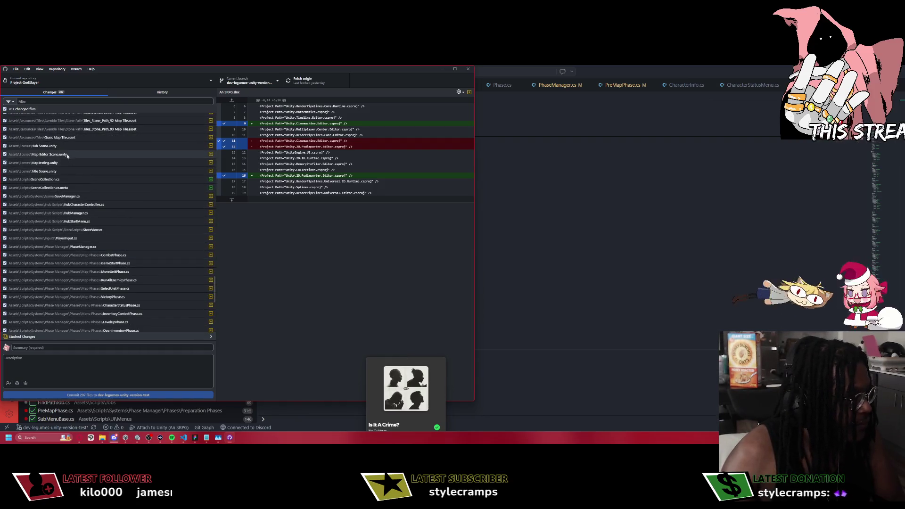
scroll(113, 208, "down", 10)
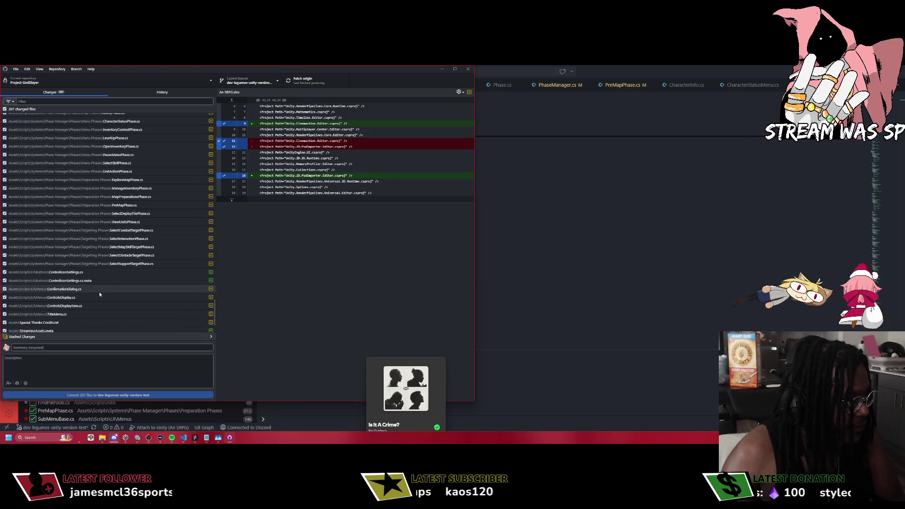
scroll(131, 201, "up", 3)
scroll(113, 206, "up", 20)
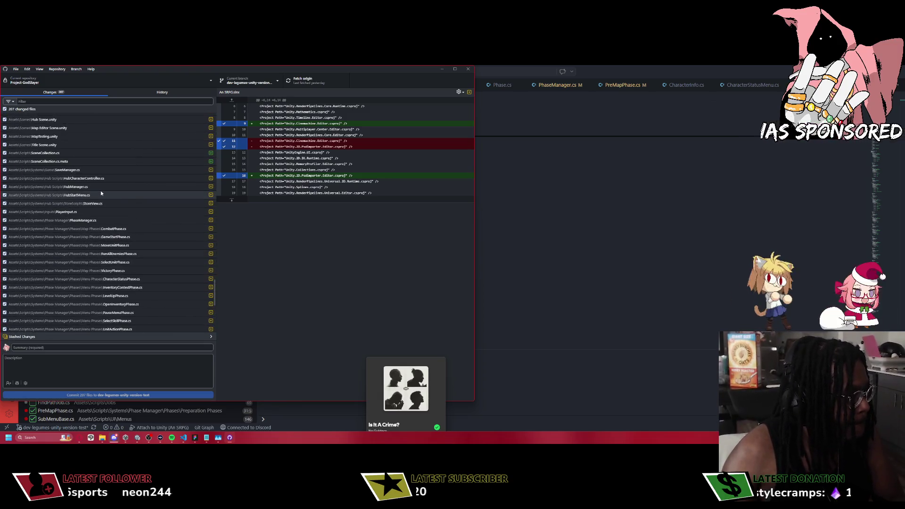
scroll(95, 210, "up", 20)
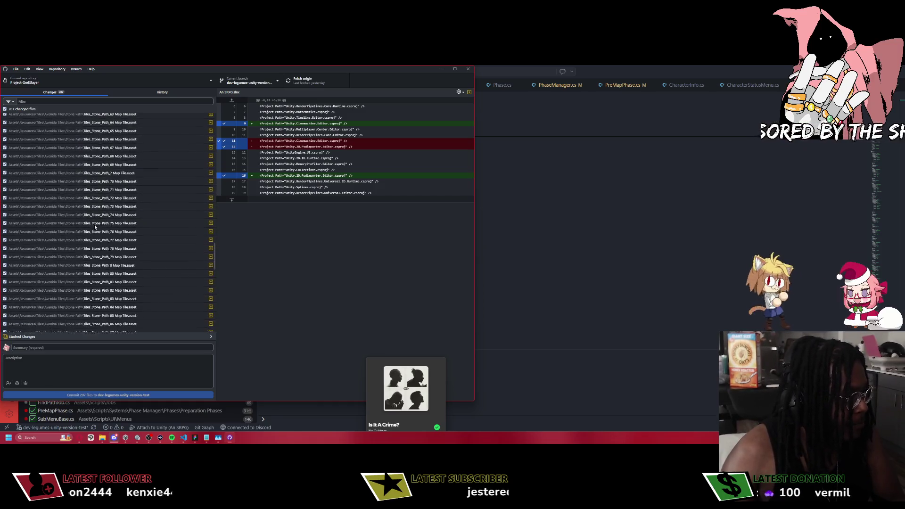
scroll(97, 225, "up", 20)
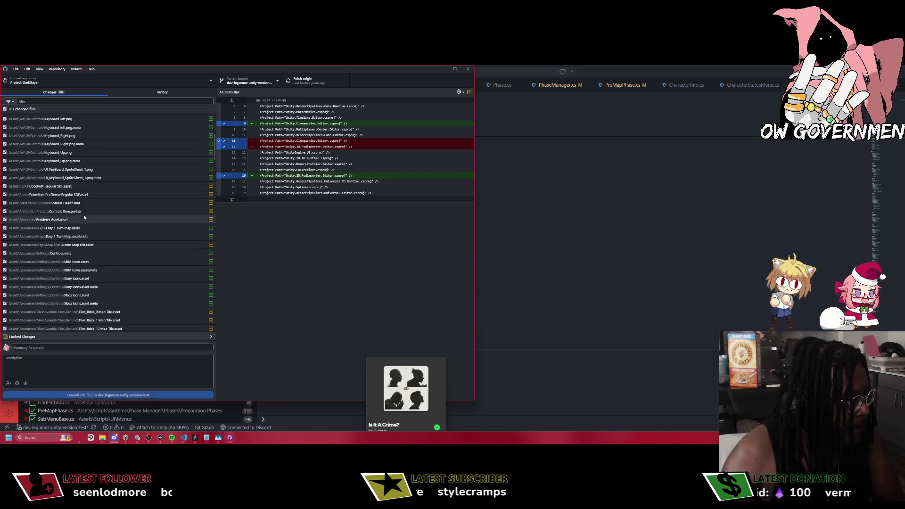
scroll(85, 198, "up", 5)
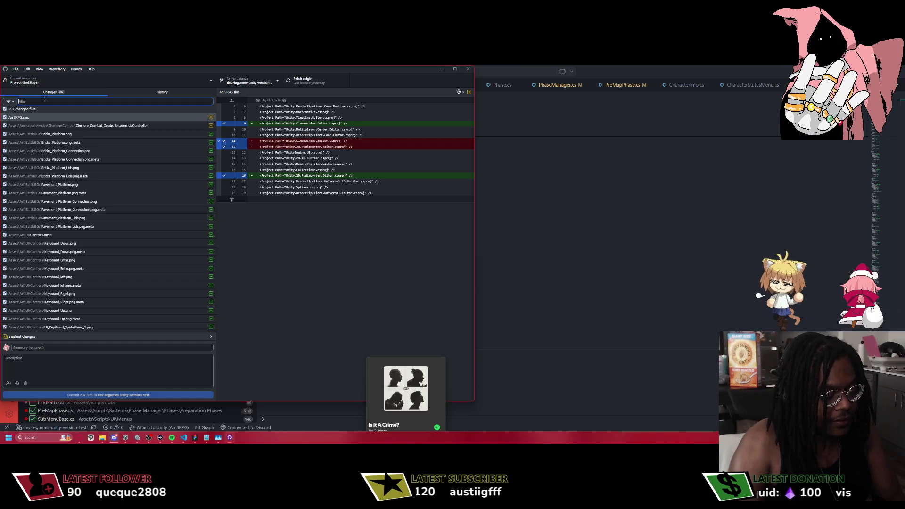
Filter the changed files for 'peter' and then 'debbie', clear the filter, and return to Save 1 in VS Code.
type("peter")
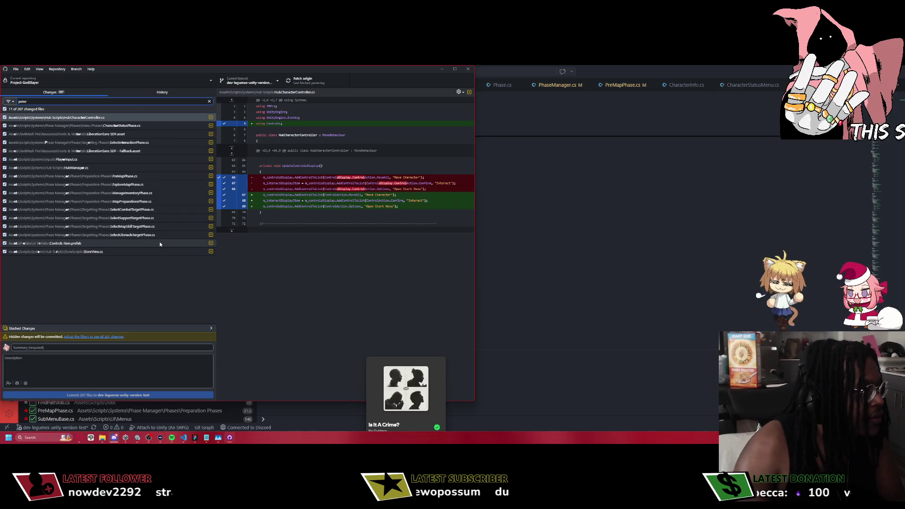
key("BackSpace")
key("BackSpace")
key("BackSpace")
type("debbie")
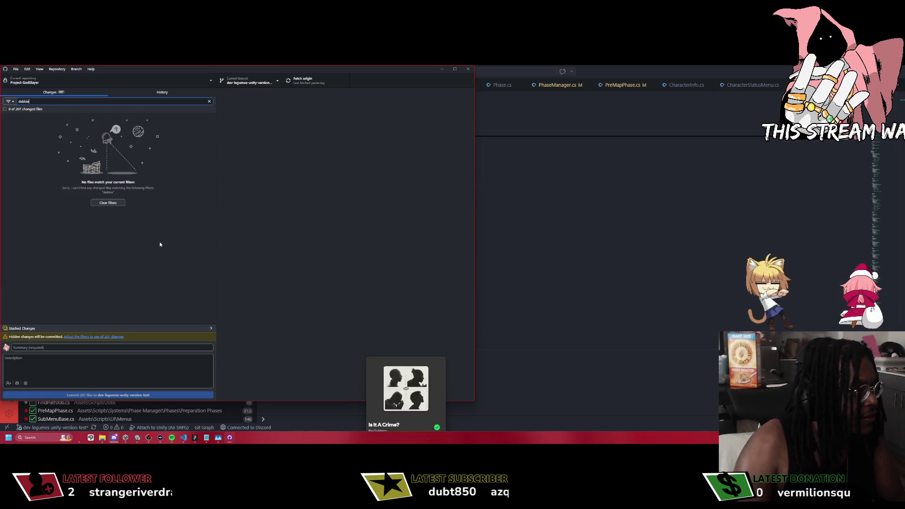
key("BackSpace")
key("BackSpace")
key("BackSpace")
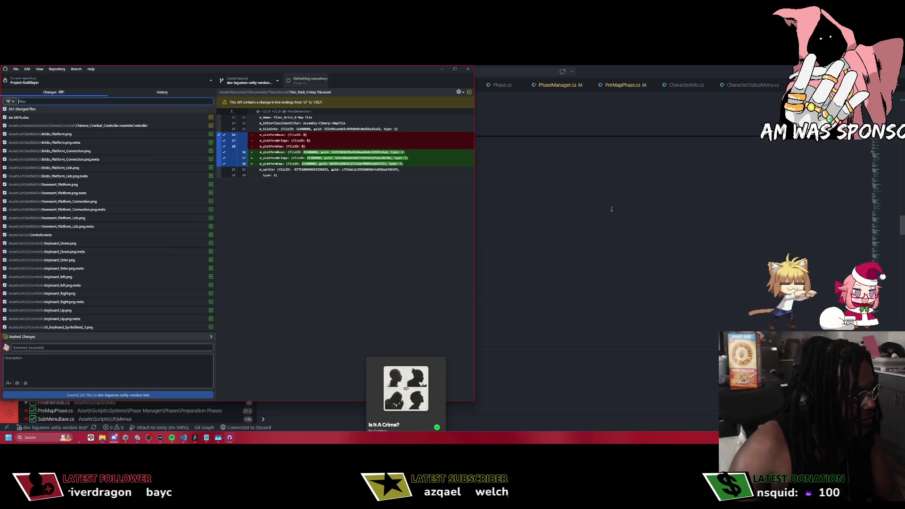
left_click(605, 257)
scroll(429, 216, "down", 5)
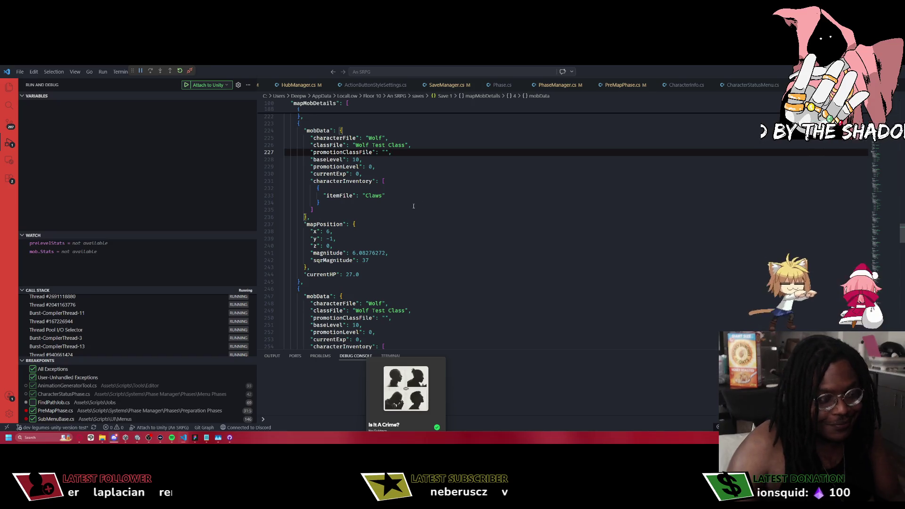
Scroll Save 1 back to line 1 with Peter's army entry, then return to Unity's class assets.
scroll(419, 210, "down", 4)
scroll(413, 206, "up", 1)
scroll(413, 206, "up", 20)
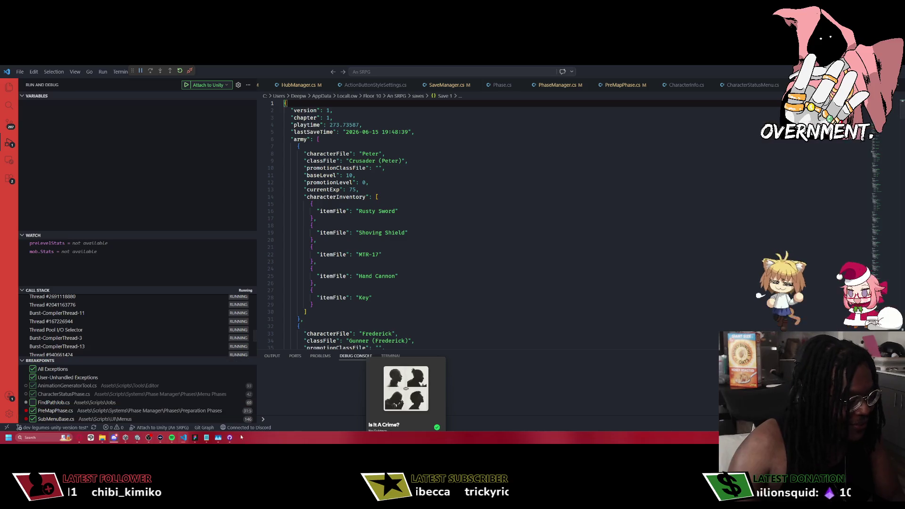
left_click(184, 439)
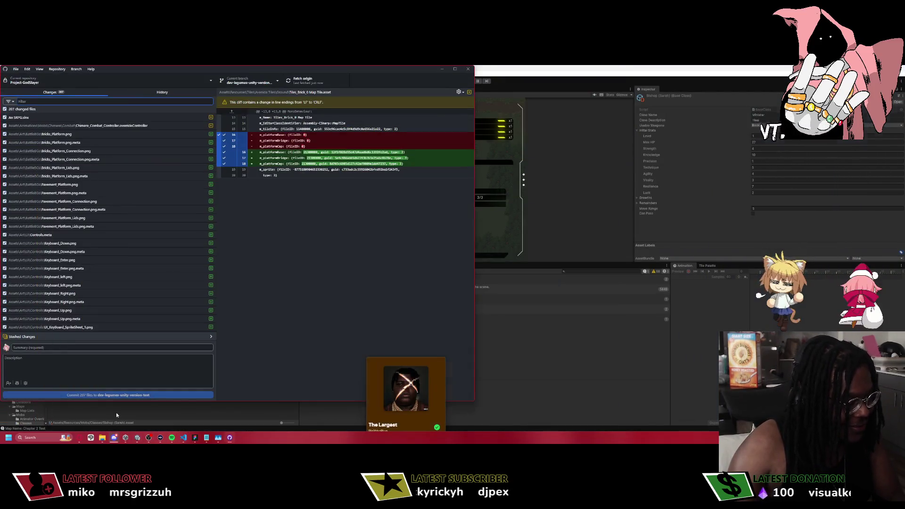
left_click(69, 282)
Compare the Bishop (Sarah) and Arcanist (Burton) class stats with their neighbours in the class list.
left_click(72, 290)
left_click(67, 282)
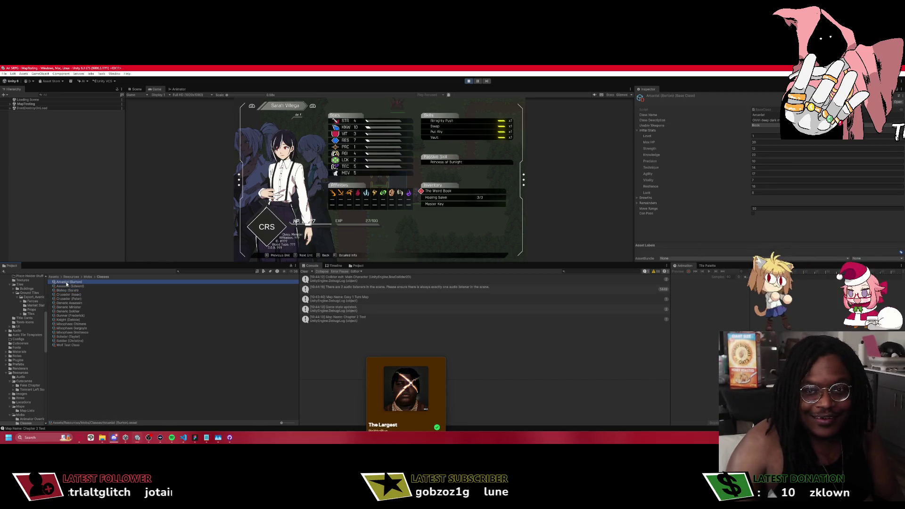
key("Down")
key("Down")
key("Down")
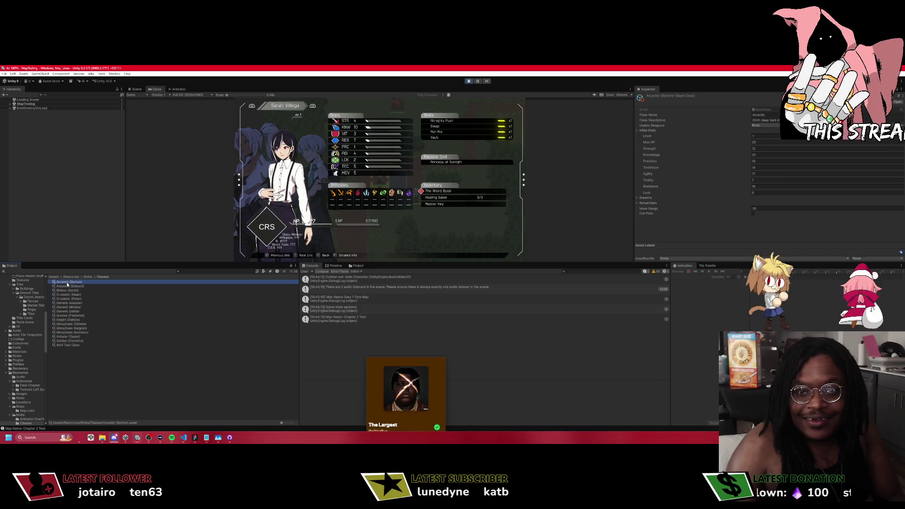
key("Down")
key("Down")
key("Down")
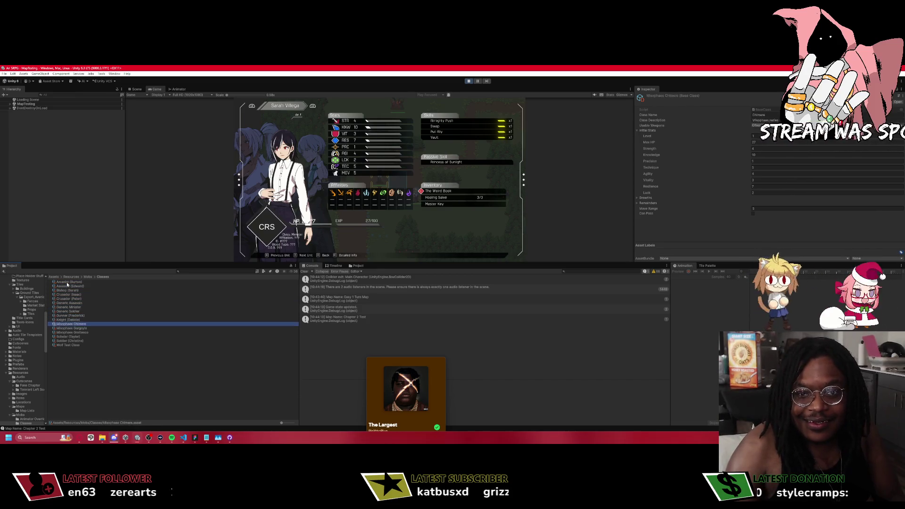
key("Down")
key("Down")
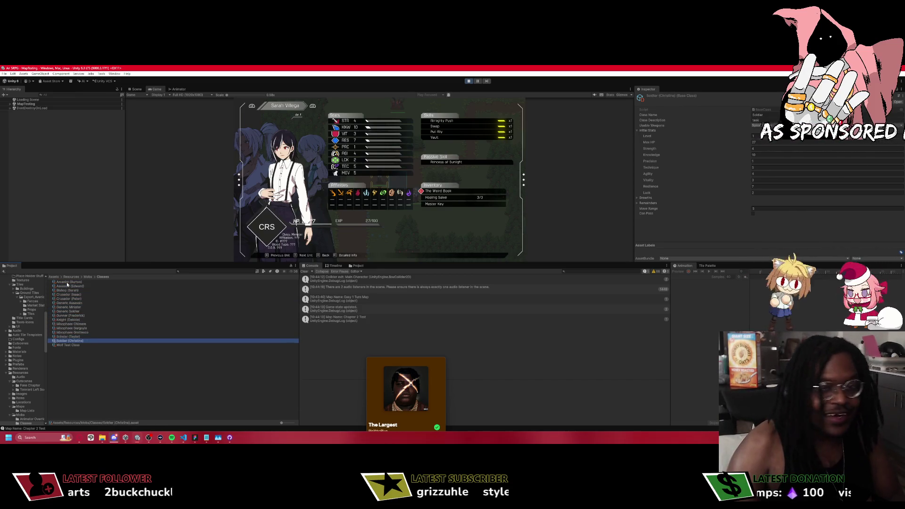
key("Up")
key("Up")
key("Up")
key("Up")
key("Up")
key("Up")
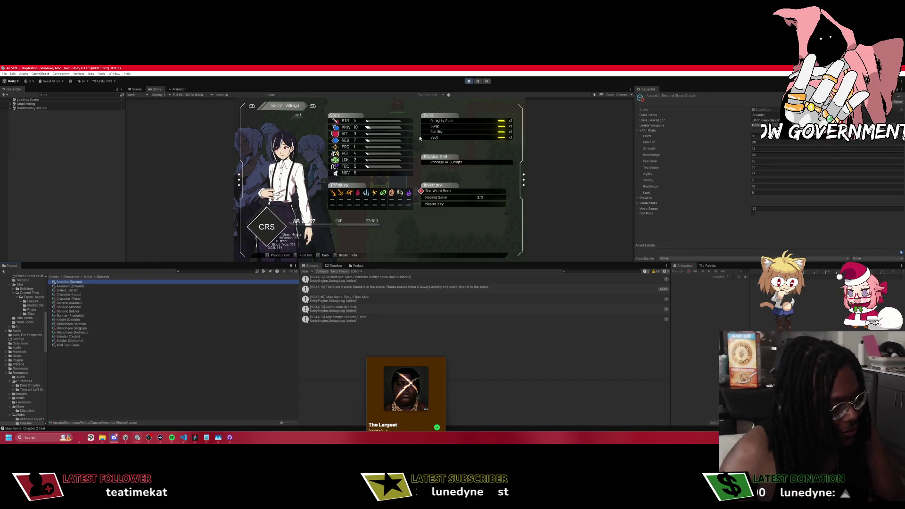
Close the in-game character status screen, glance at the VS Code file tree, and return to Unity.
left_click(371, 214)
key("Escape")
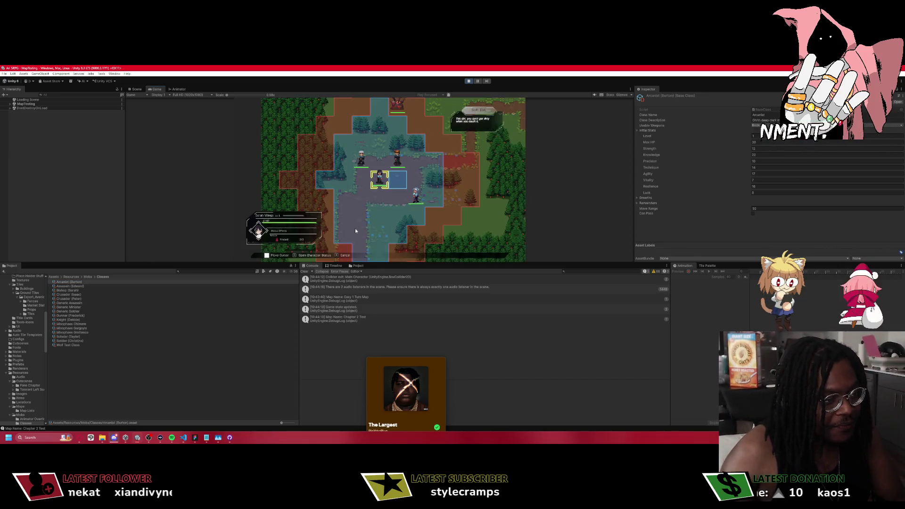
left_click(182, 440)
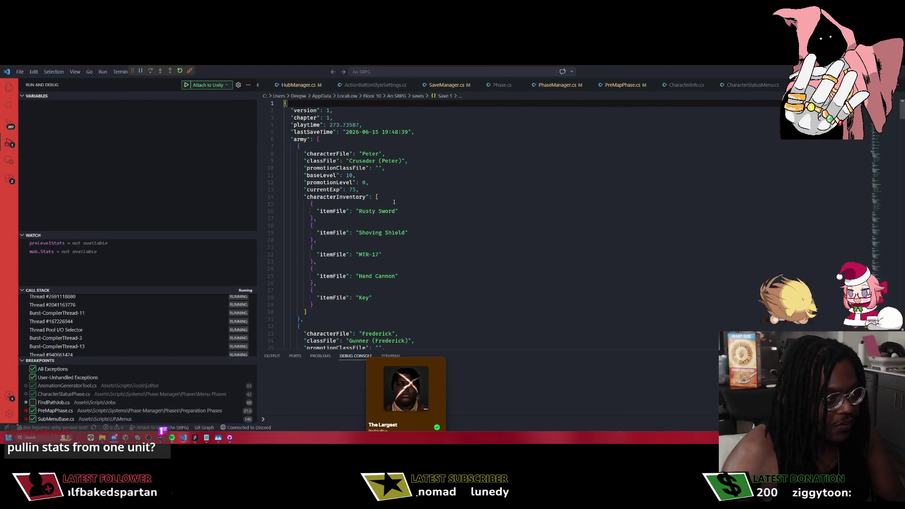
left_click(9, 88)
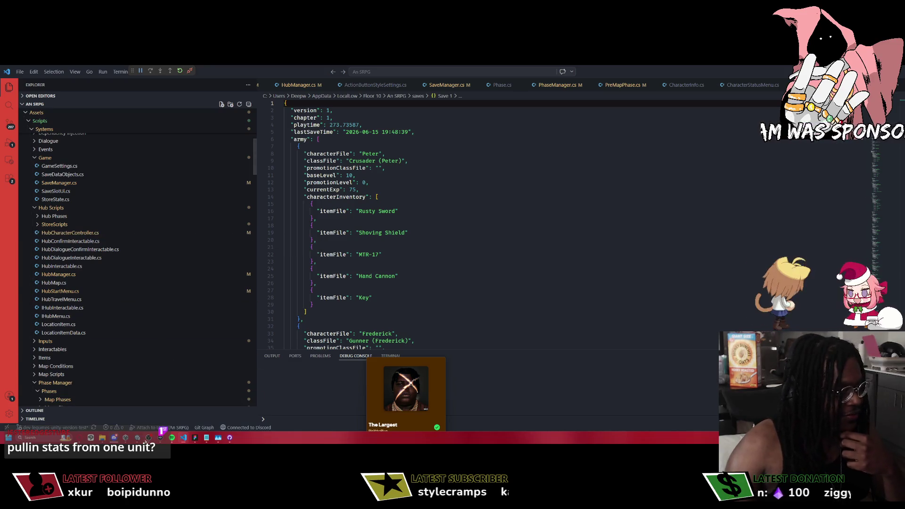
key("alt+Tab")
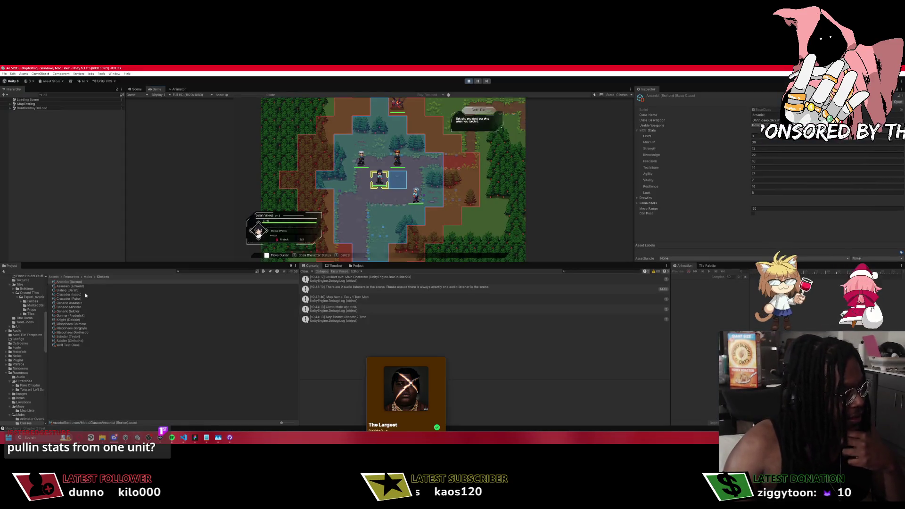
Step through Generic Soldier, Gunner, Soldier, Assassin, Arcanist and Wolf Test Class stats, then return to VS Code.
key("Down")
key("Down")
key("Down")
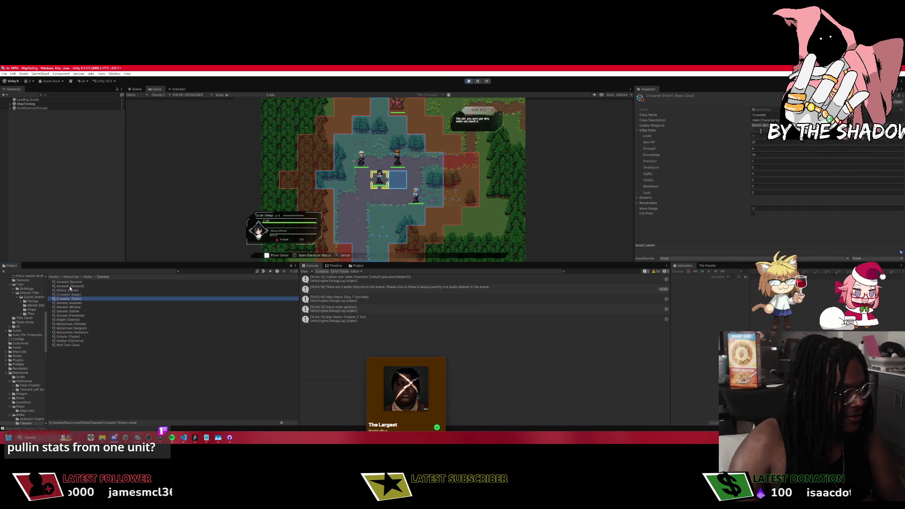
key("Down")
key("Down")
key("Down")
key("Up")
key("Up")
key("Up")
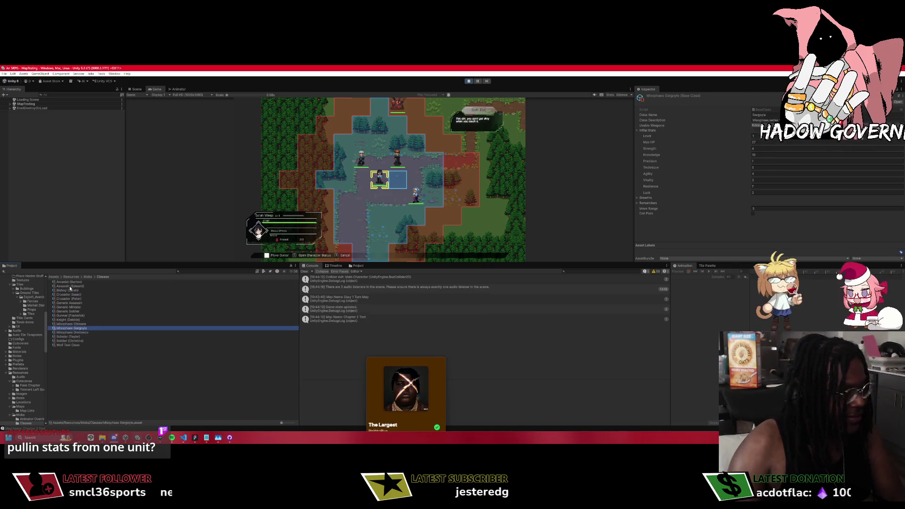
key("Down")
key("Down")
key("Down")
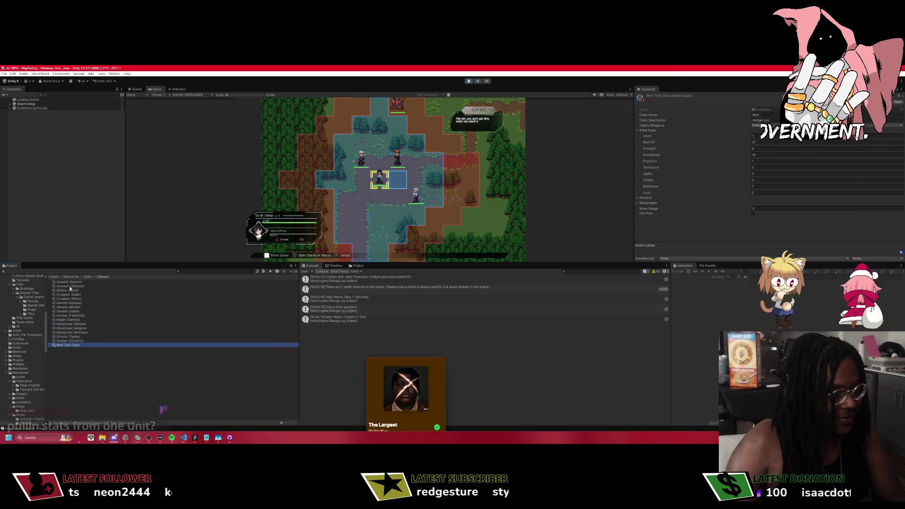
key("Up")
key("Up")
key("Up")
key("Down")
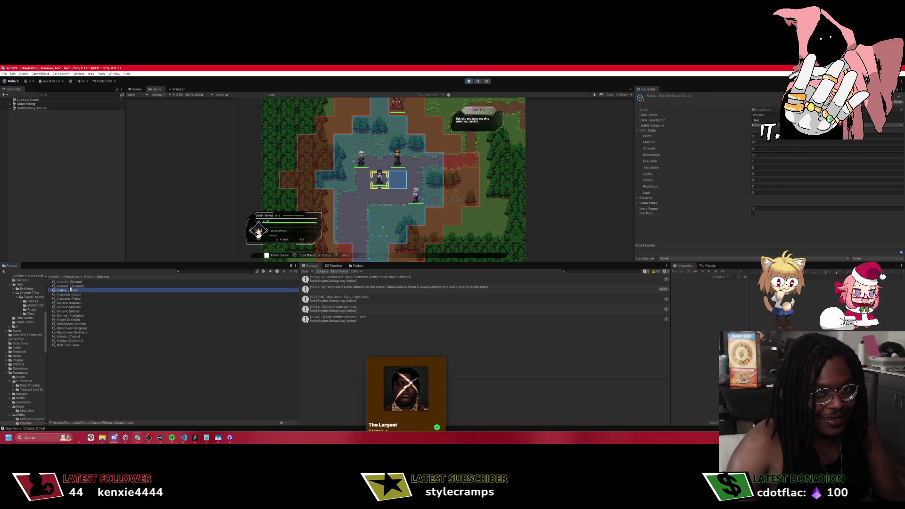
key("Up")
key("Down")
key("Down")
key("Down")
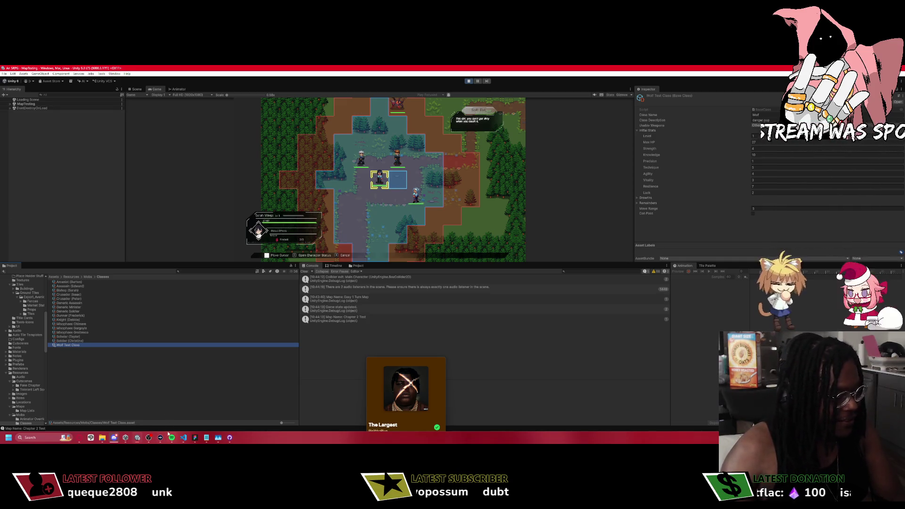
mouse_move(183, 437)
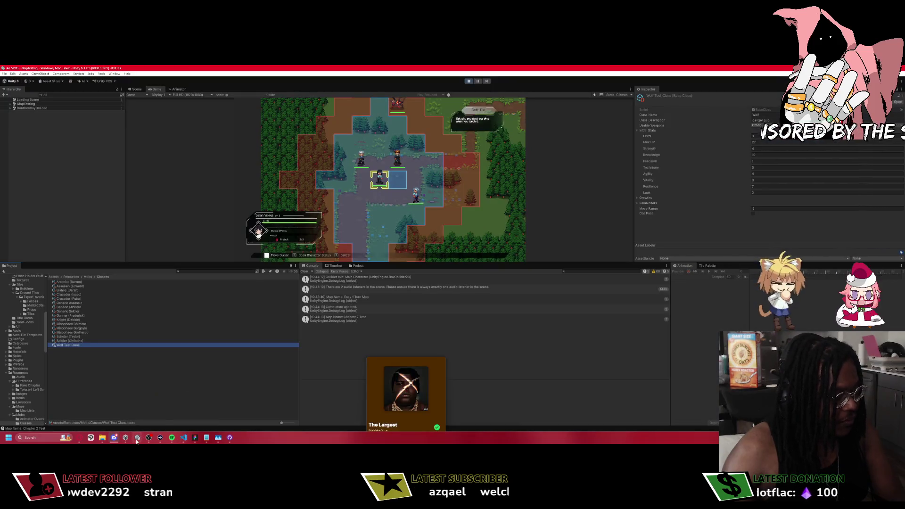
left_click(136, 438)
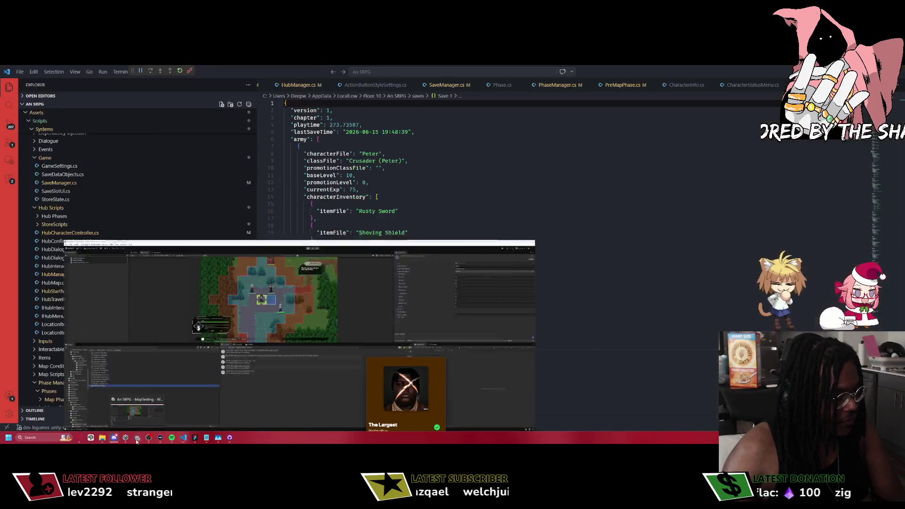
Undo the stray 'p' in Save 1 and open CharacterStatusMenu.cs by name search.
left_click(442, 146)
type("pCh")
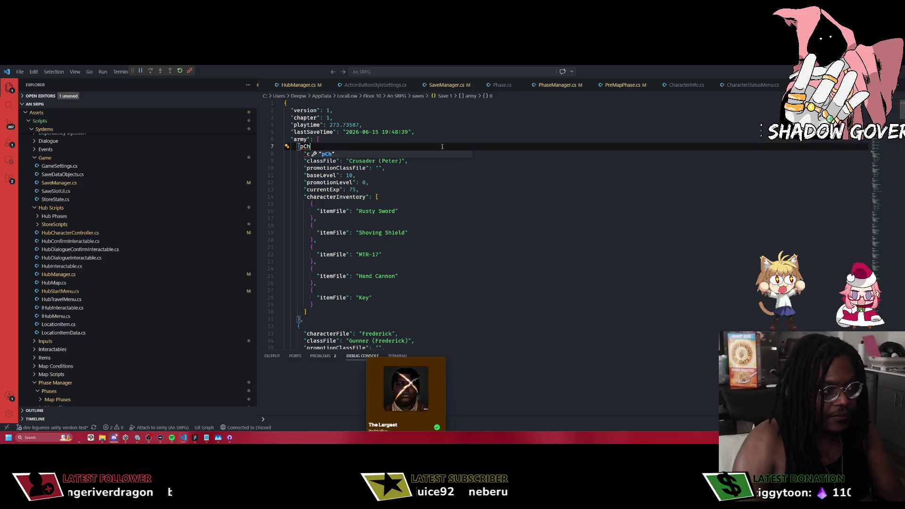
key("ctrl+z")
key("ctrl+p")
type("Charac")
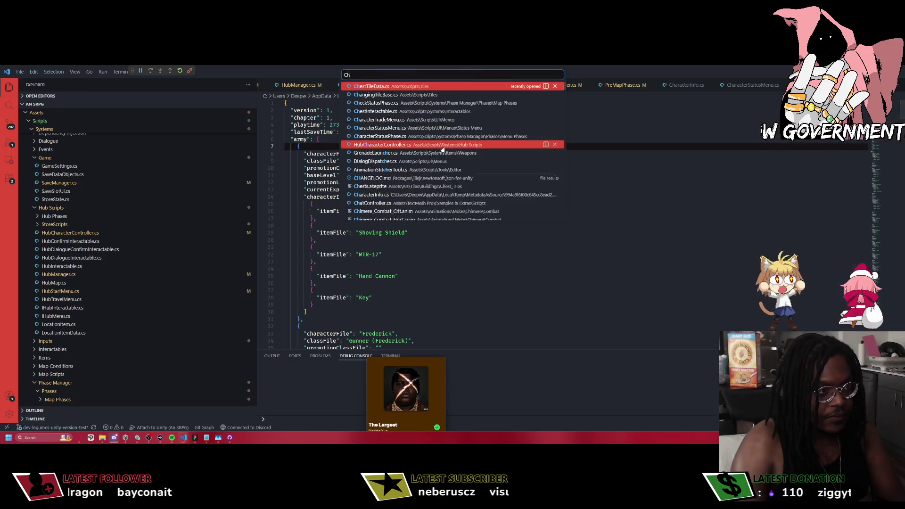
type("terStatus")
key("Return")
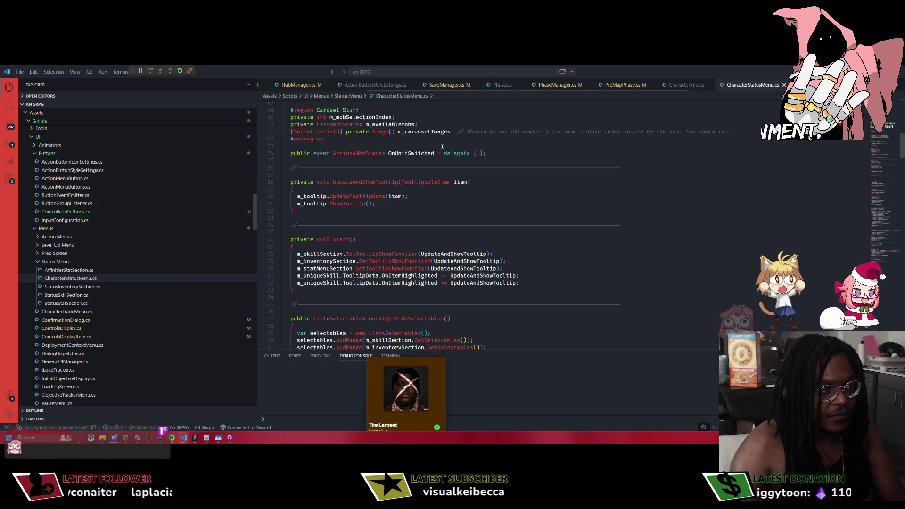
Read CharacterStatusMenu.cs down to UpdateCharacterStatus, then minimize VS Code.
scroll(415, 240, "down", 10)
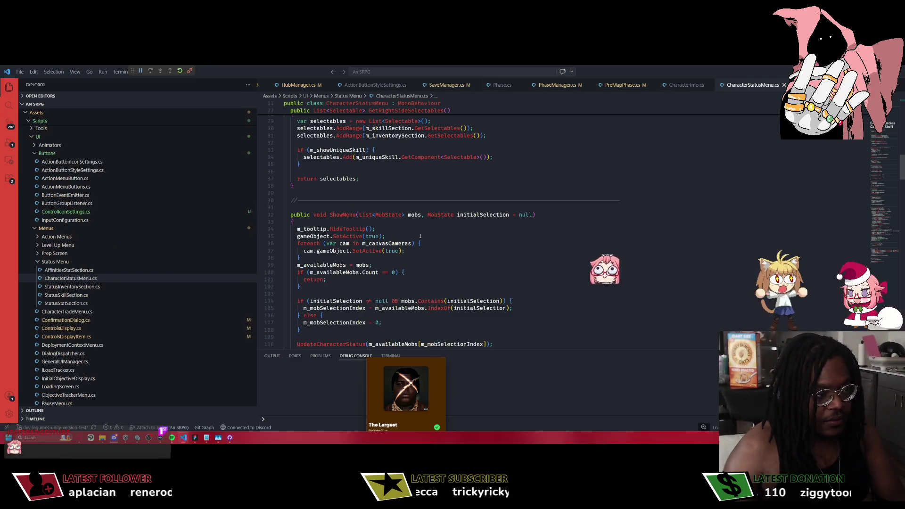
scroll(415, 240, "down", 15)
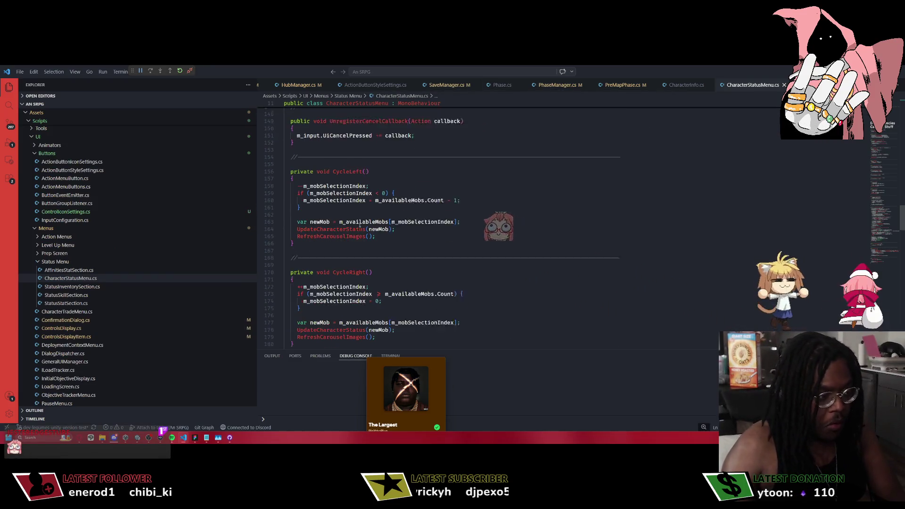
scroll(354, 285, "down", 5)
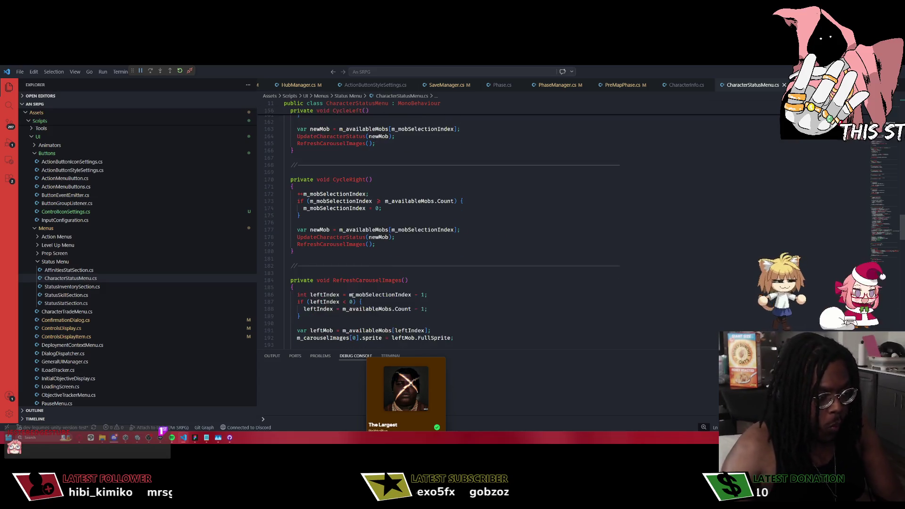
scroll(354, 285, "down", 5)
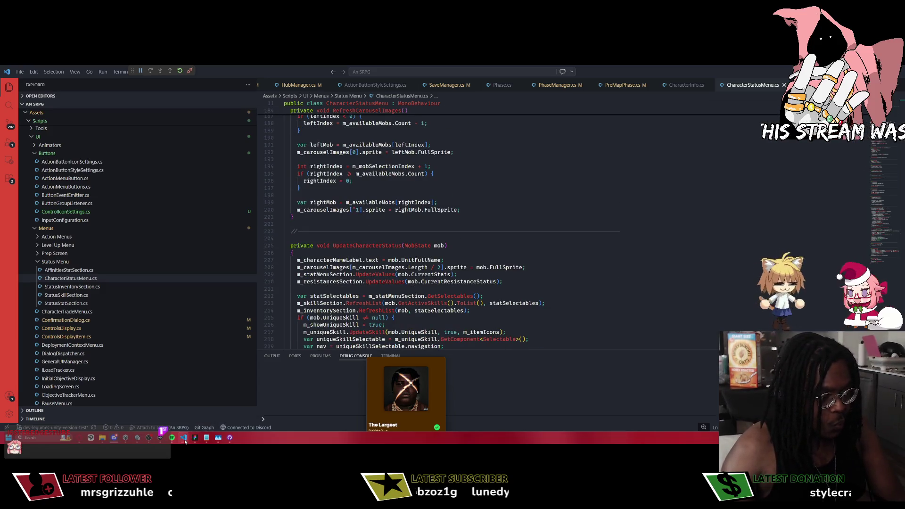
left_click(183, 439)
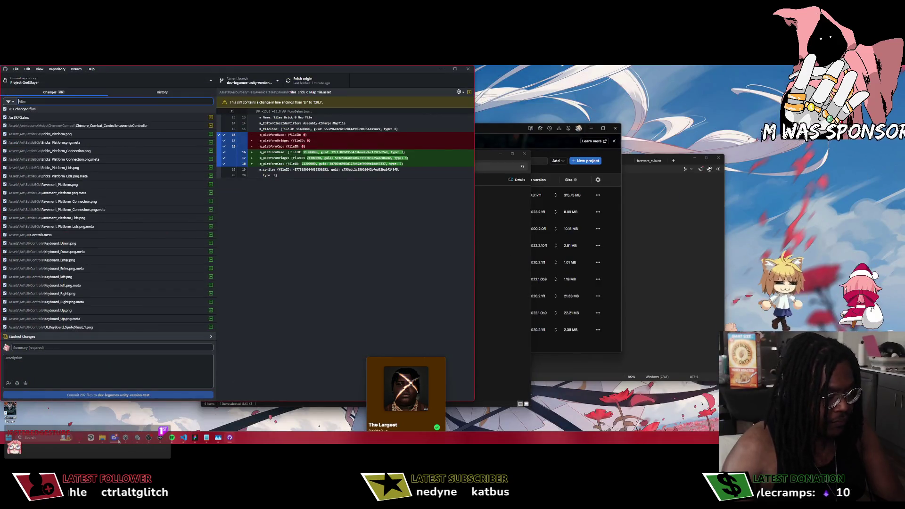
Bring Unity forward and go through the in-game menu's Units option back to the deployment map.
left_click(138, 441)
left_click(393, 200)
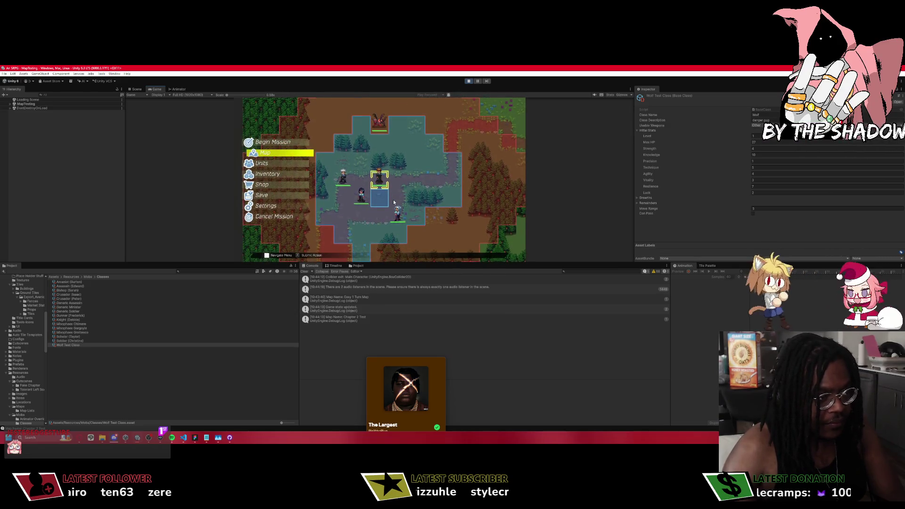
key("Down")
key("Return")
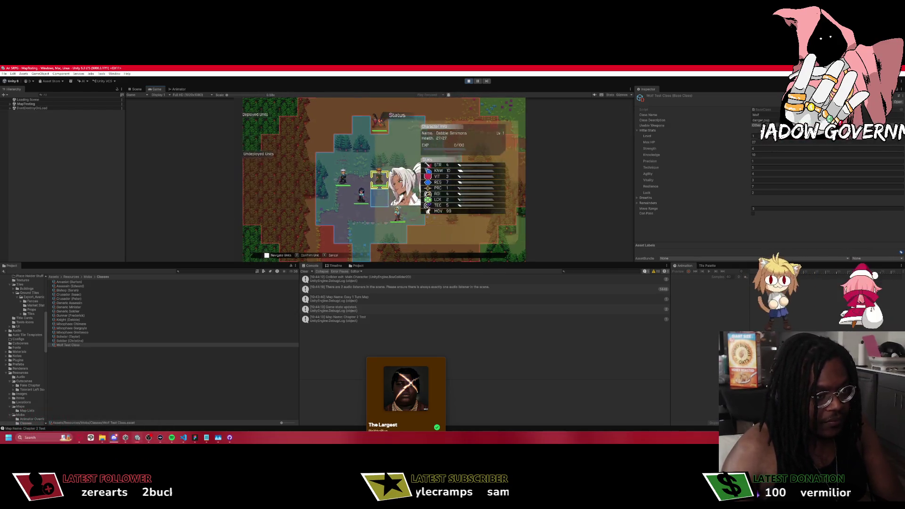
key("Return")
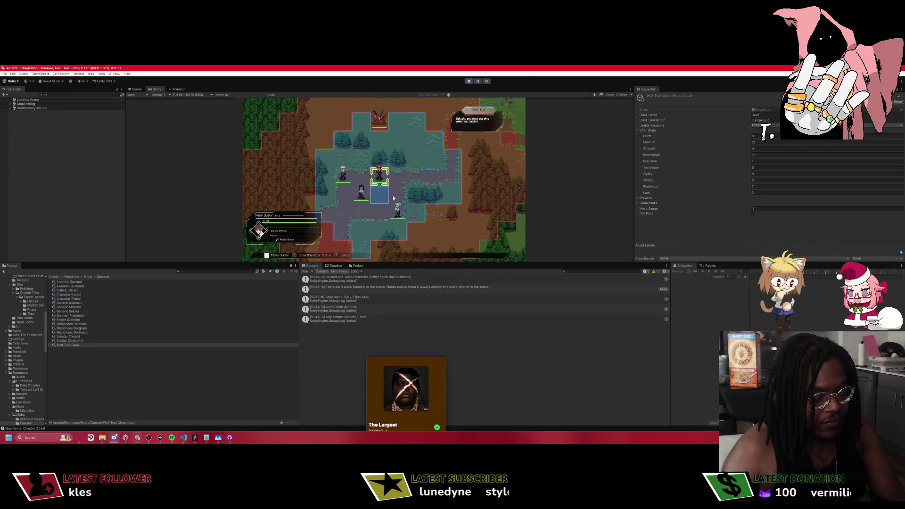
Open the unit's Character Status so VS Code halts at the line 42 breakpoint.
key("alt+Tab")
key("alt+Tab")
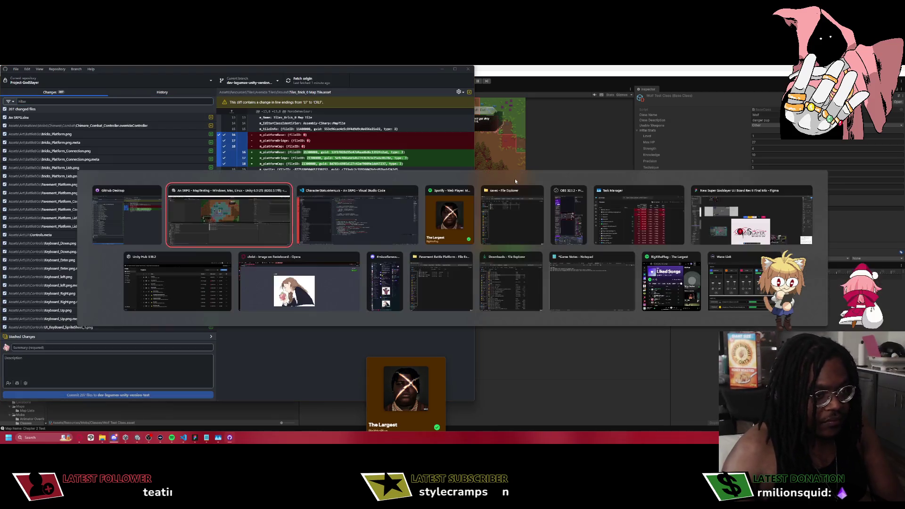
scroll(372, 223, "down", 5)
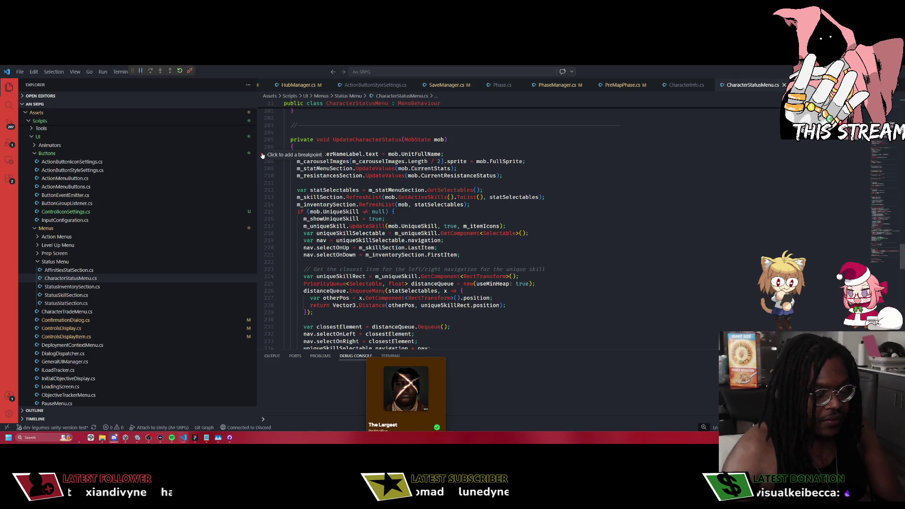
key("alt+Tab")
key("alt+Tab")
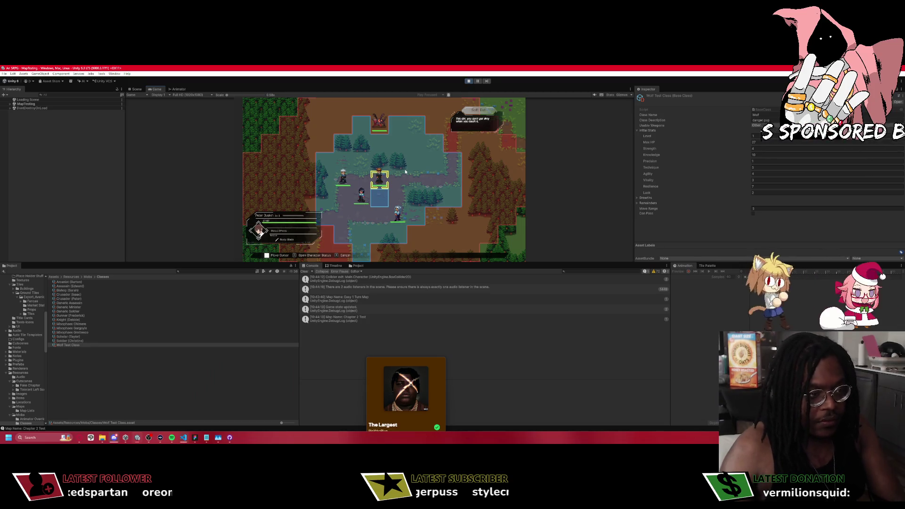
key("c")
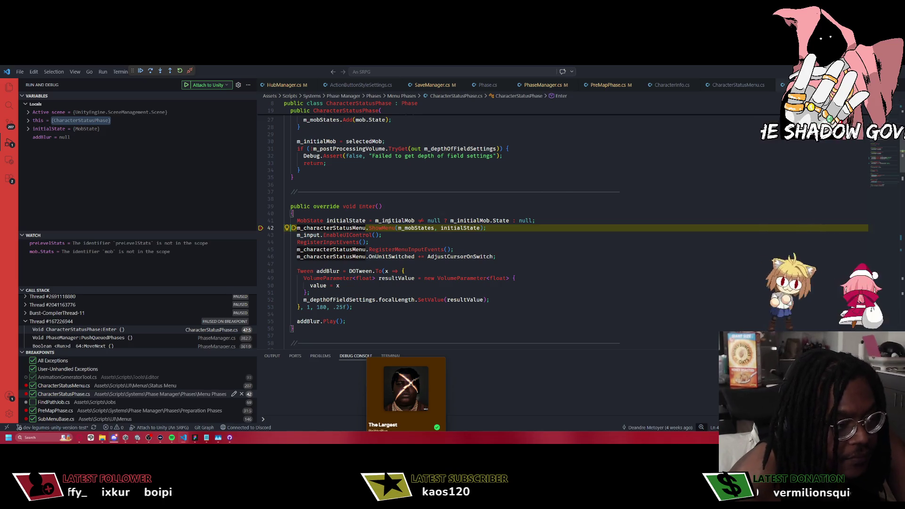
Inspect m_characterNameLabel and step on to the UpdateCharacterStatus breakpoint.
mouse_move(388, 220)
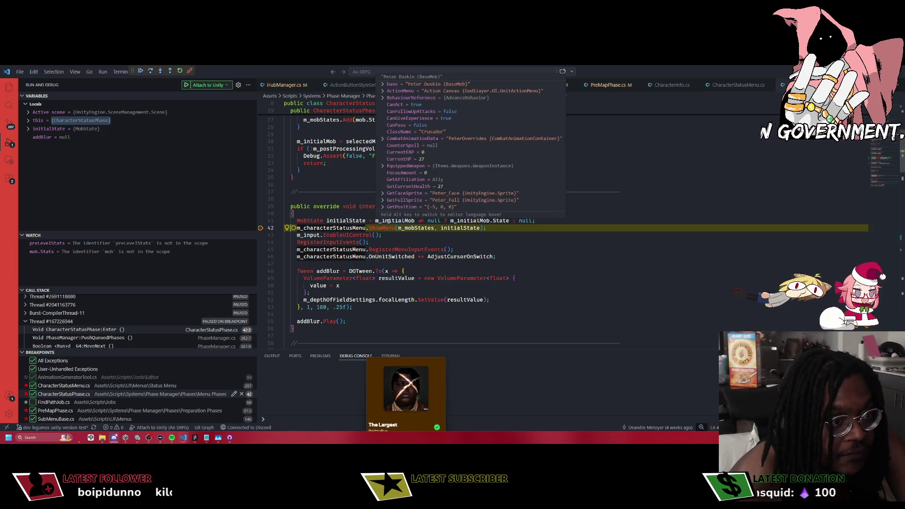
mouse_move(505, 220)
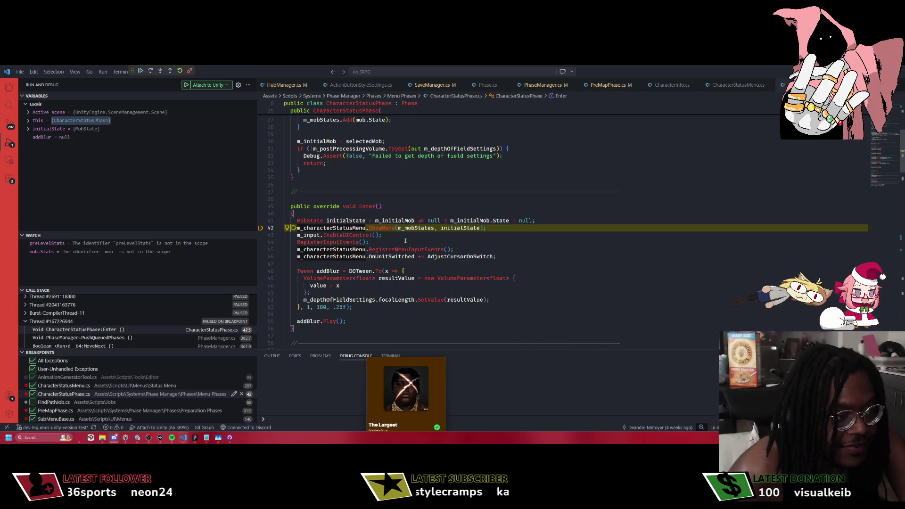
mouse_move(461, 229)
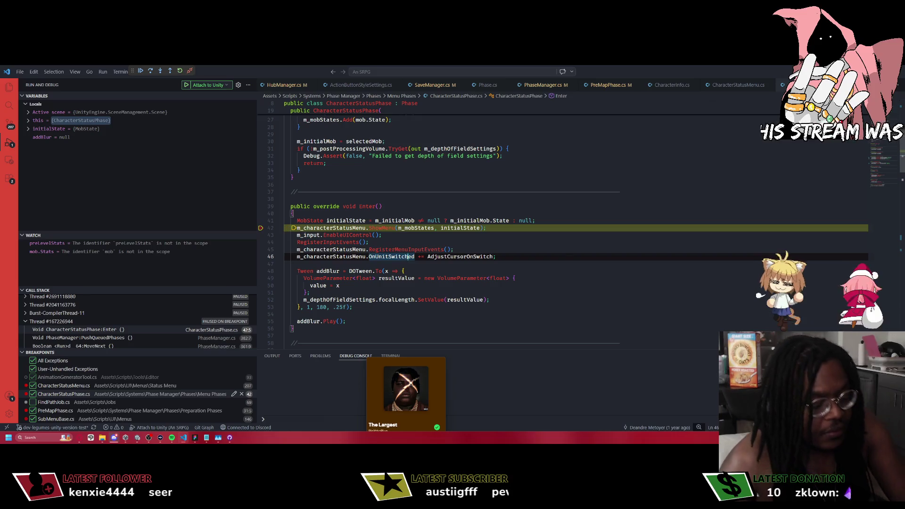
key("F10")
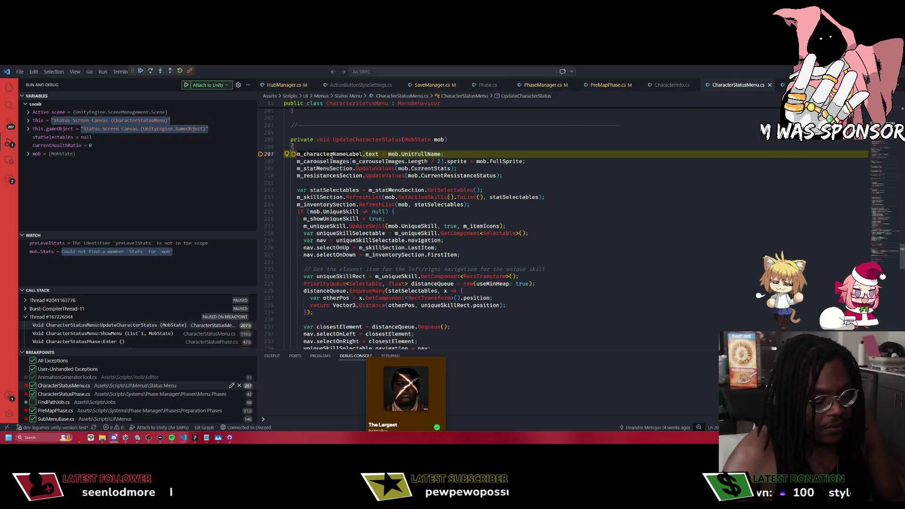
Resume the game with F5 and remove the breakpoint on line 207.
mouse_move(332, 155)
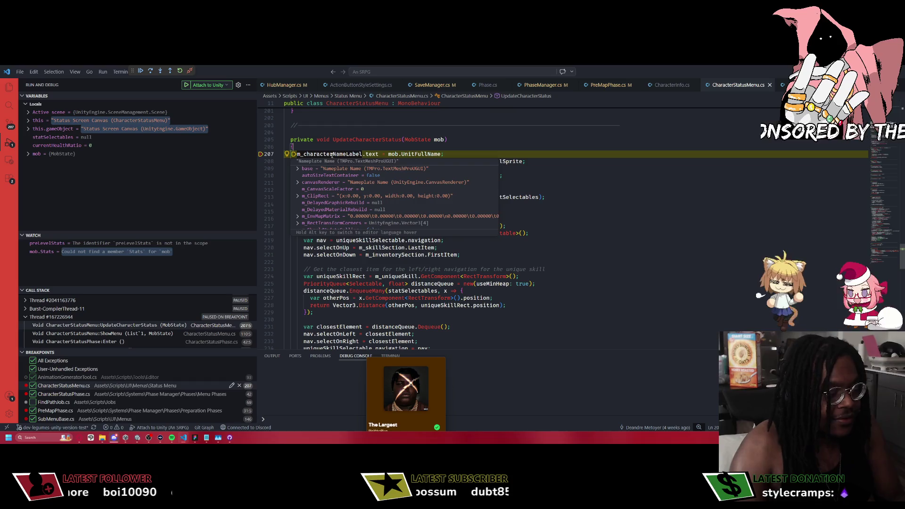
key("F5")
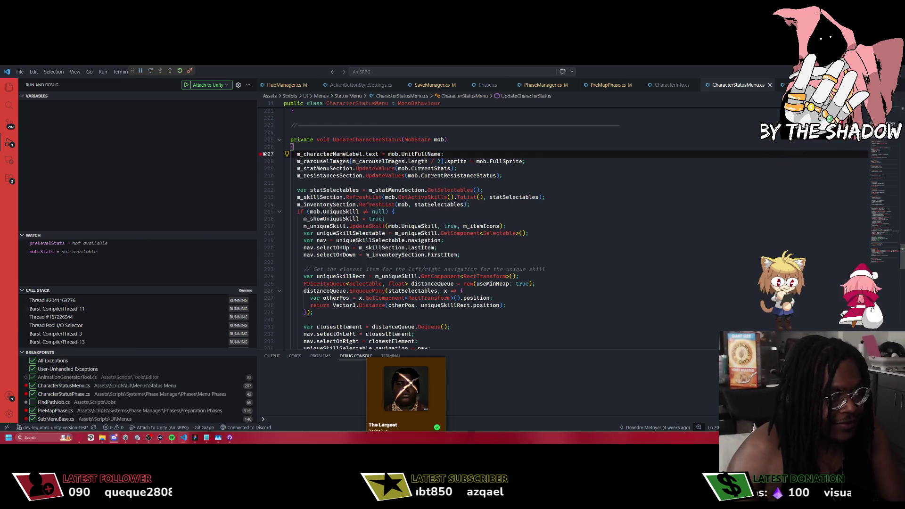
left_click(261, 154)
key("alt+Tab")
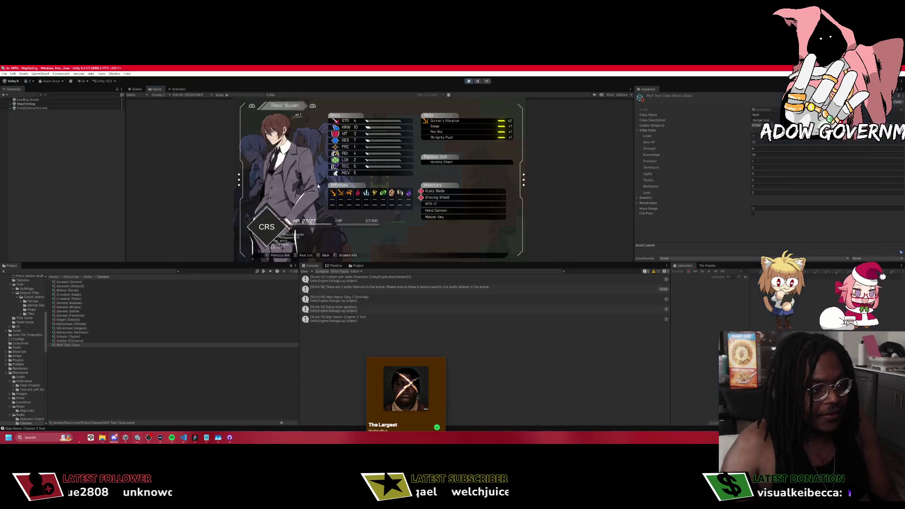
Restart Play mode and load the Chapter 1. A New Hand save from Slot 1.
key("ctrl+p")
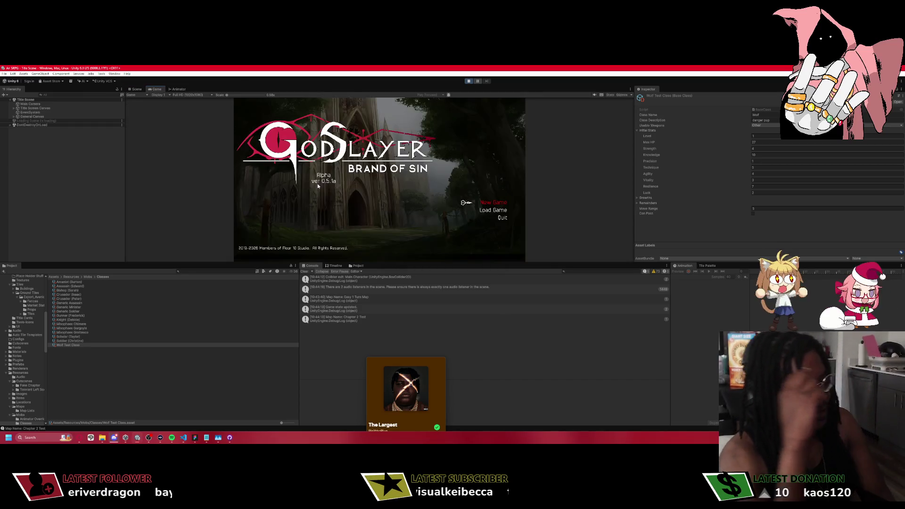
key("Return")
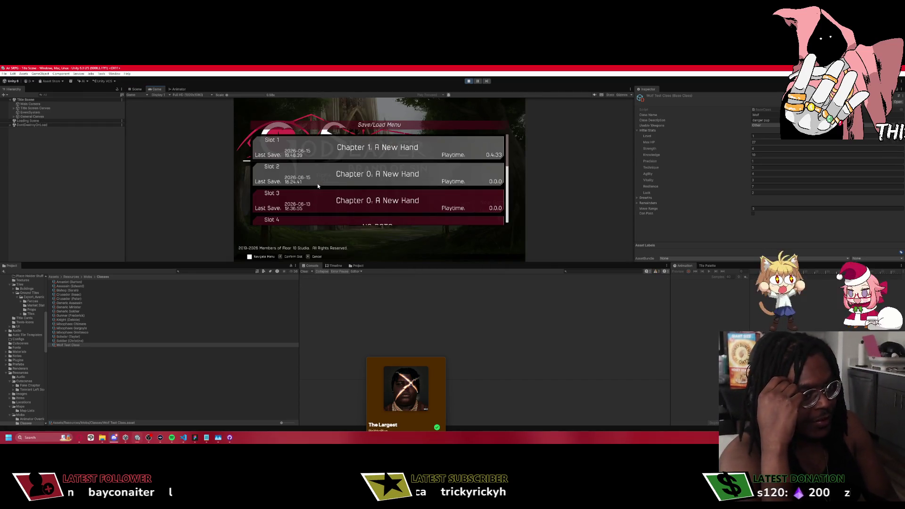
left_click(327, 177)
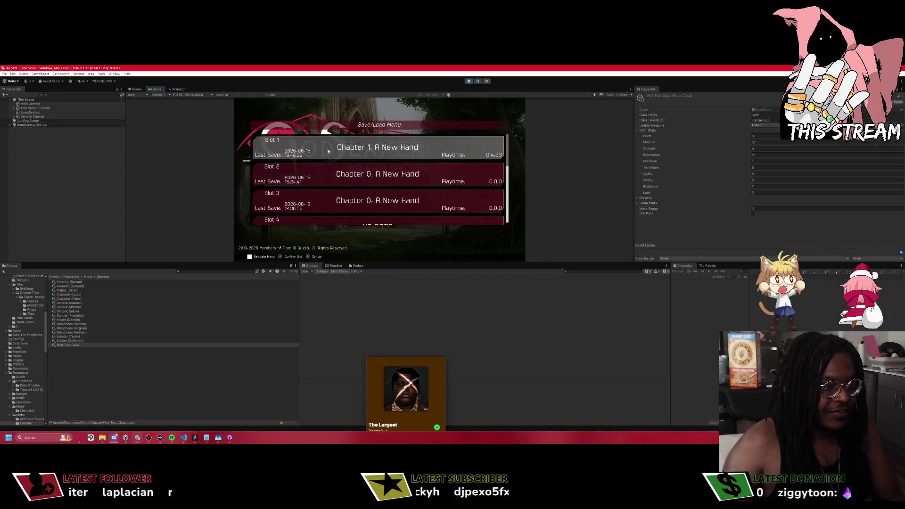
left_click(347, 190)
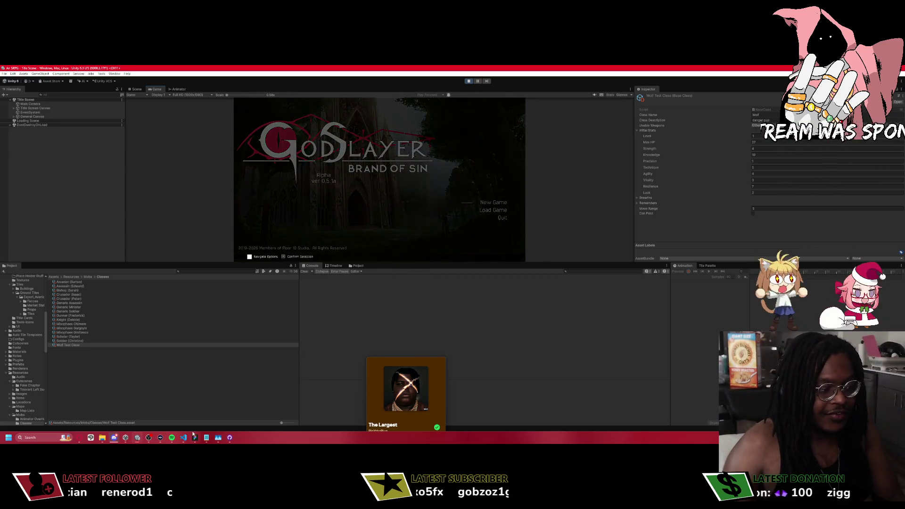
left_click(230, 437)
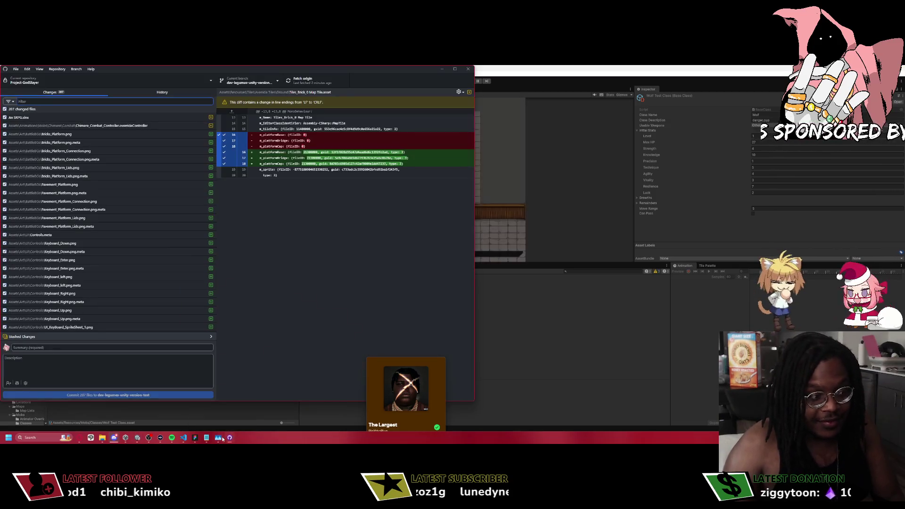
Bring VS Code forward and jump to the top of CharacterStatusMenu.cs.
left_click(218, 438)
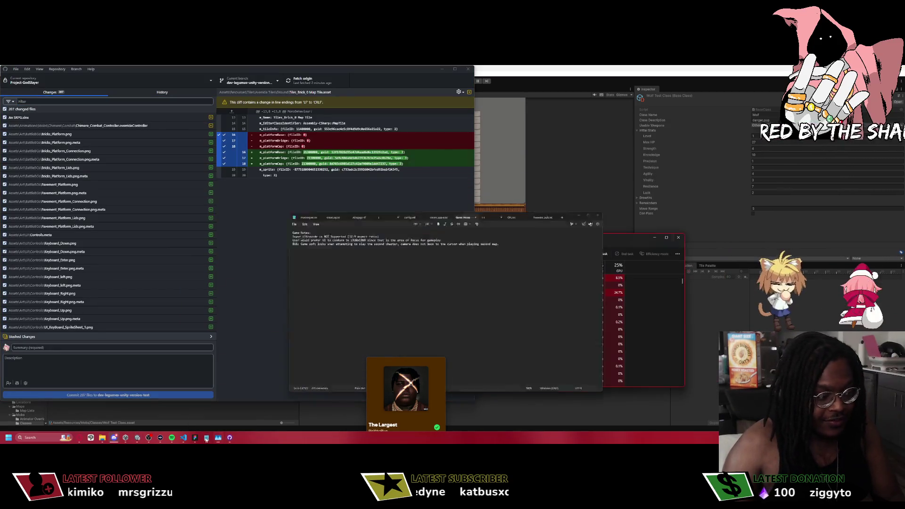
left_click(183, 438)
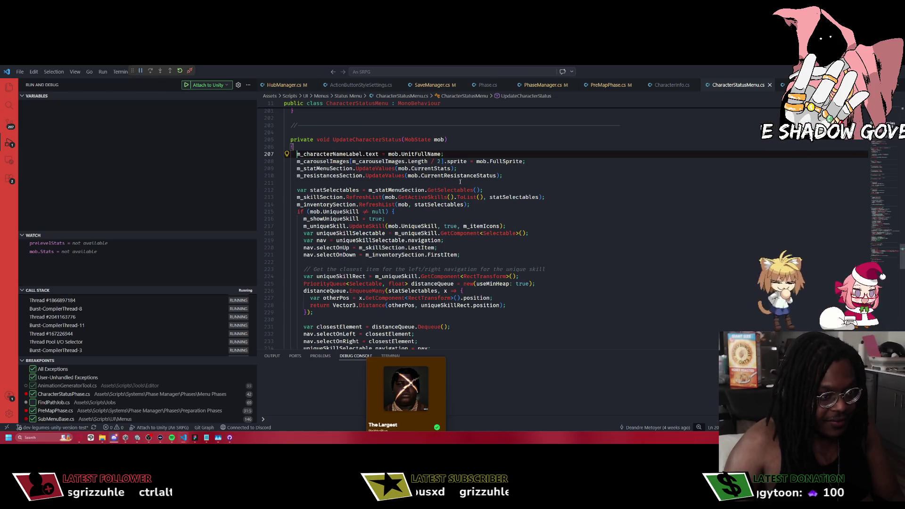
key("Page_Up")
key("Page_Up")
key("Page_Up")
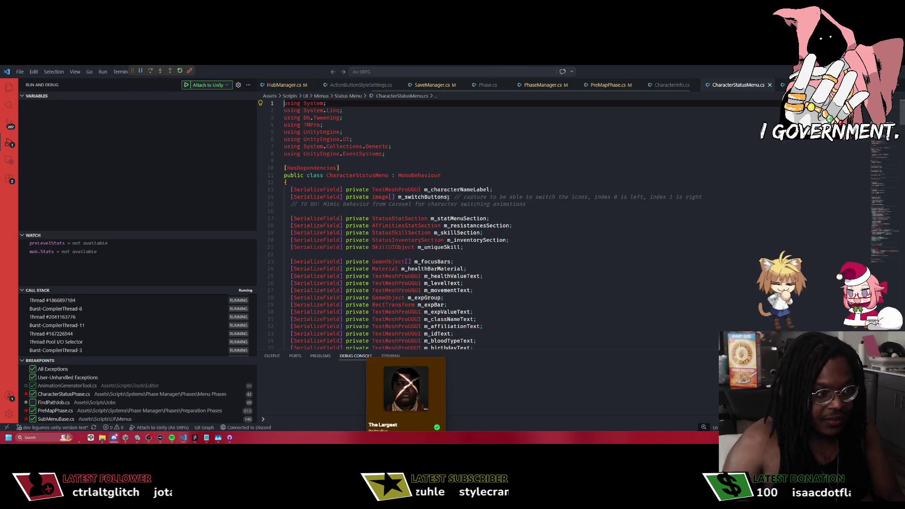
scroll(518, 85, "down", 2)
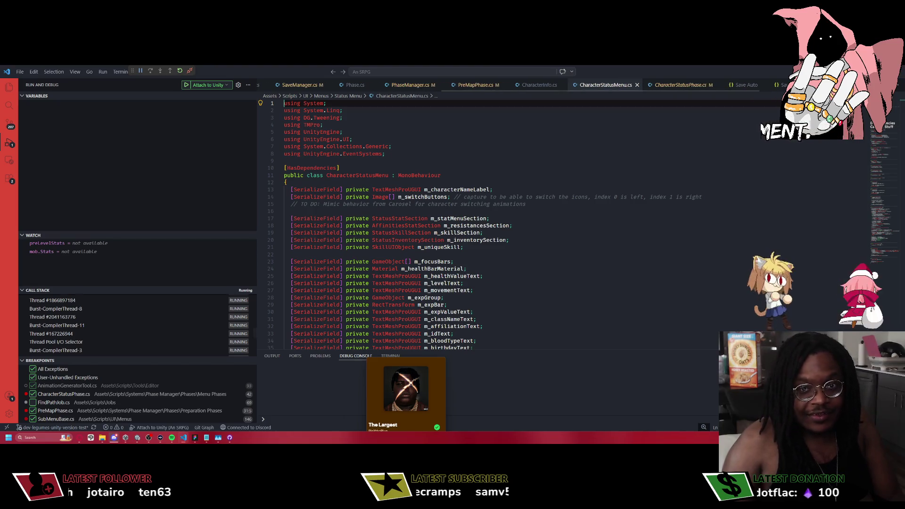
Open the Save 1 file and review Peter's Crusader entry at baseLevel 10.
left_click(779, 85)
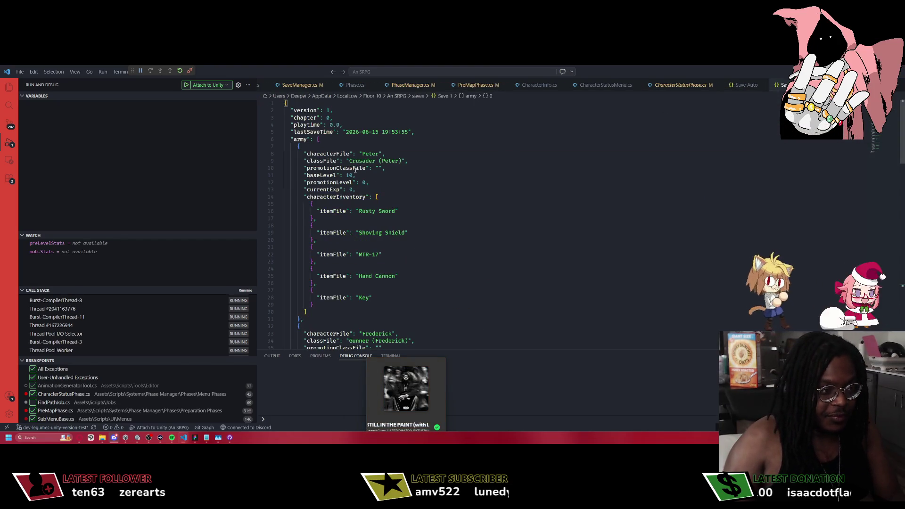
scroll(371, 164, "down", 5)
scroll(380, 187, "up", 5)
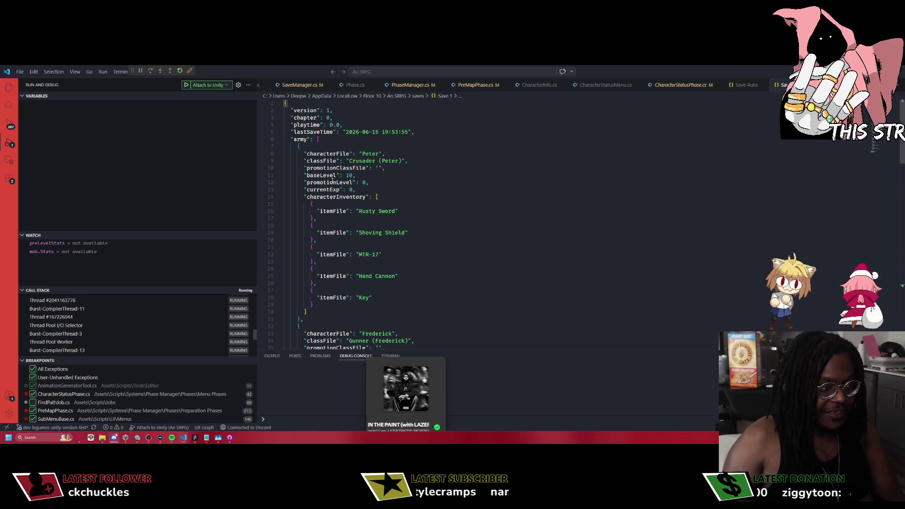
key("ctrl+shift+Escape")
key("alt+Tab")
key("alt+Tab")
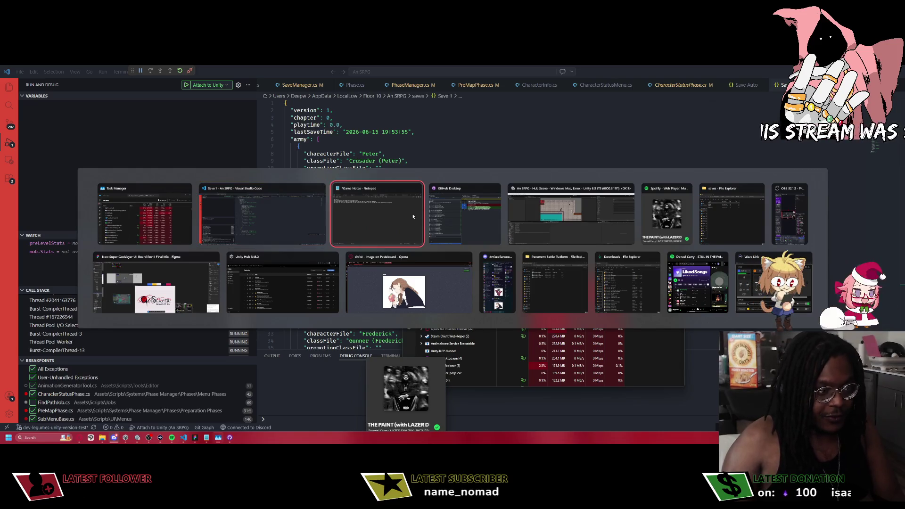
key("alt+Tab")
key("alt+Tab")
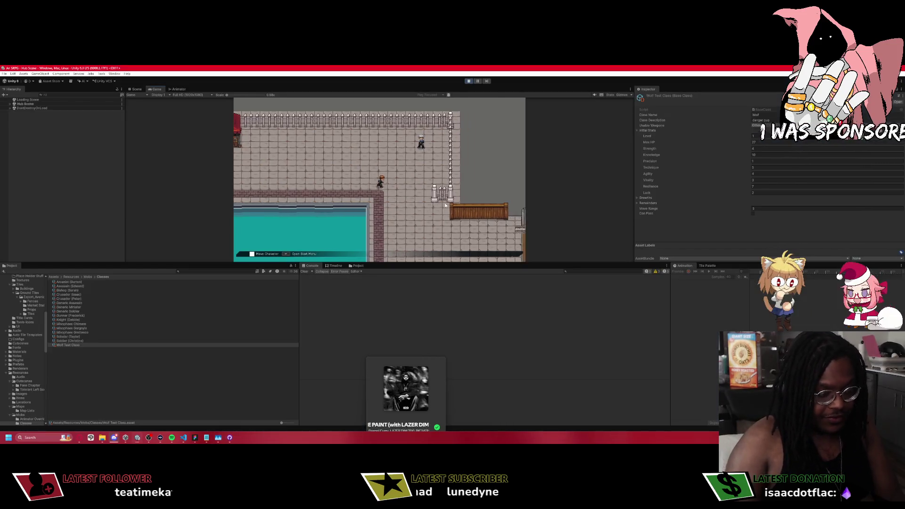
Resume past the PreMapPhase breakpoint and begin the mission from the preparation menu.
key("e")
key("e")
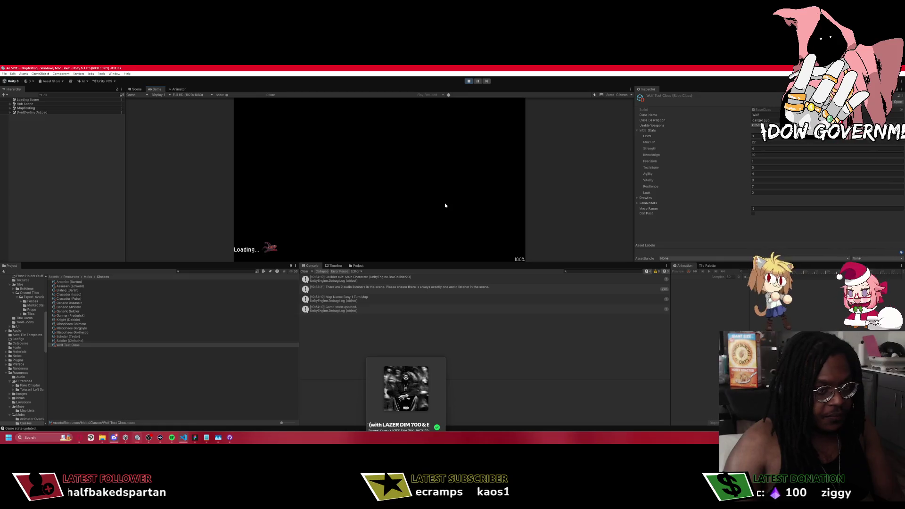
left_click(183, 438)
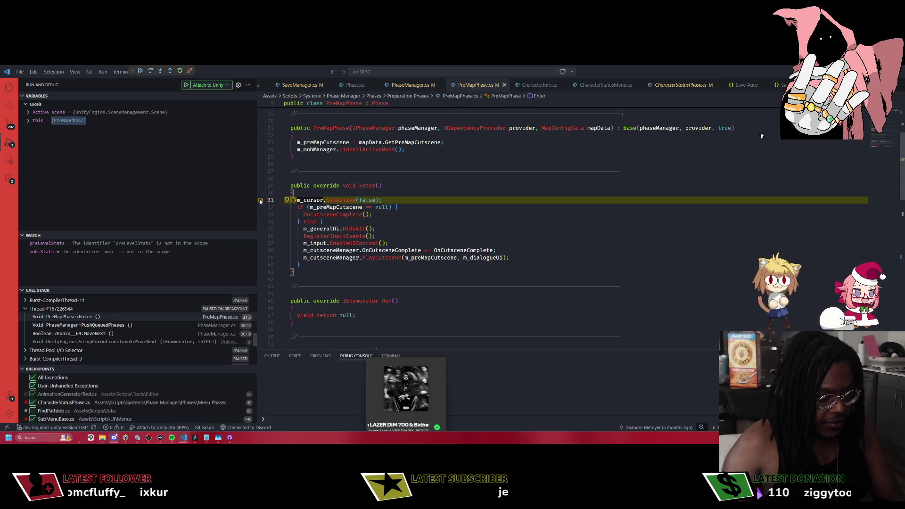
key("F5")
key("alt+Tab")
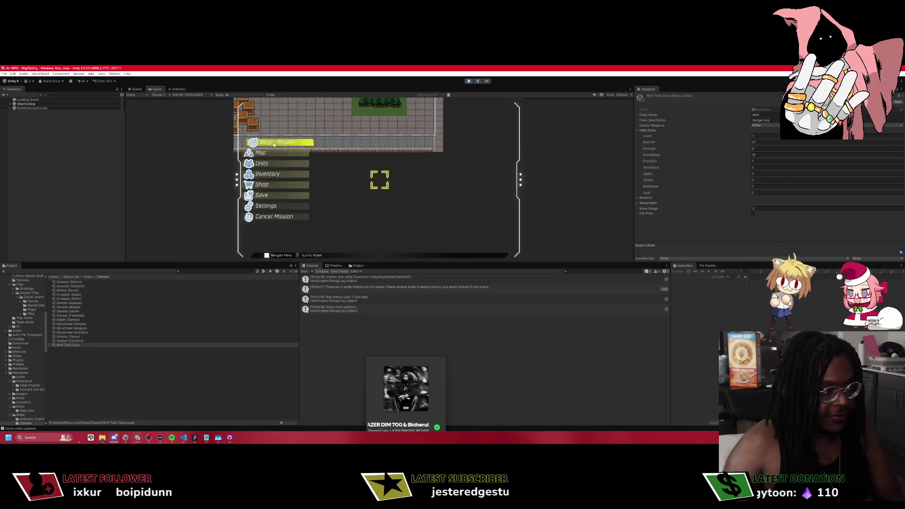
left_click(274, 144)
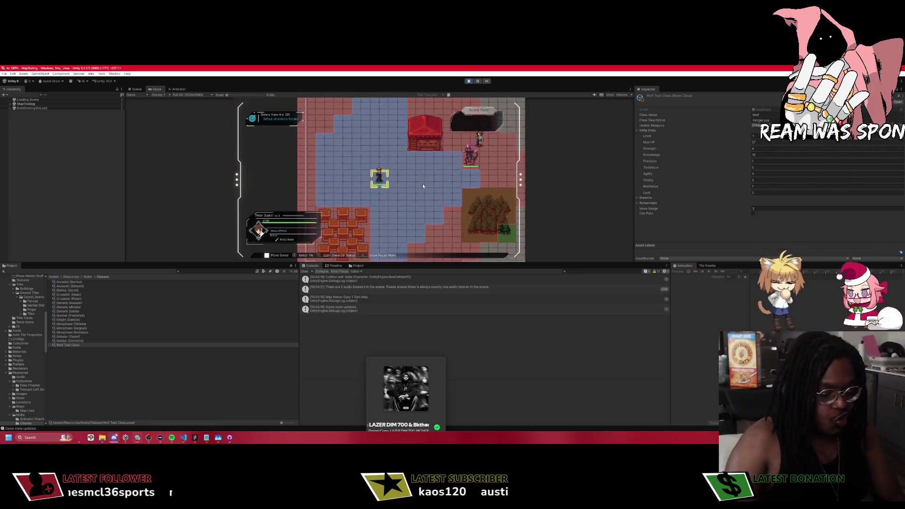
Stop Play mode at the title scene and dismiss the Load Scene dialog.
key("ctrl+p")
key("ctrl+o")
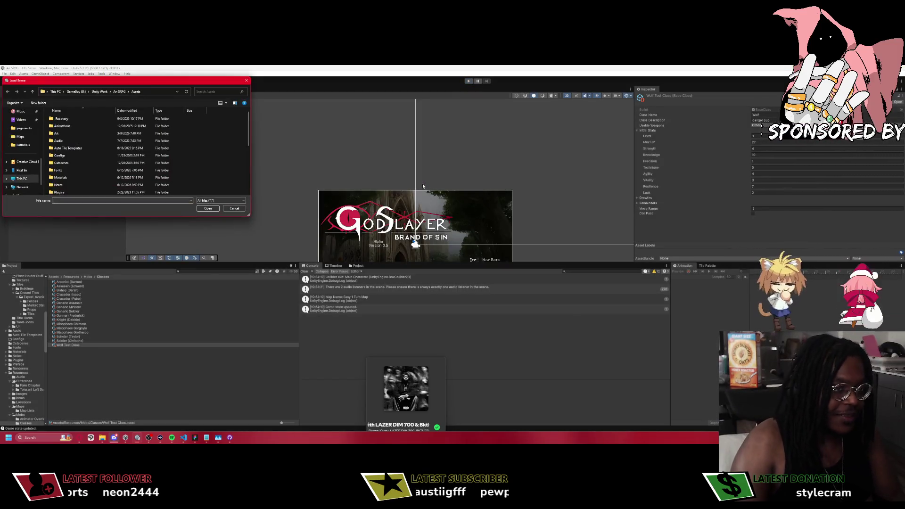
key("Escape")
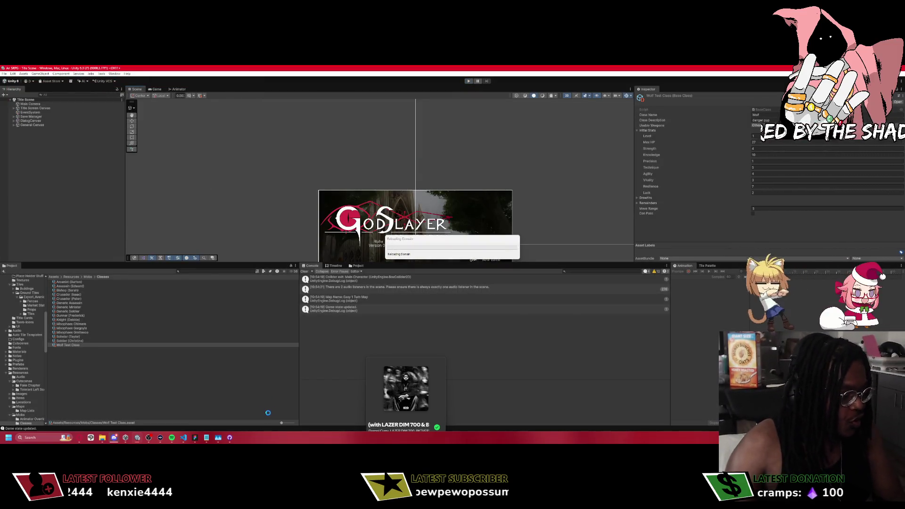
left_click(184, 438)
key("ctrl+p")
Open GameState.cs via quick search and scroll through its code.
type("GameSt")
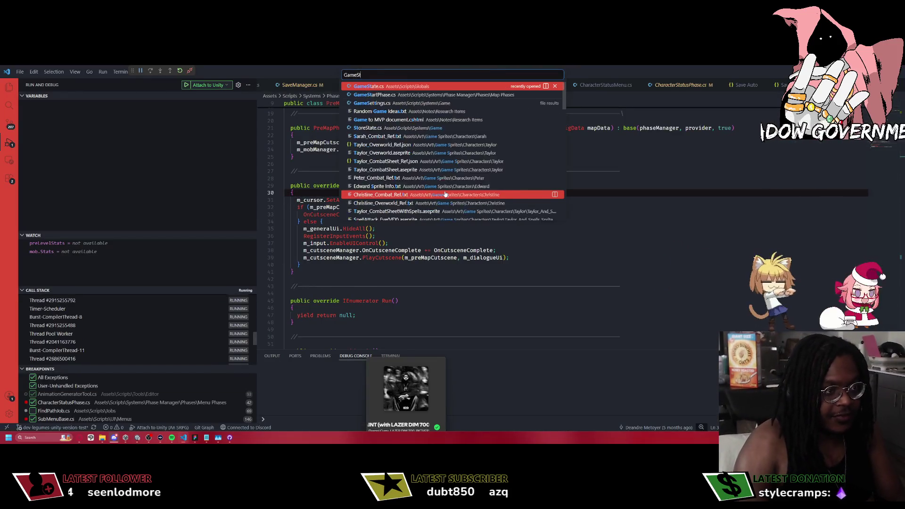
key("Return")
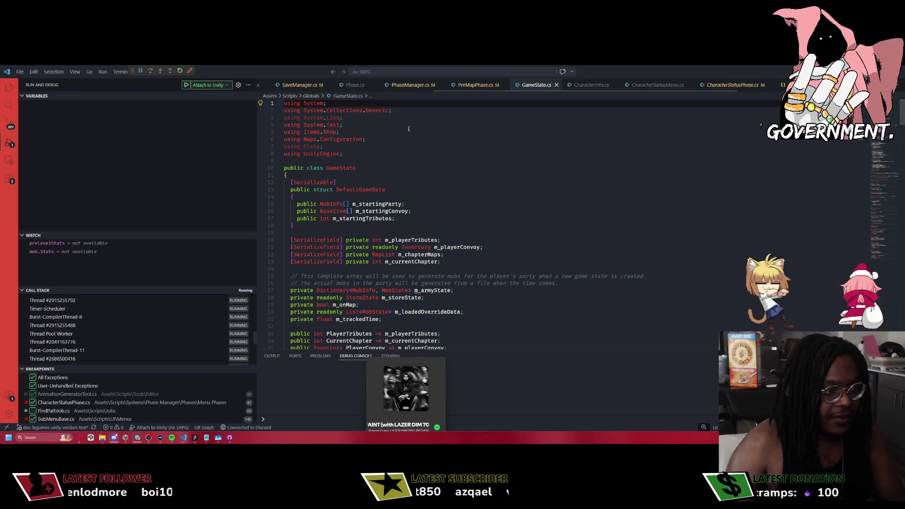
scroll(408, 166, "down", 10)
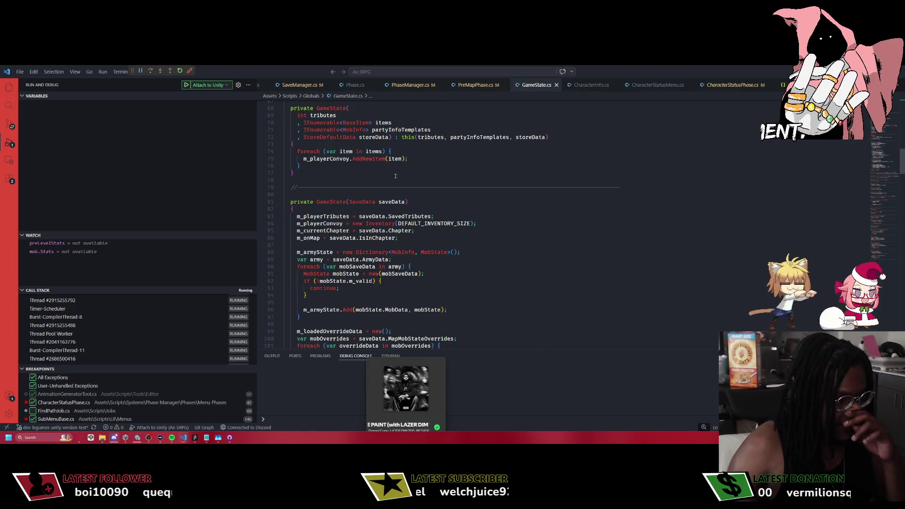
scroll(385, 193, "down", 10)
scroll(397, 178, "down", 15)
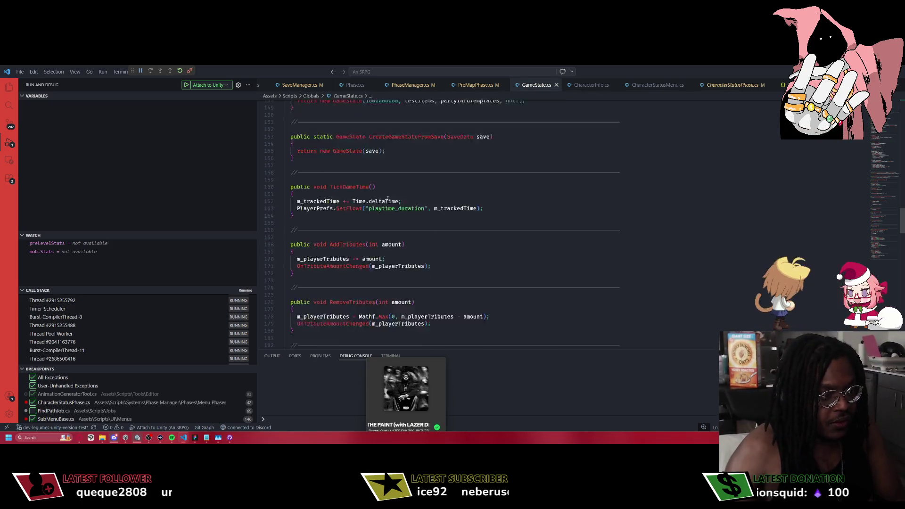
scroll(348, 269, "down", 14)
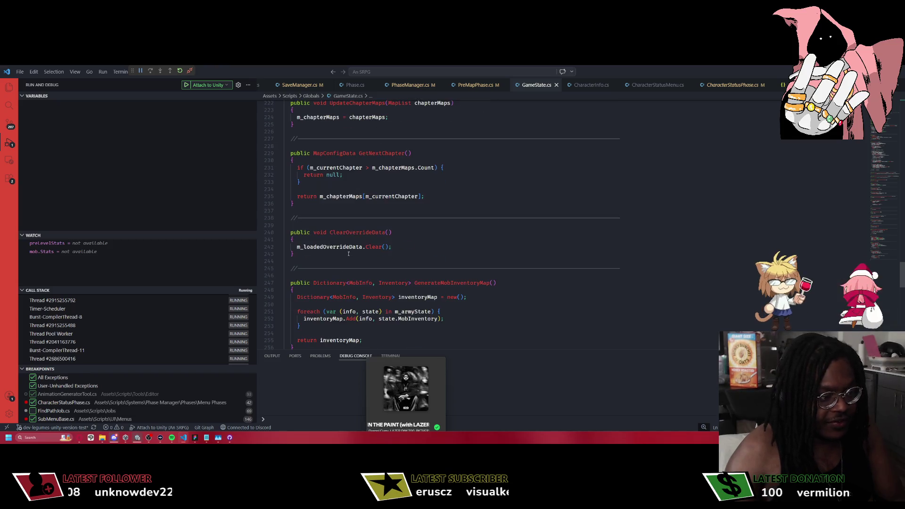
scroll(335, 231, "down", 10)
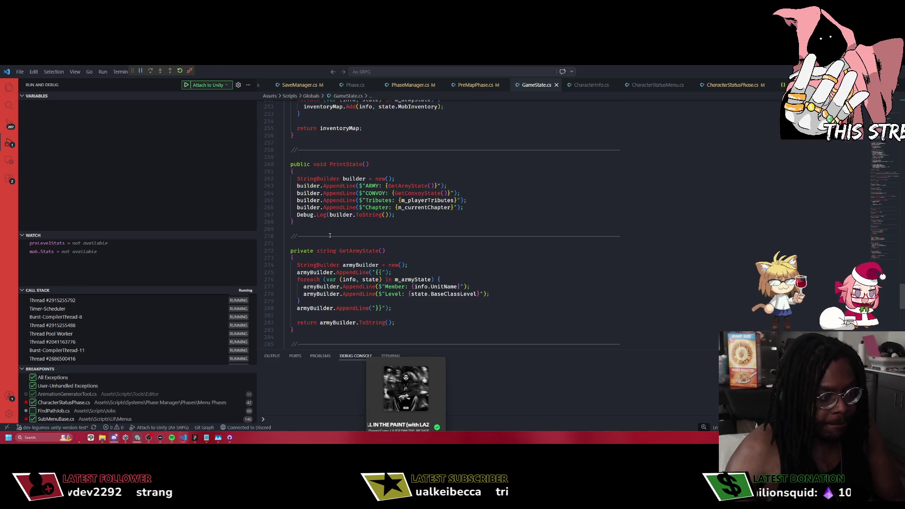
scroll(330, 215, "up", 16)
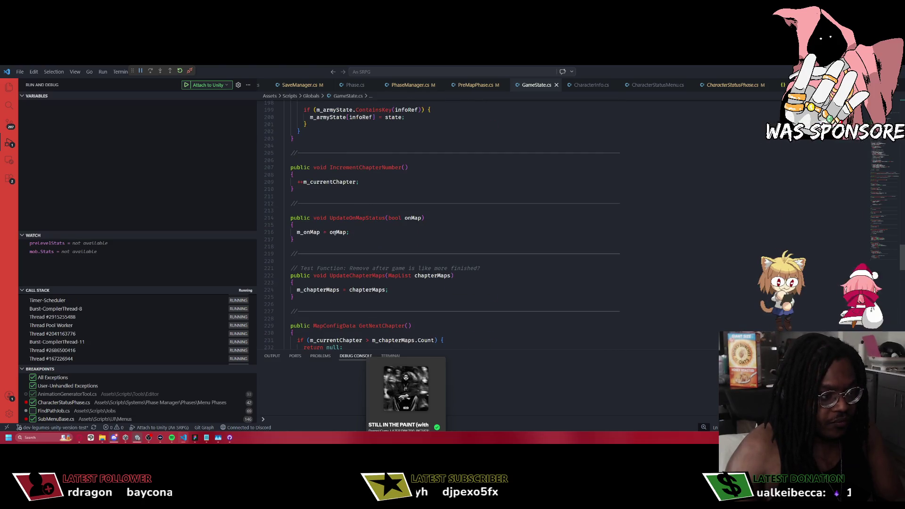
scroll(334, 232, "up", 20)
scroll(340, 222, "up", 20)
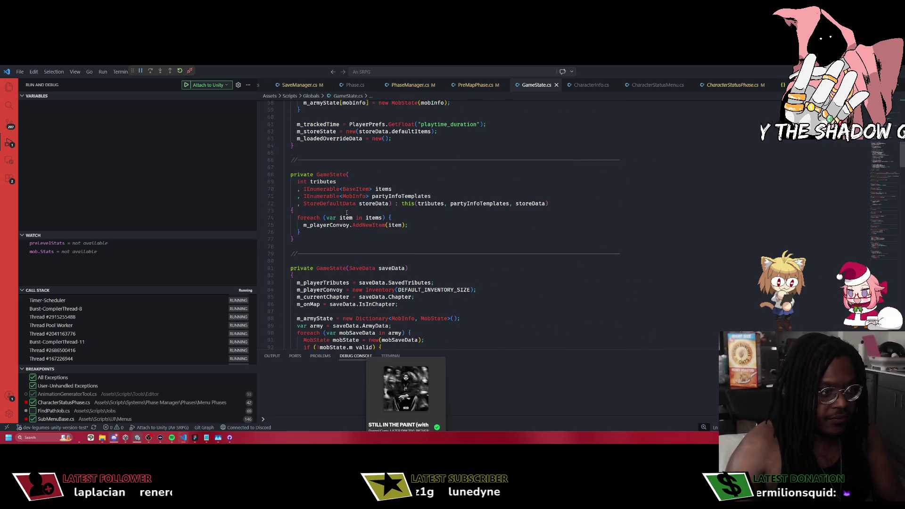
scroll(346, 212, "up", 15)
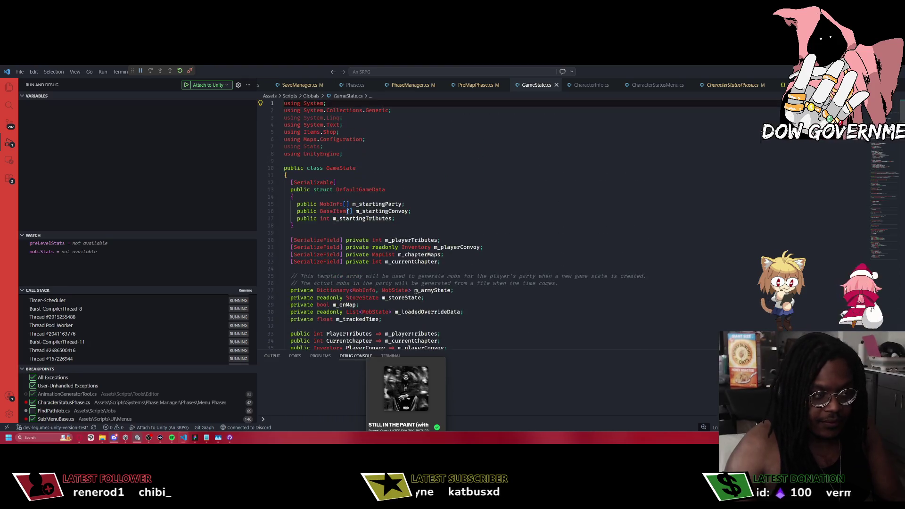
Search GameState.cs for 'updat' and return to the OnTrackingStatusUpdated match.
key("ctrl+f")
type("updat")
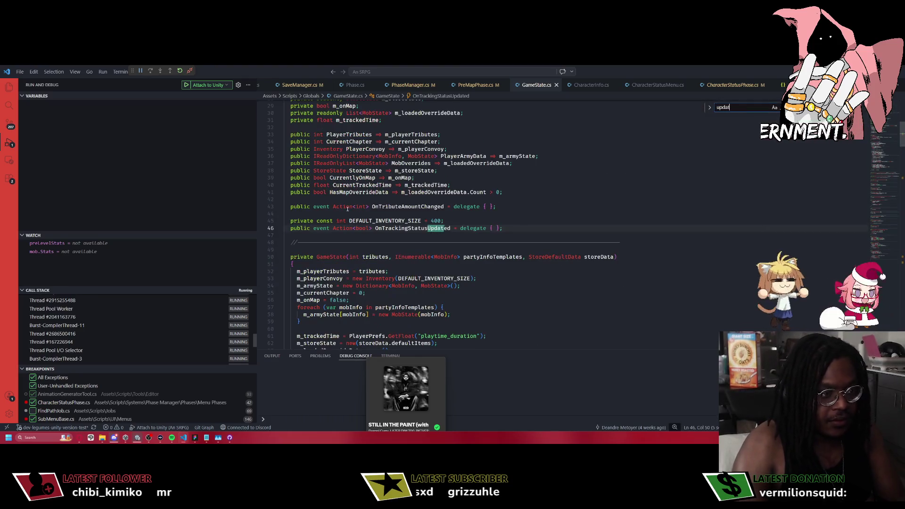
key("Return")
key("Return")
key("Return")
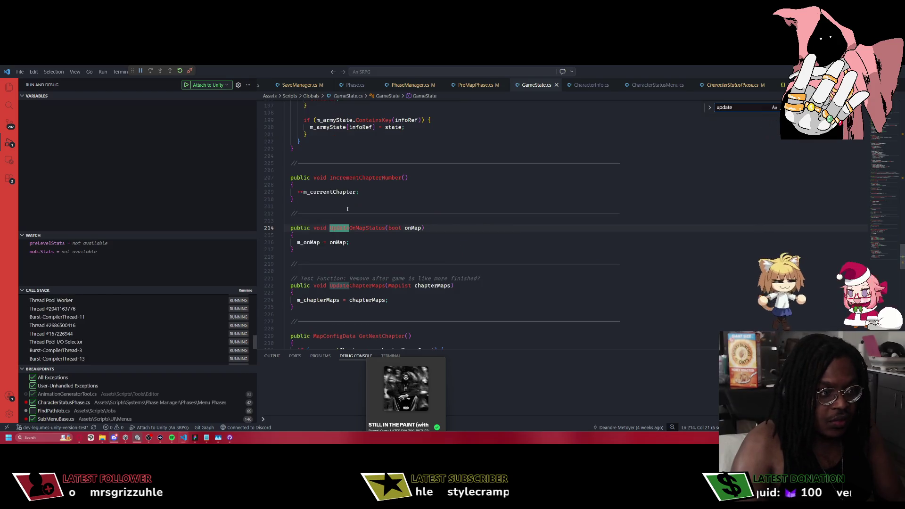
key("Return")
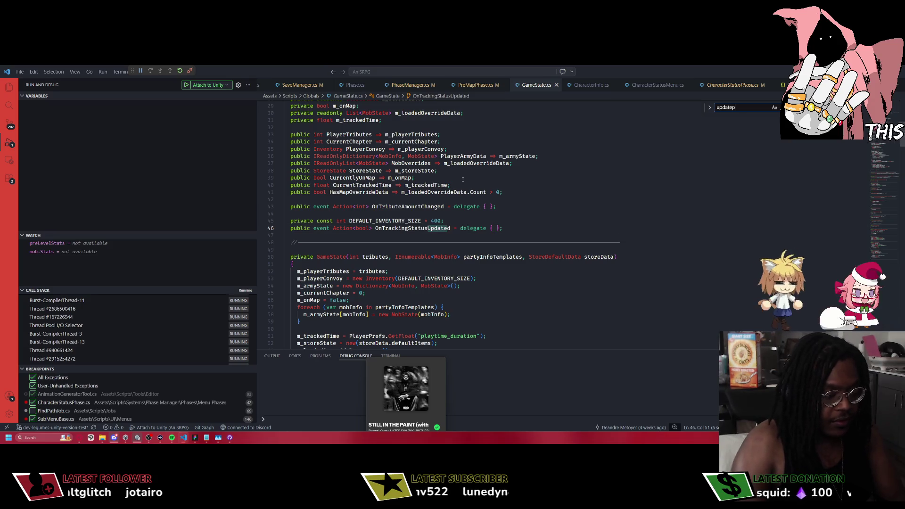
Go to the MobState class definition and step through its update matches.
type("Unity")
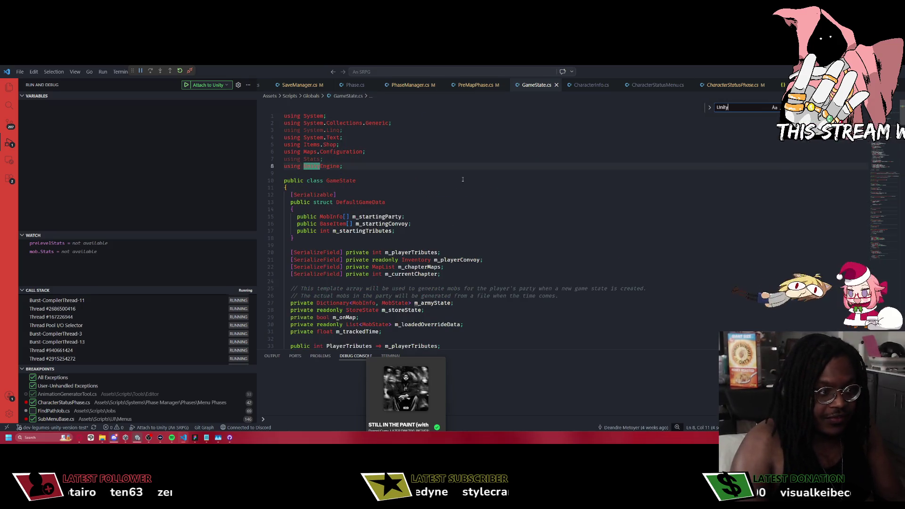
type("MobState")
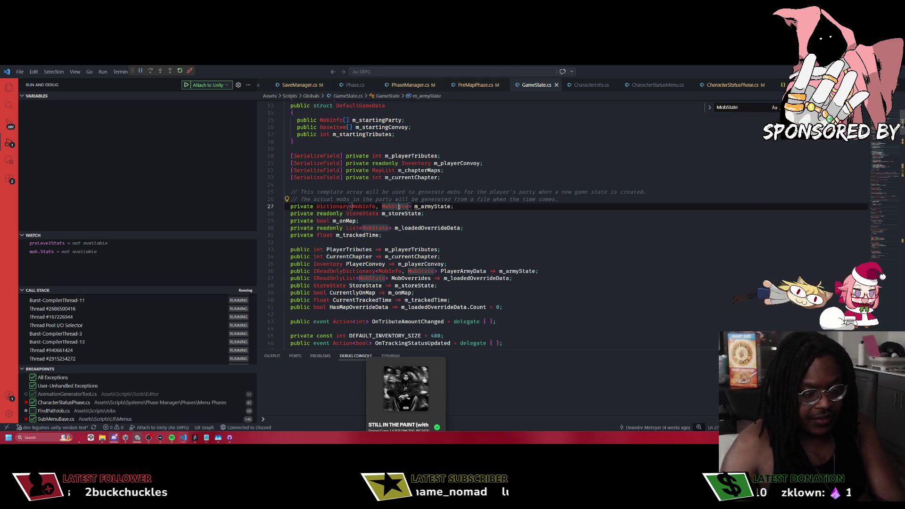
left_click(399, 208, "ctrl")
scroll(415, 206, "down", 15)
type("update")
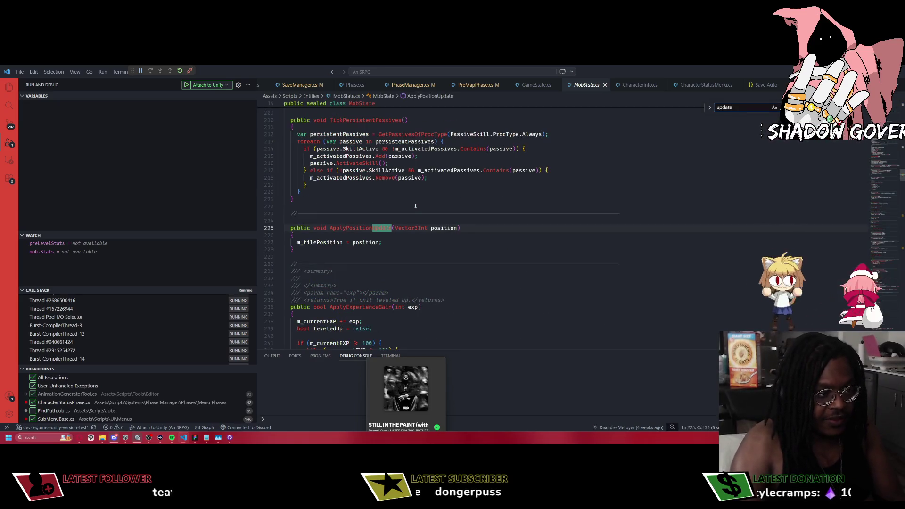
key("Return")
key("Return")
key("Return")
key("Return")
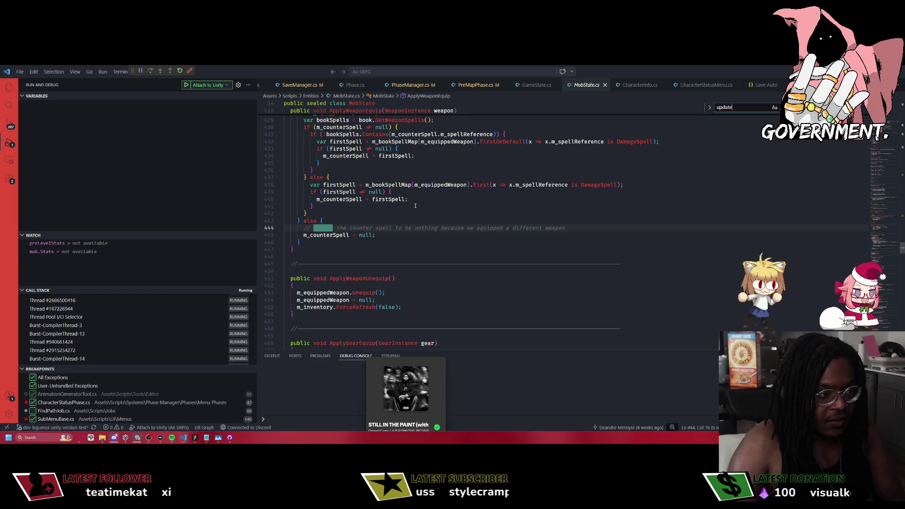
key("Return")
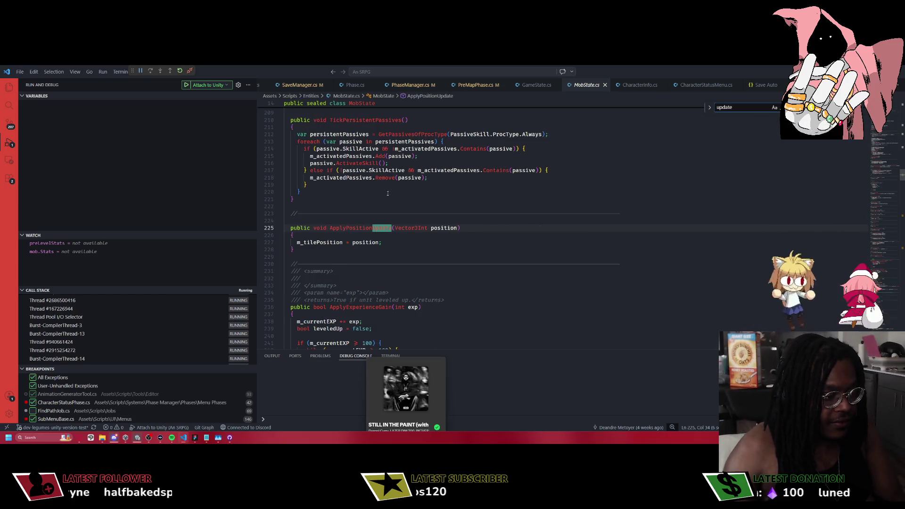
scroll(396, 177, "up", 10)
key("ctrl+p")
Open PhaseManager.cs and scroll past the hub-scene activation line down to Stop().
type("P")
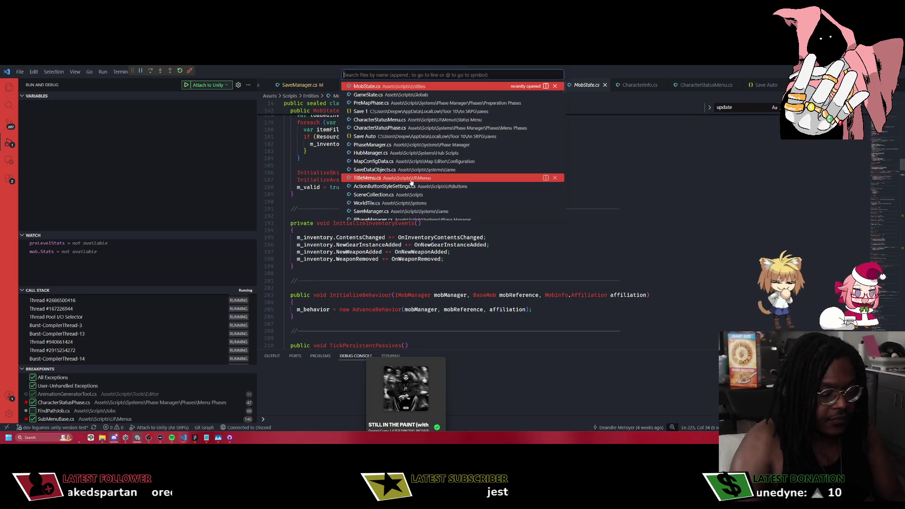
type("haseM")
key("Return")
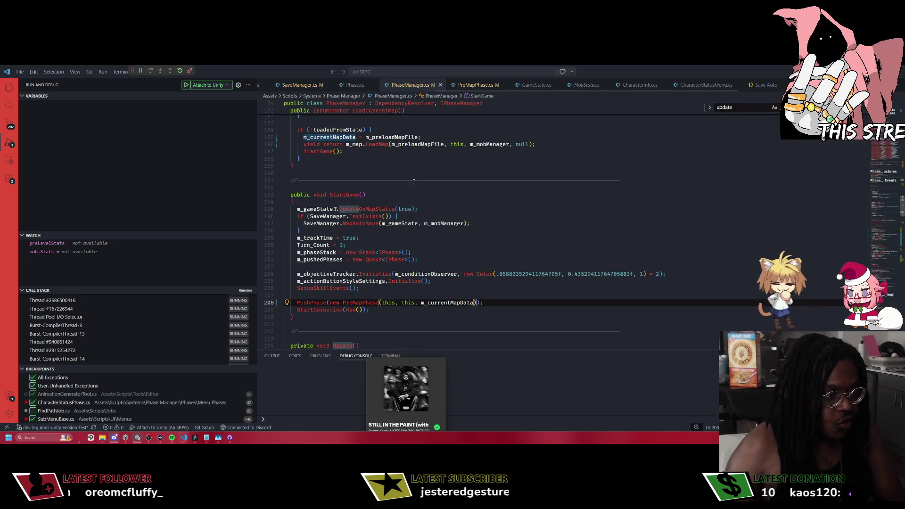
scroll(455, 234, "down", 10)
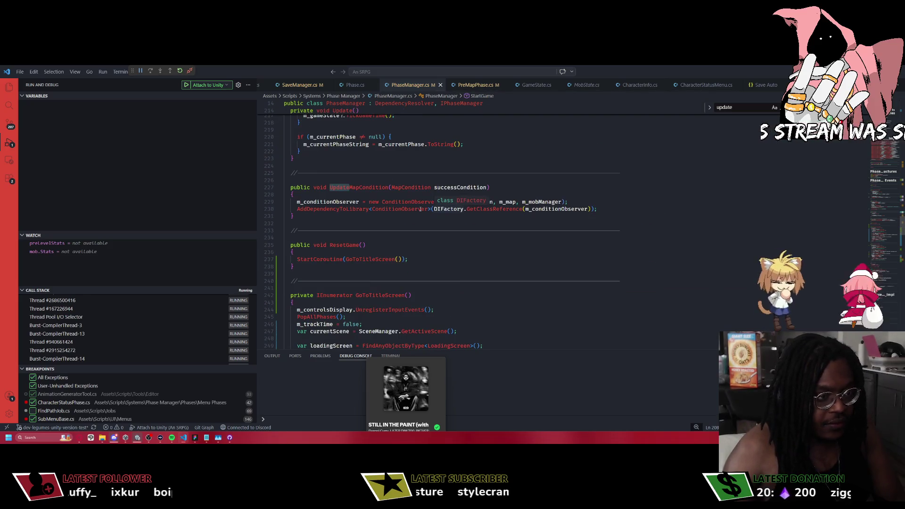
scroll(356, 184, "down", 15)
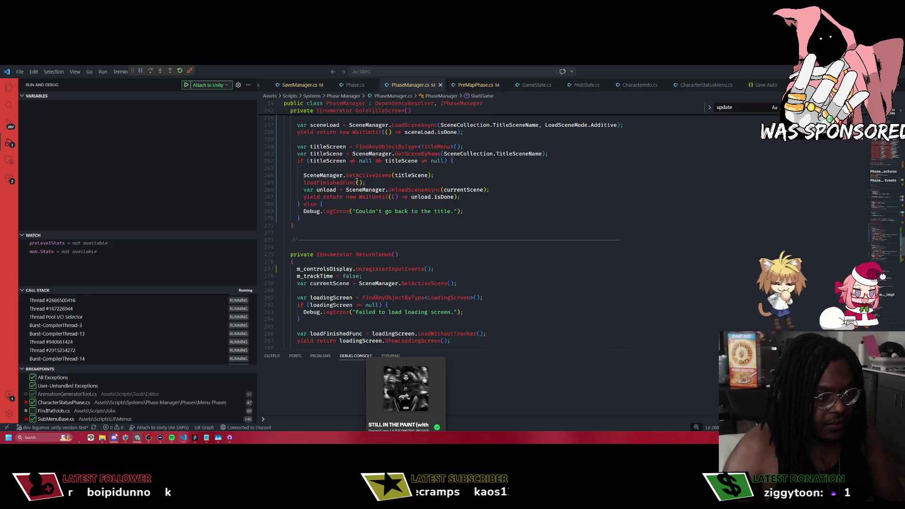
scroll(368, 293, "down", 2)
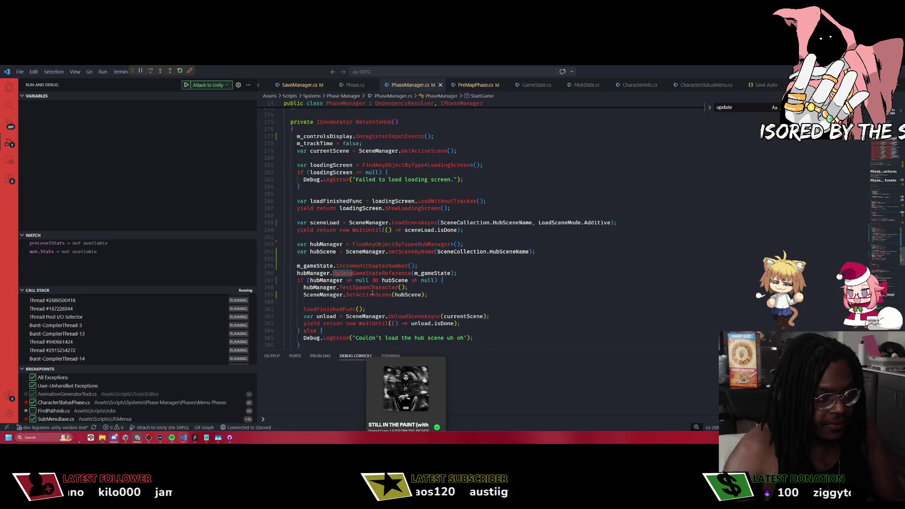
left_click(346, 294)
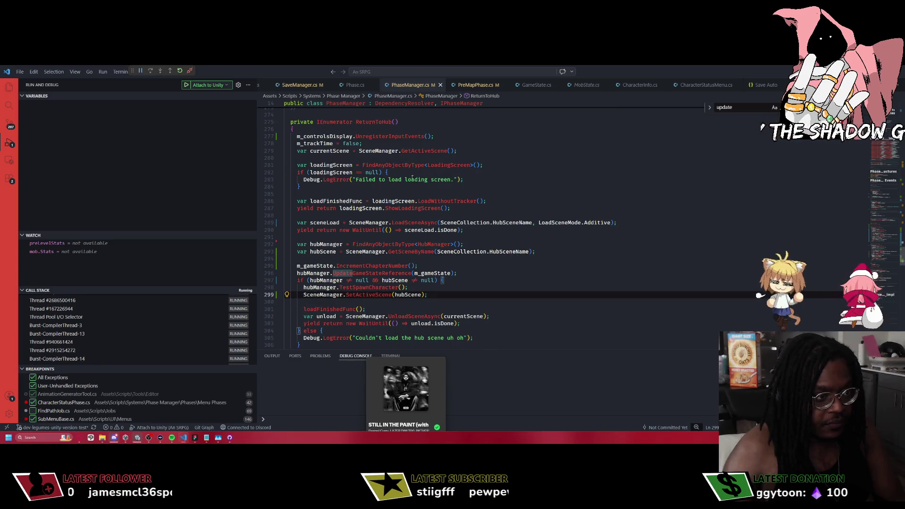
scroll(412, 178, "down", 3)
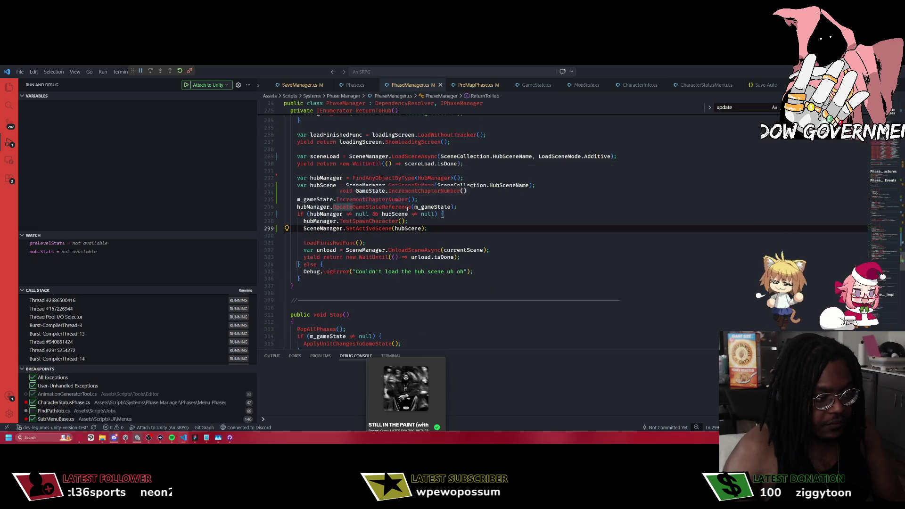
scroll(407, 209, "down", 3)
Trace references to ApplyUnitChangesToGameState and callers of Stop(), ending back at Stop.
left_click(334, 278)
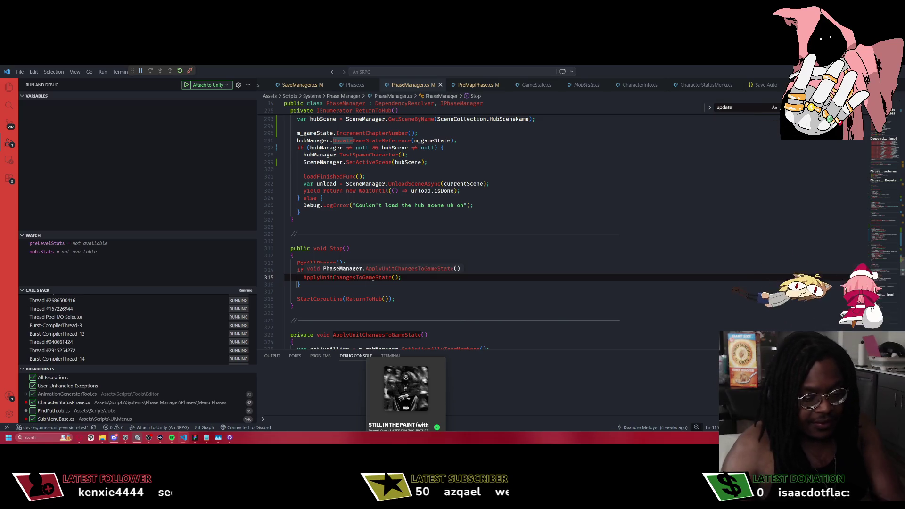
left_click(372, 278, "ctrl")
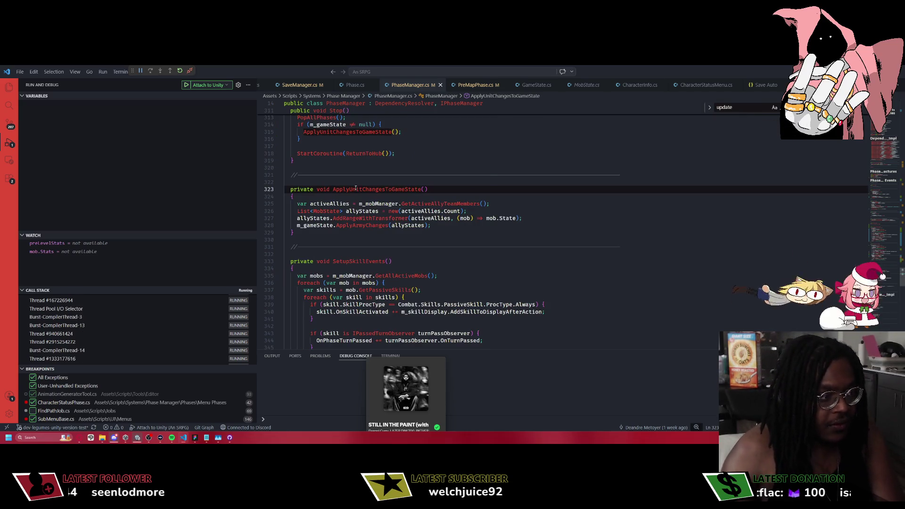
left_click(377, 186, "ctrl")
key("Up")
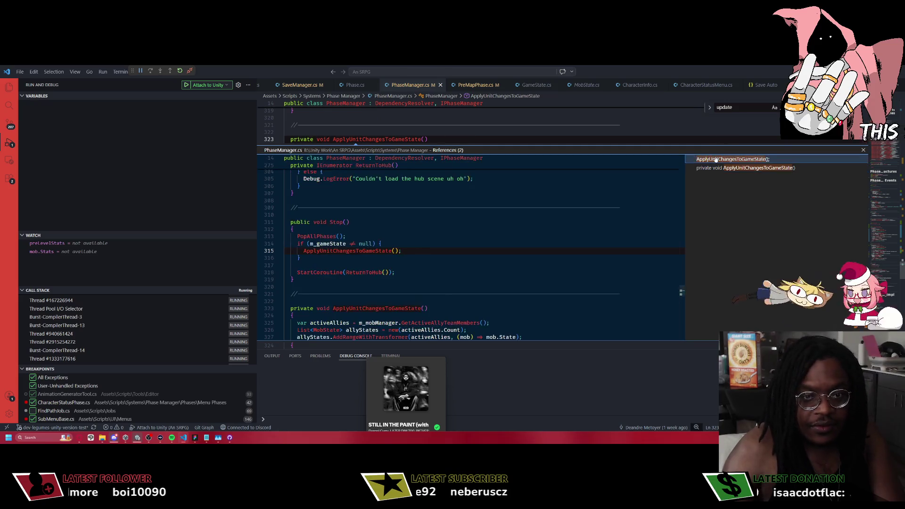
left_click(336, 221)
left_click(335, 221, "ctrl")
key("shift+F12")
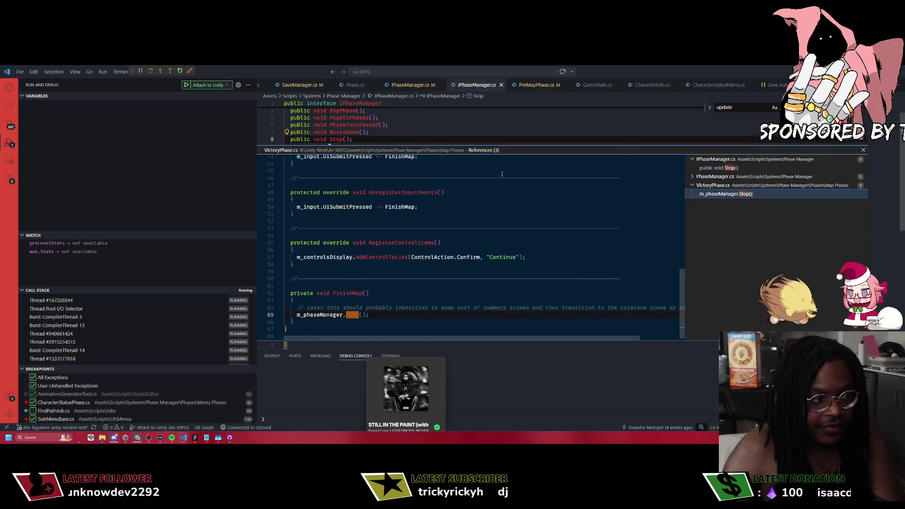
left_click(410, 85)
scroll(461, 201, "up", 3)
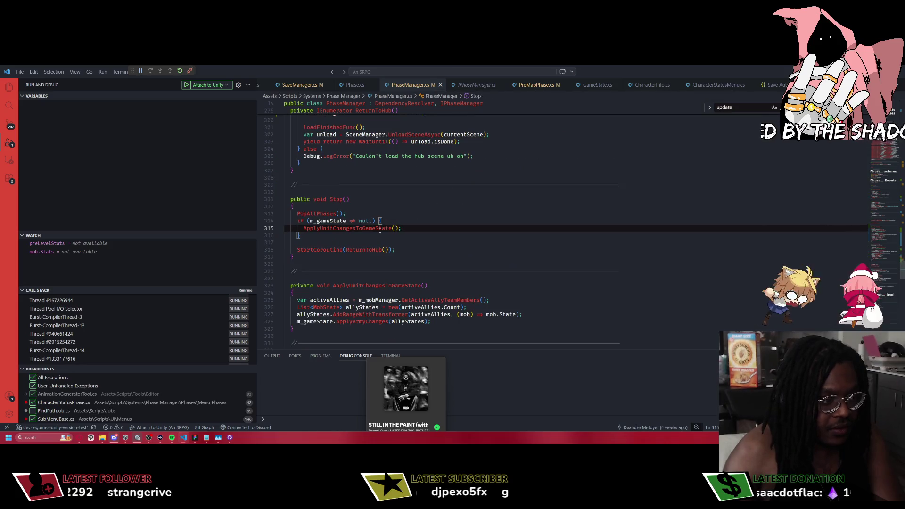